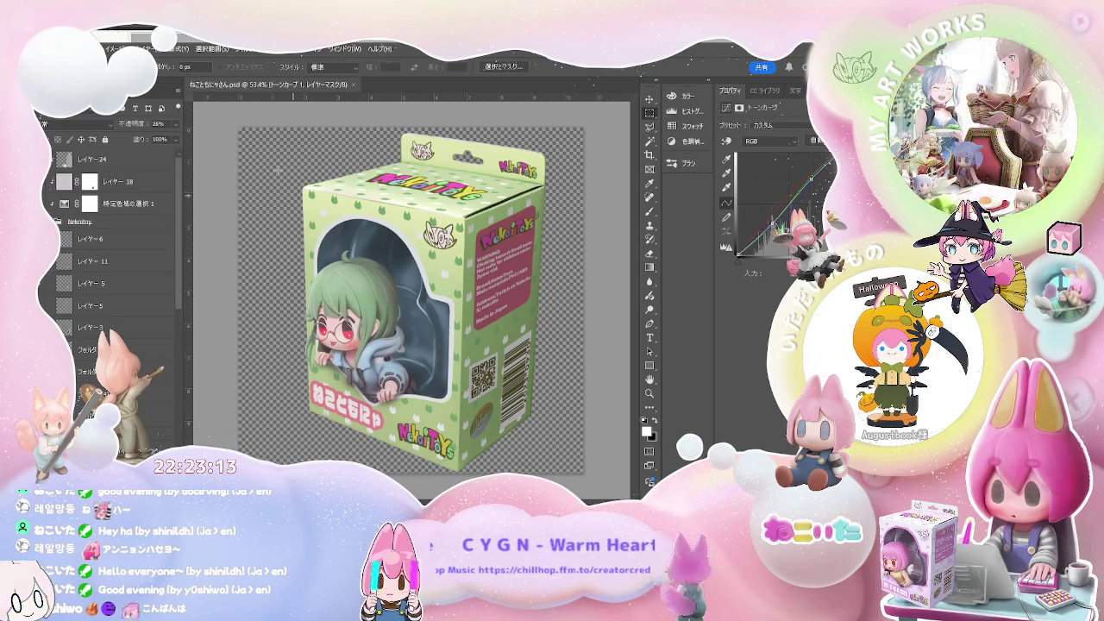
# Step: Close the toy box packaging mockup document in Photoshop
pyautogui.click(354, 86)
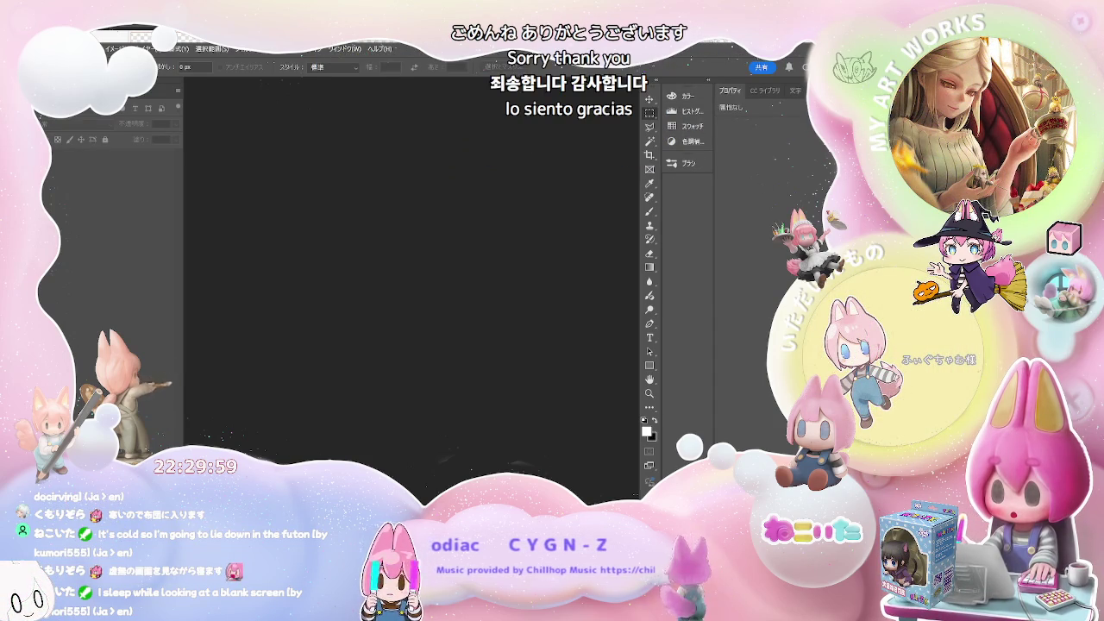
# Step: Switch from Photoshop to PaintTool SAI, where the penguin sketch is open
pyautogui.hotkey('alt', 'Tab')
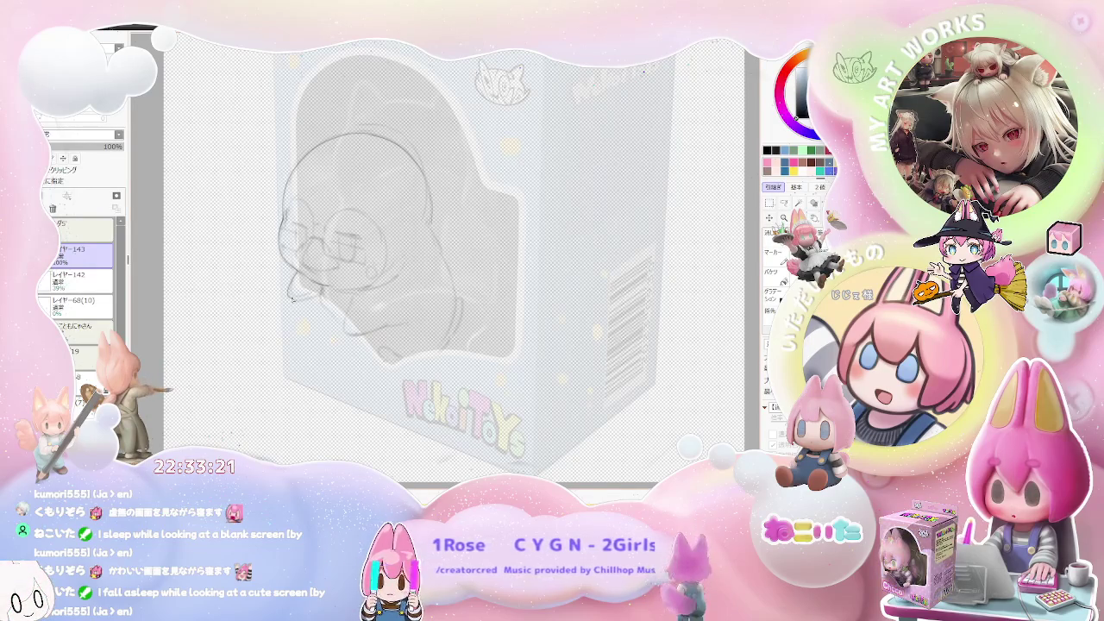
# Step: Draw a curved eyelid stroke across the penguin's face
pyautogui.scroll(1, 247, 301)
pyautogui.scroll(1, 247, 302)
pyautogui.scroll(1, 247, 300)
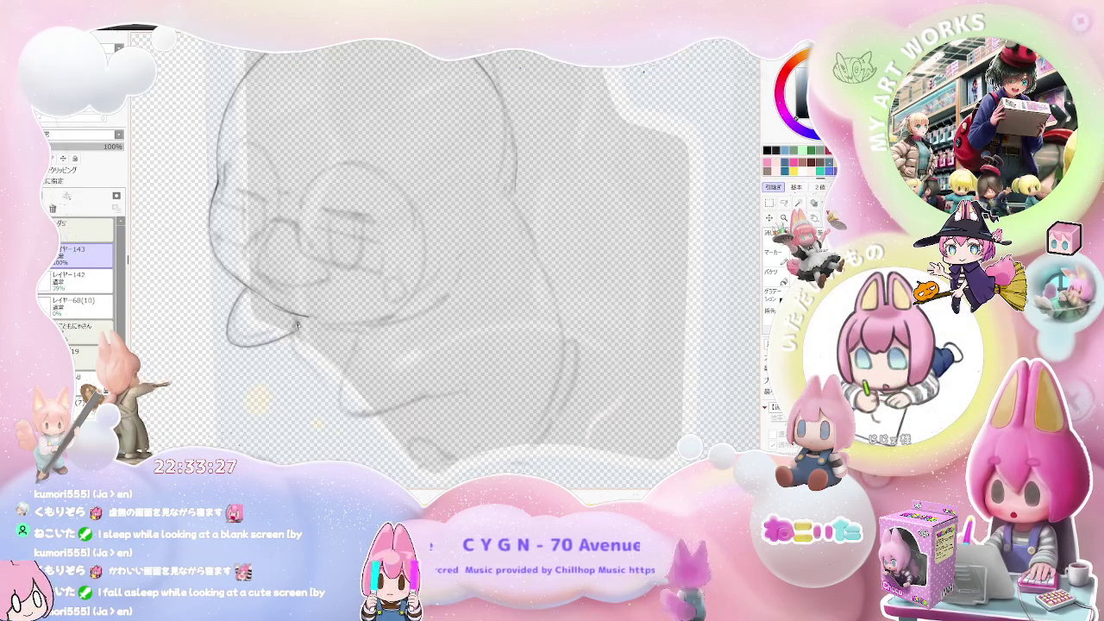
pyautogui.scroll(-2, 298, 325)
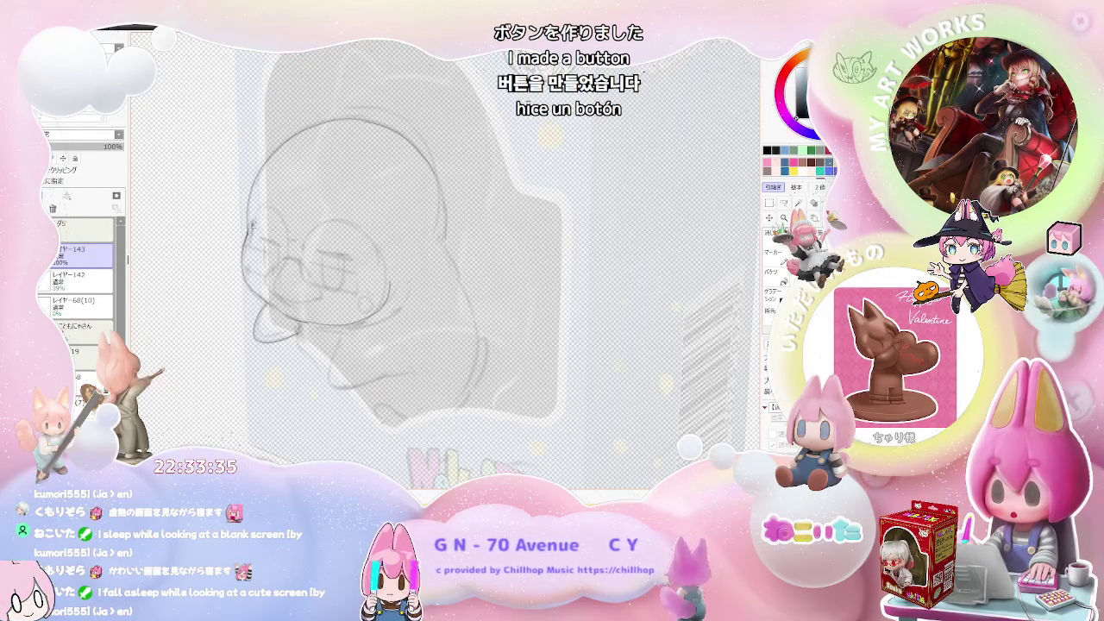
pyautogui.moveTo(254, 224)
pyautogui.mouseDown()
pyautogui.moveTo(283, 250)
pyautogui.moveTo(321, 223)
pyautogui.mouseUp()
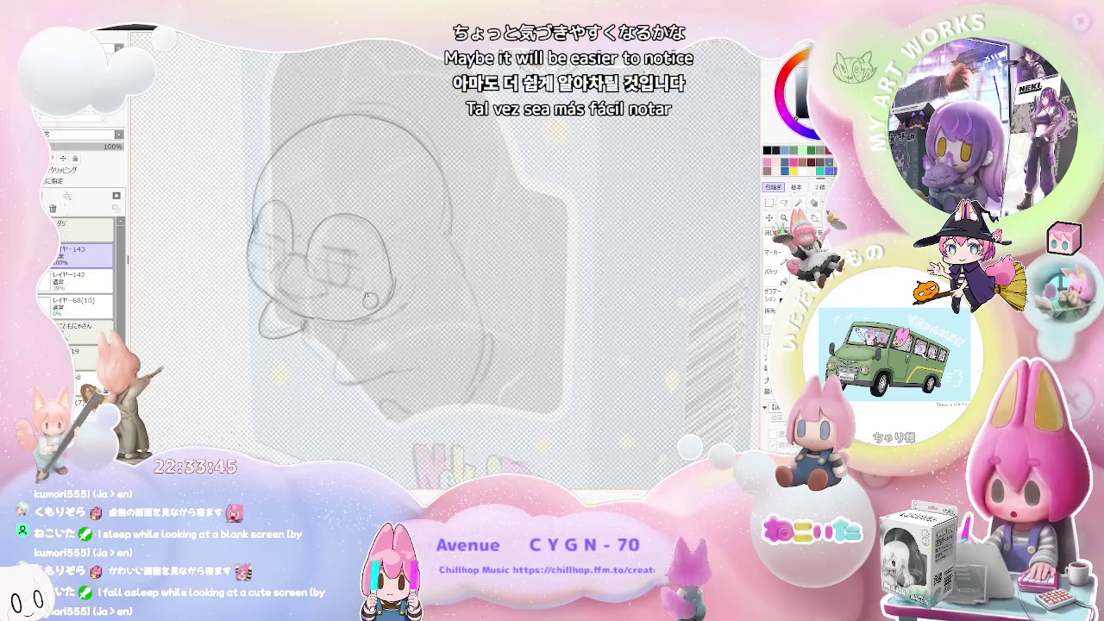
# Step: Darken the short stroke beside the left eye and undo the unwanted right-eye strokes
pyautogui.scroll(-3, 254, 274)
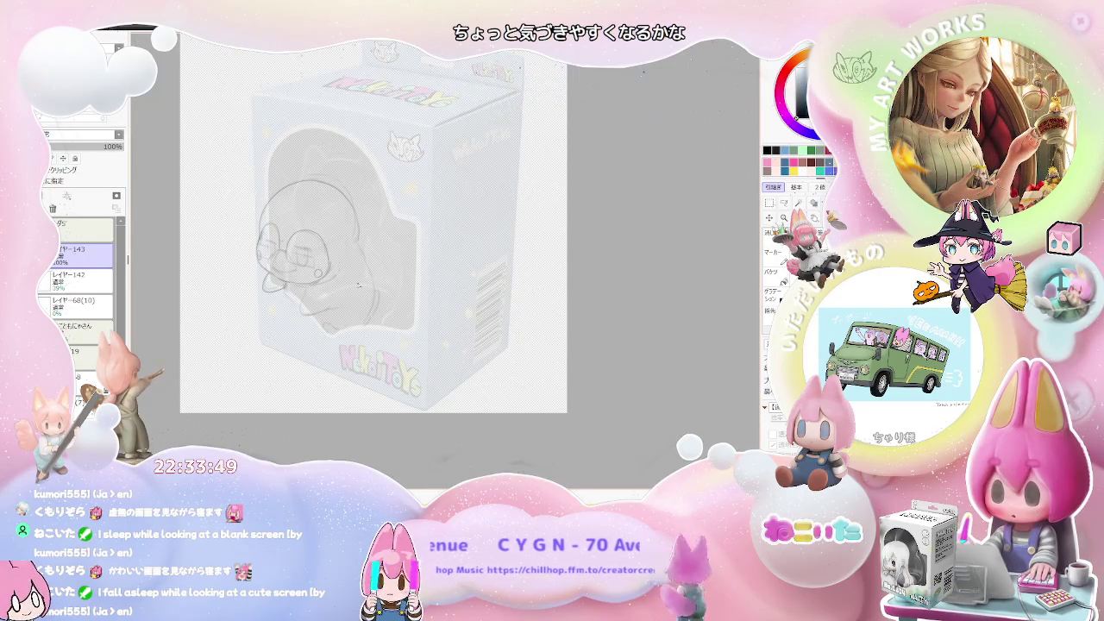
pyautogui.scroll(2, 345, 293)
pyautogui.scroll(1, 259, 251)
pyautogui.scroll(1, 205, 223)
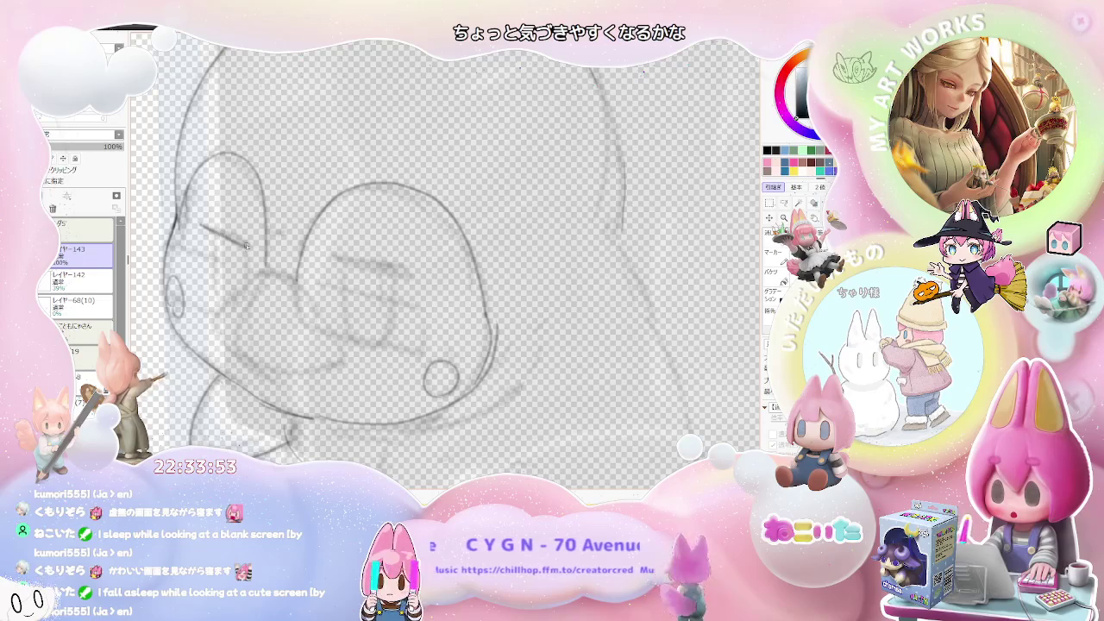
pyautogui.moveTo(217, 231); pyautogui.dragTo(247, 247)
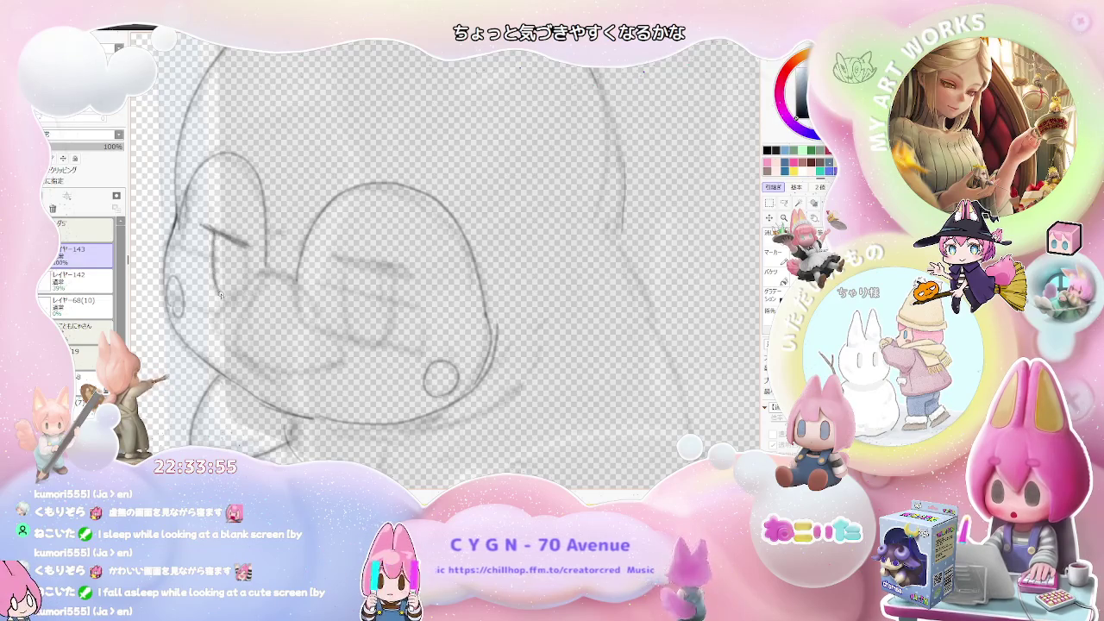
pyautogui.scroll(-2, 248, 264)
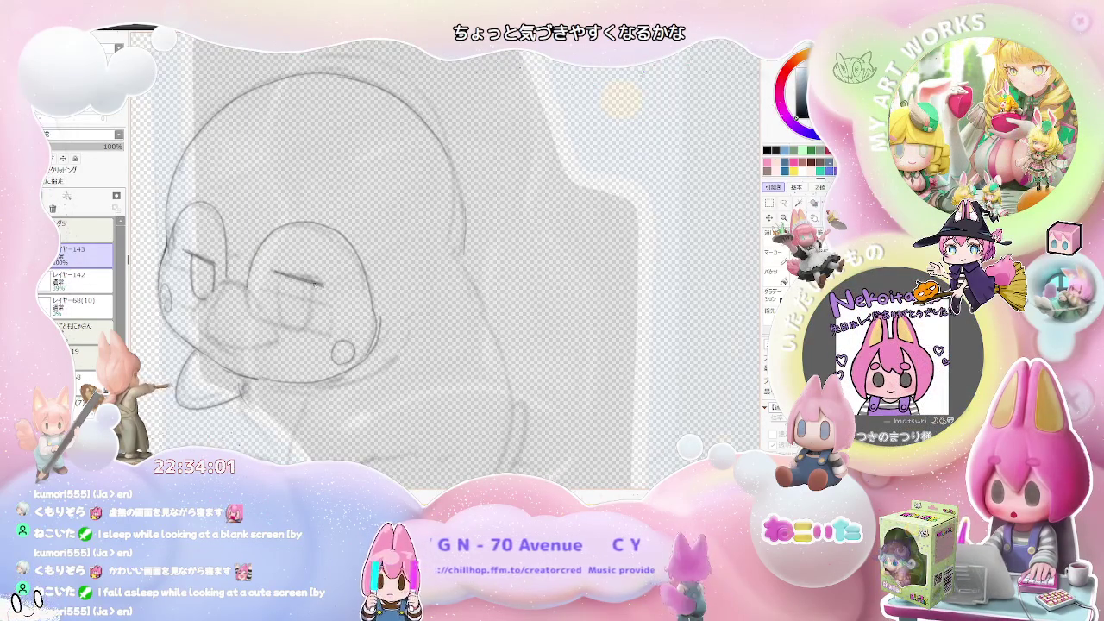
pyautogui.hotkey('ctrl', 'z')
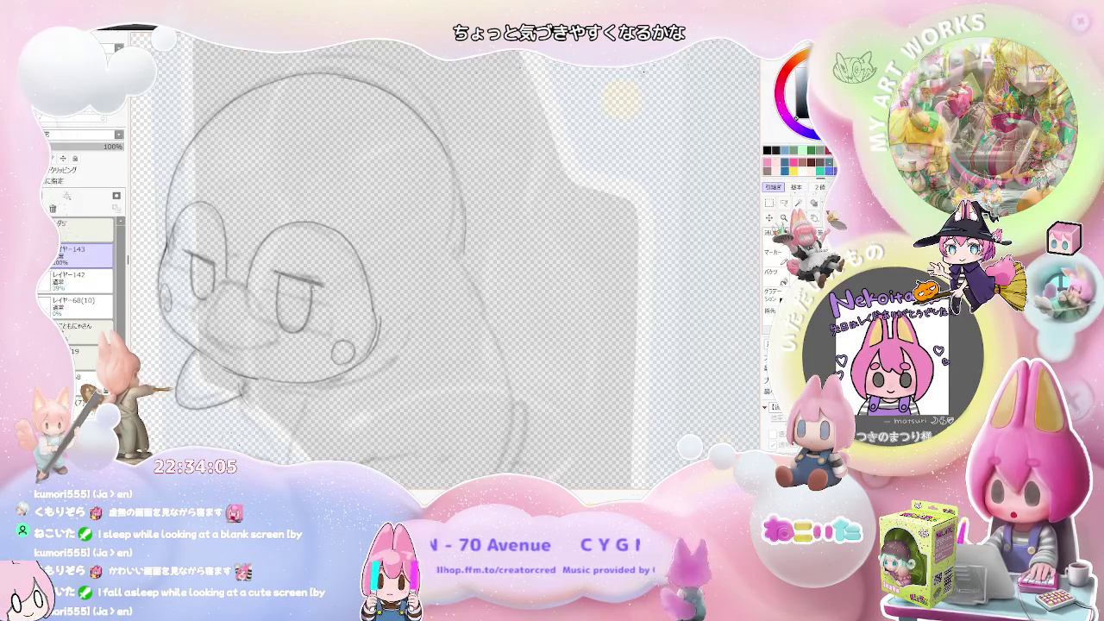
pyautogui.scroll(-2, 320, 283)
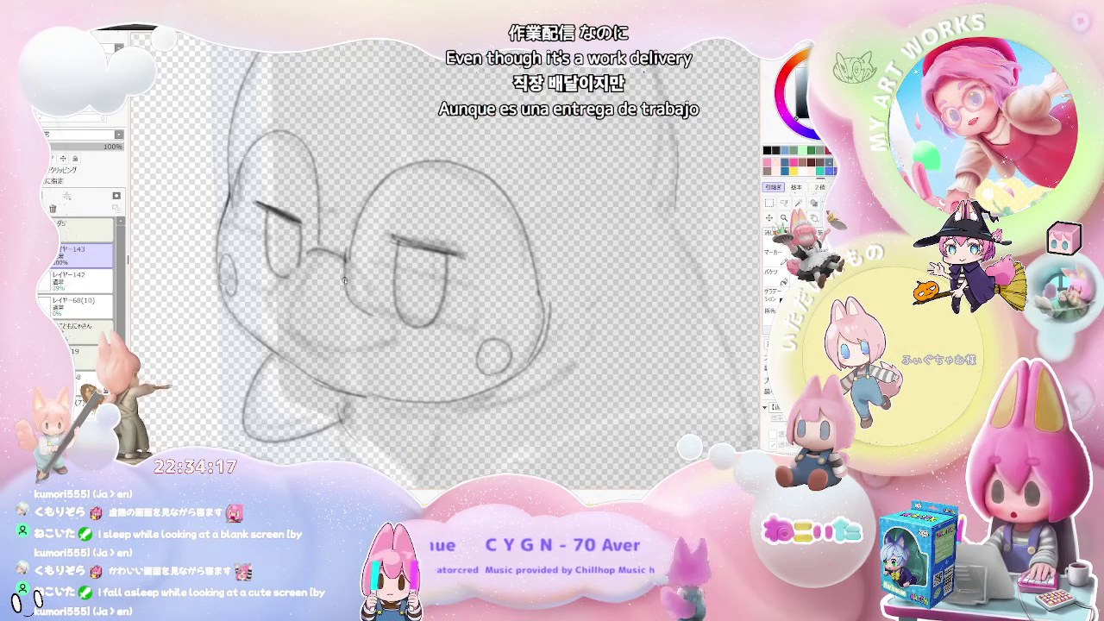
# Step: Draw straight left, top and right edges on the right lens for square rims
pyautogui.moveTo(351, 252); pyautogui.dragTo(349, 308)
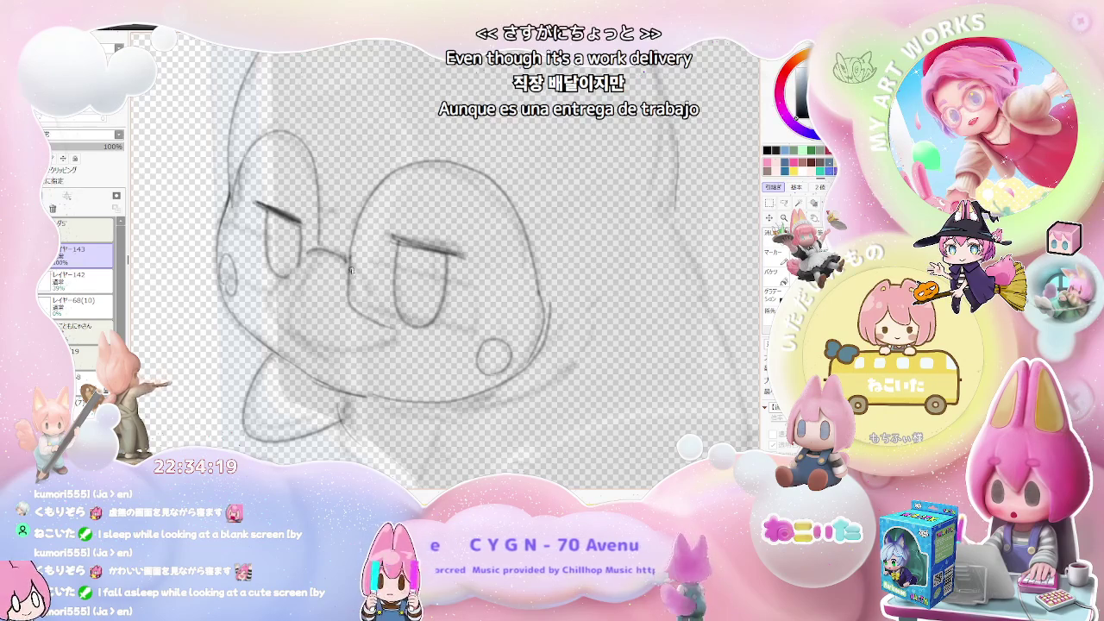
pyautogui.moveTo(365, 254); pyautogui.dragTo(393, 256)
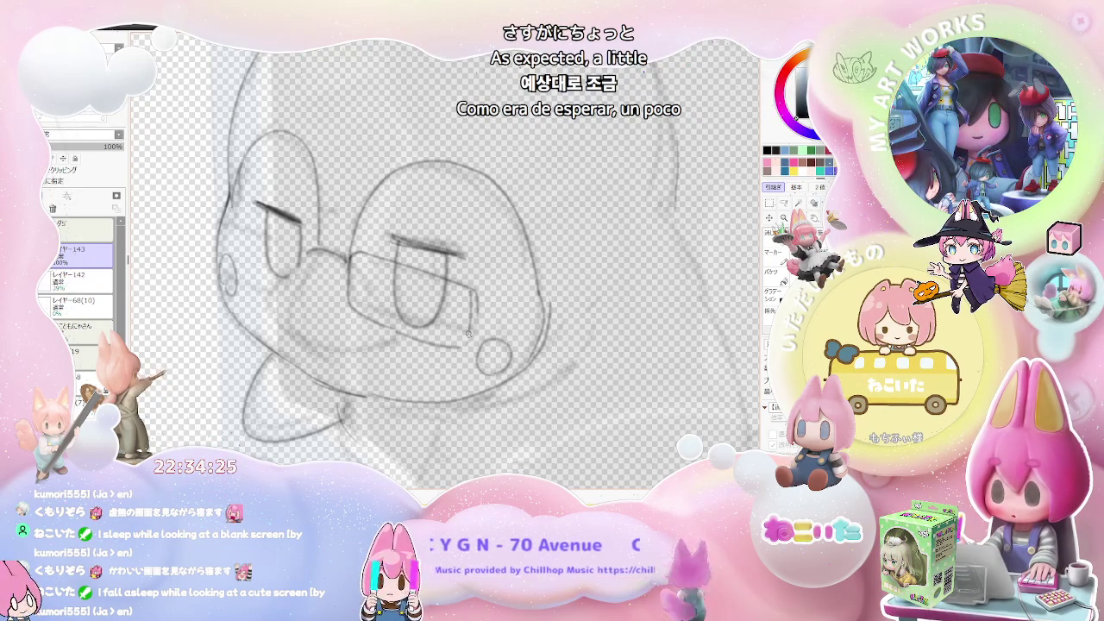
pyautogui.moveTo(468, 287); pyautogui.dragTo(470, 344)
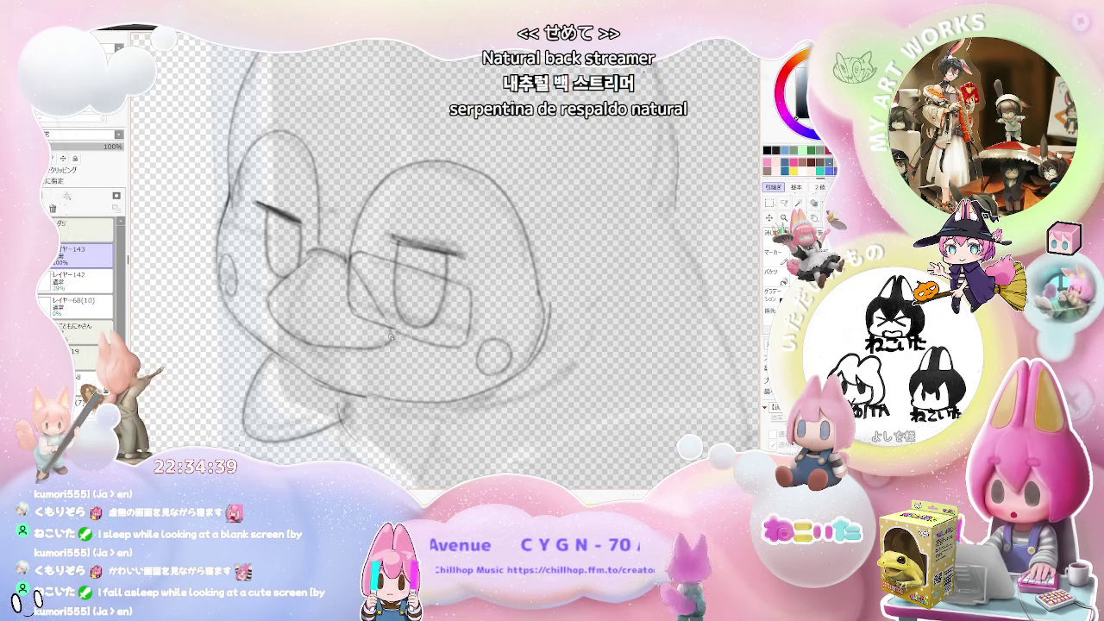
# Step: Zoom in and out to check the square-rimmed glasses against the box template
pyautogui.scroll(-2, 390, 332)
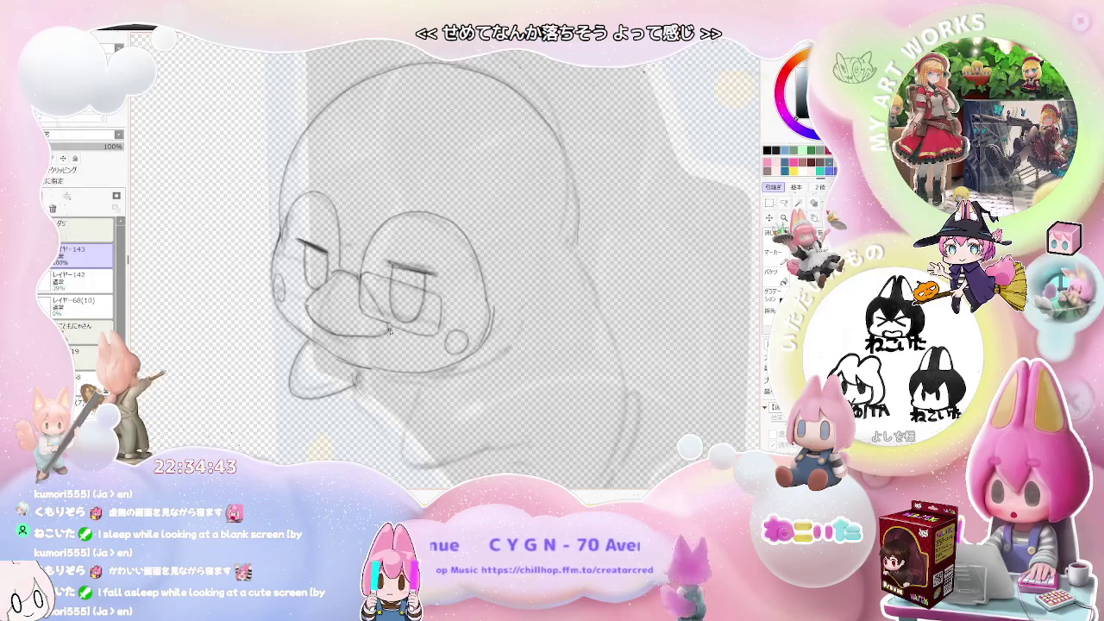
pyautogui.scroll(-1, 387, 330)
pyautogui.scroll(1, 268, 296)
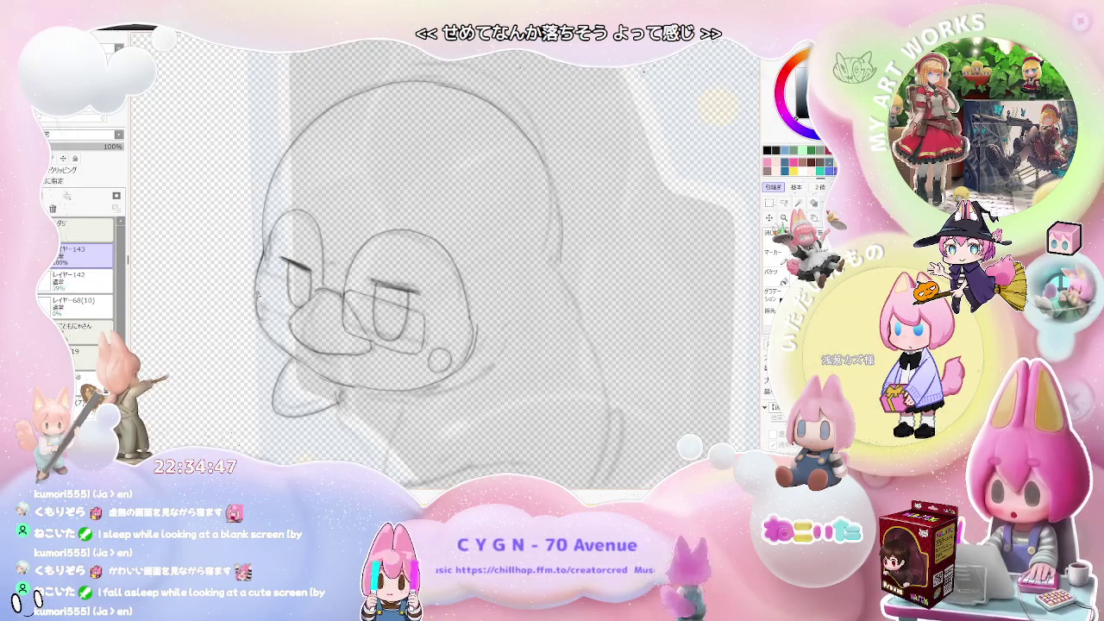
pyautogui.scroll(-1, 400, 329)
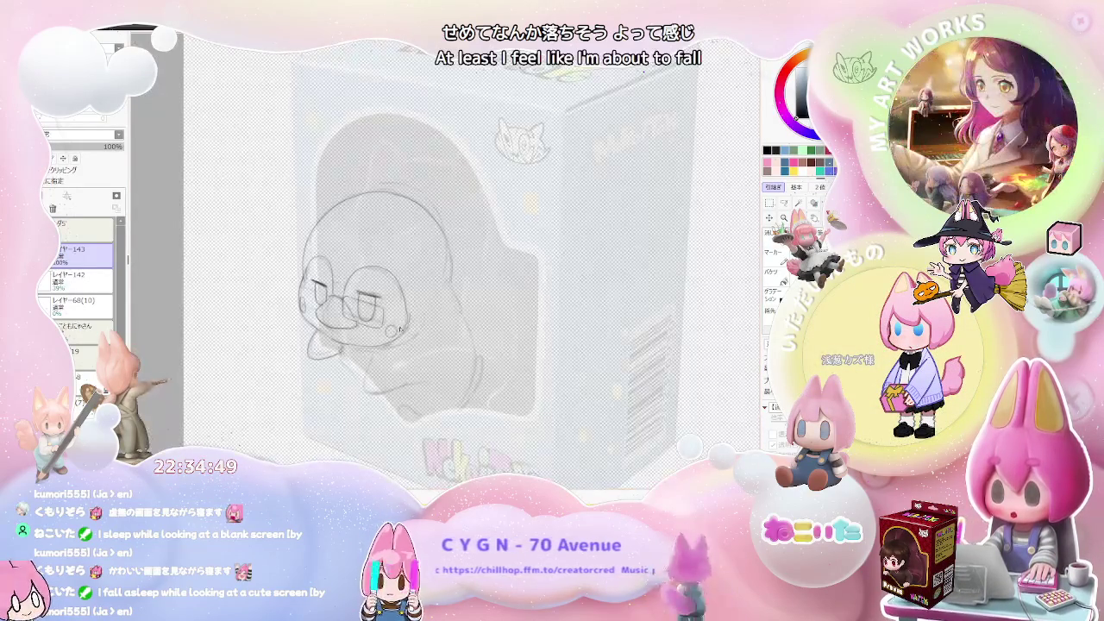
pyautogui.scroll(1, 401, 329)
pyautogui.scroll(1, 380, 319)
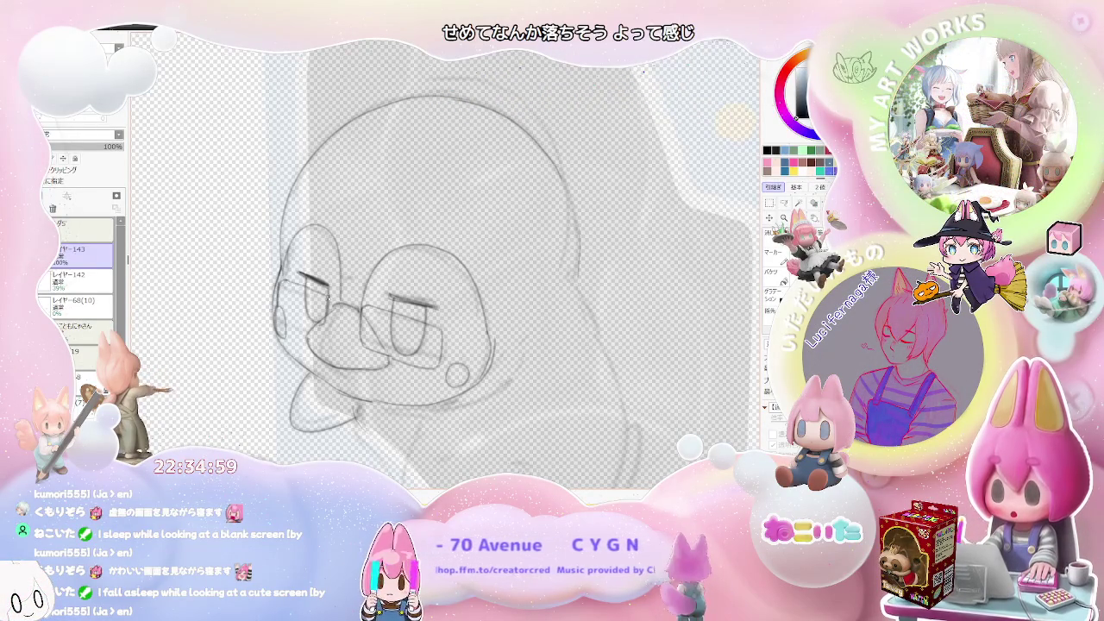
pyautogui.scroll(-2, 339, 321)
pyautogui.scroll(2, 339, 322)
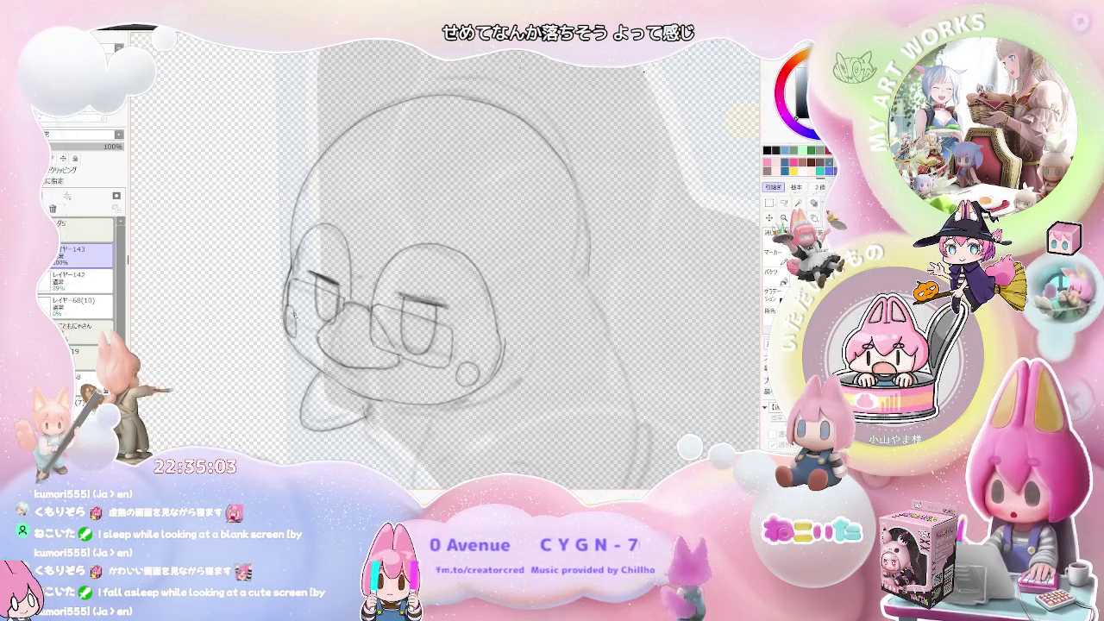
pyautogui.scroll(-2, 349, 293)
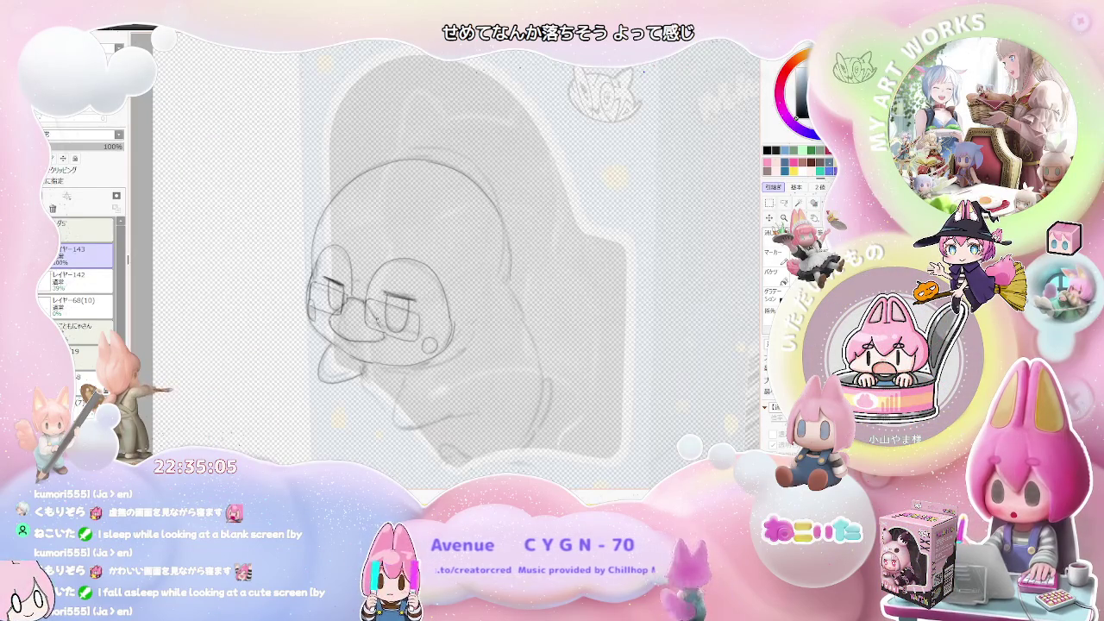
pyautogui.scroll(3, 356, 298)
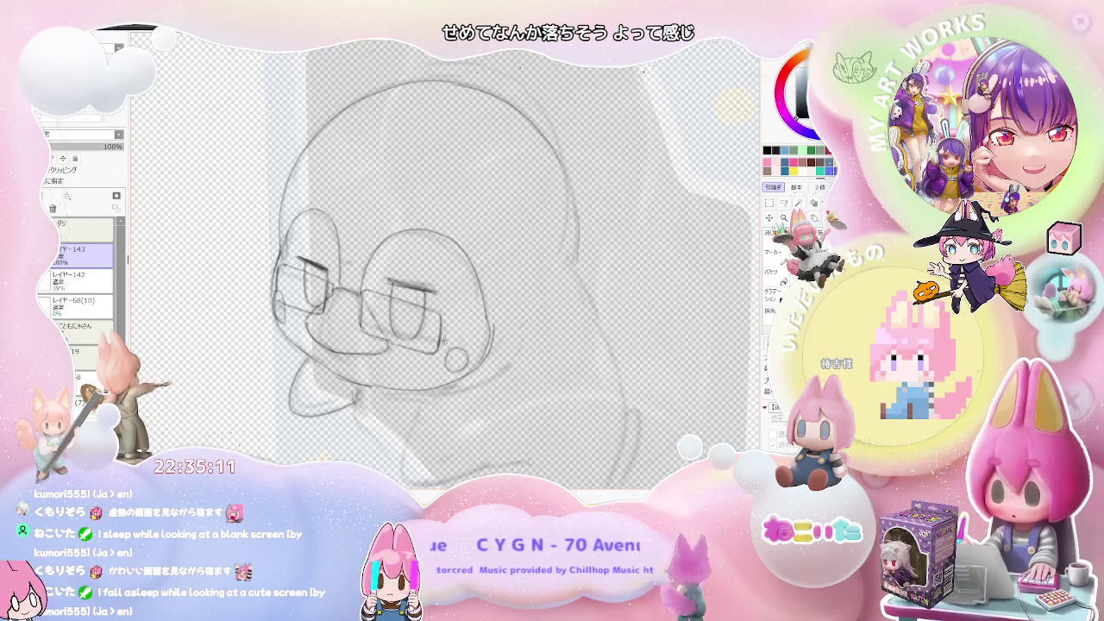
pyautogui.scroll(1, 405, 328)
pyautogui.scroll(1, 380, 319)
pyautogui.scroll(1, 362, 314)
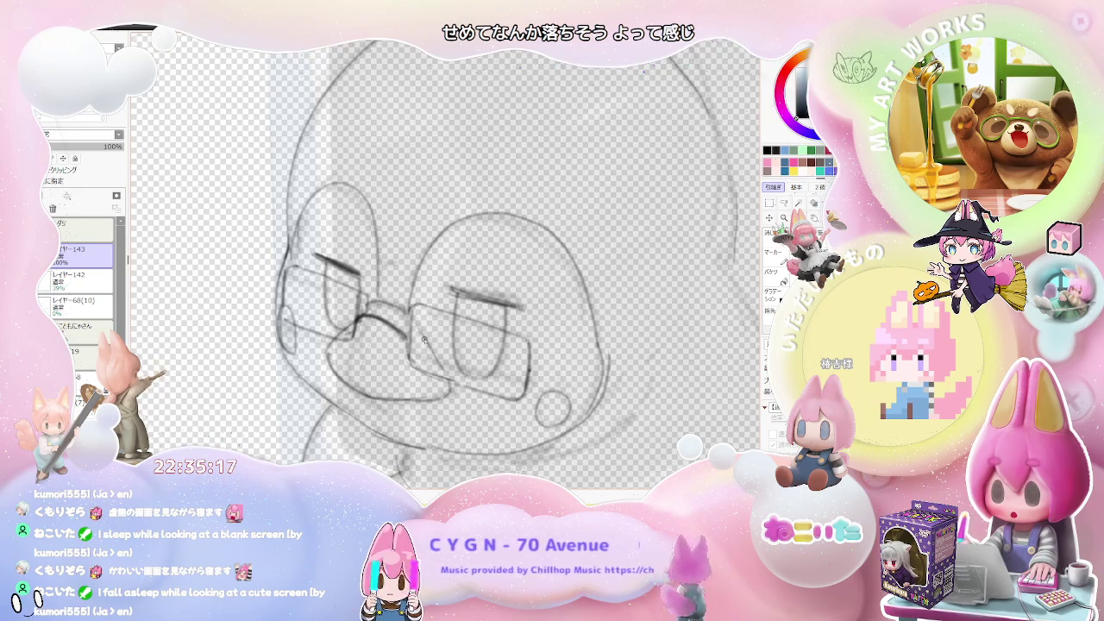
pyautogui.scroll(-2, 418, 340)
pyautogui.scroll(-2, 500, 380)
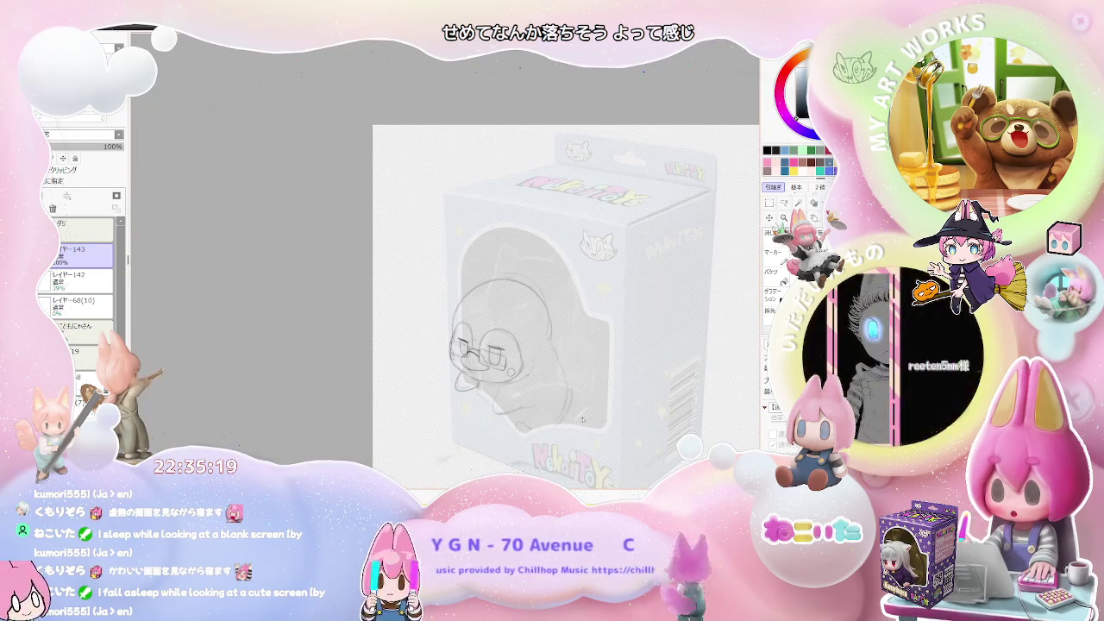
# Step: Flip the canvas view horizontally and reframe it around the penguin sketch
pyautogui.moveTo(582, 420); pyautogui.dragTo(357, 420)
pyautogui.scroll(-1, 456, 399)
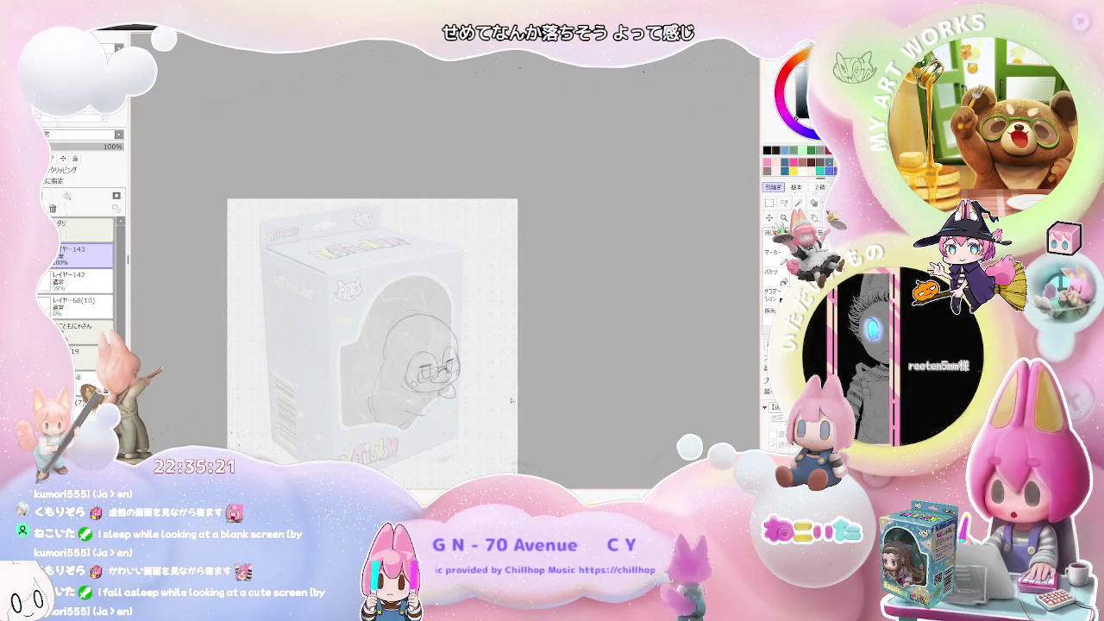
pyautogui.scroll(1, 414, 346)
pyautogui.scroll(1, 414, 345)
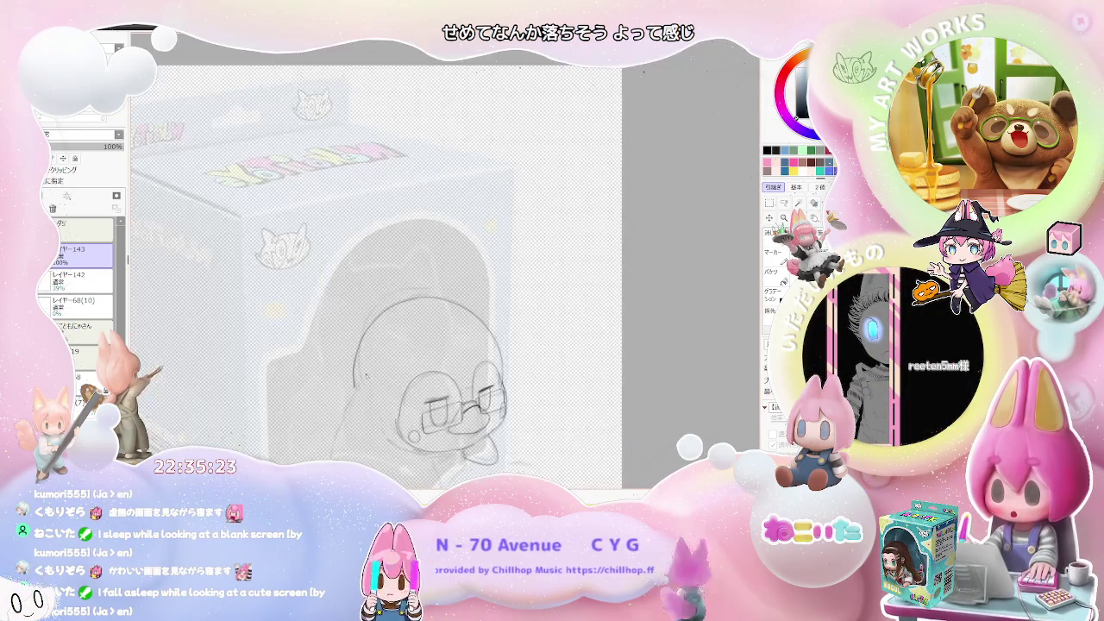
pyautogui.scroll(-2, 380, 276)
pyautogui.scroll(1, 380, 277)
pyautogui.scroll(2, 379, 276)
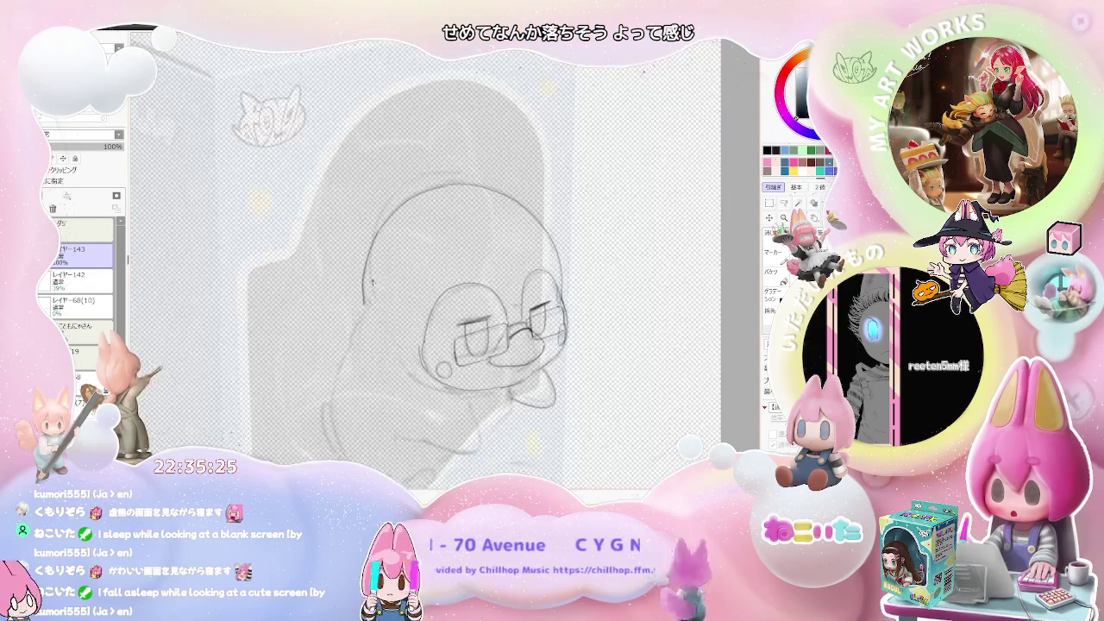
pyautogui.scroll(-1, 352, 336)
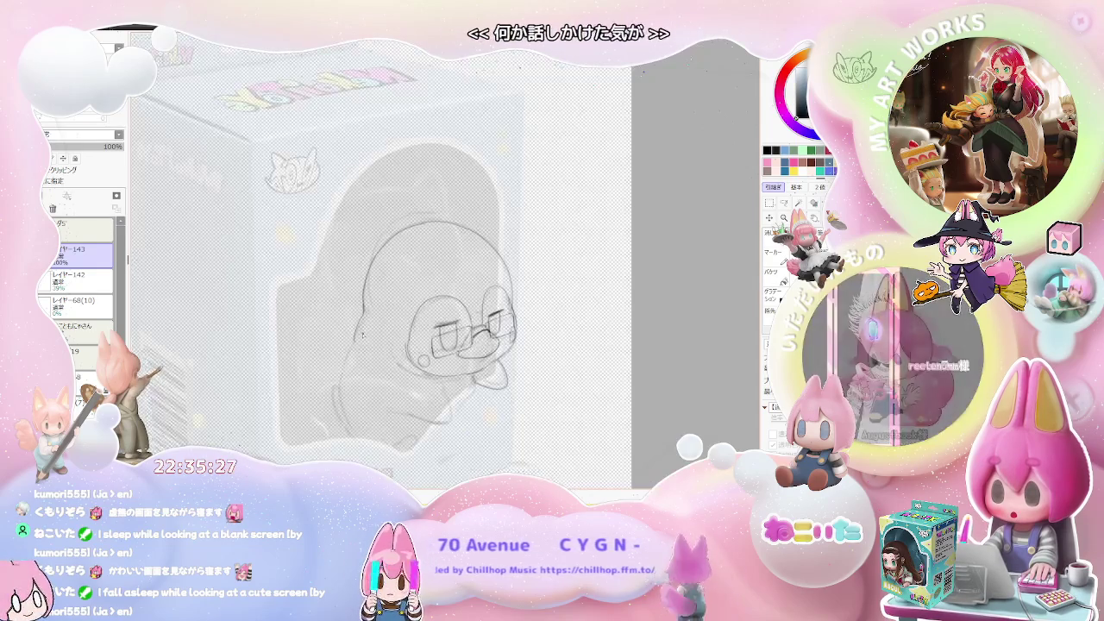
pyautogui.scroll(1, 460, 348)
pyautogui.scroll(1, 460, 348)
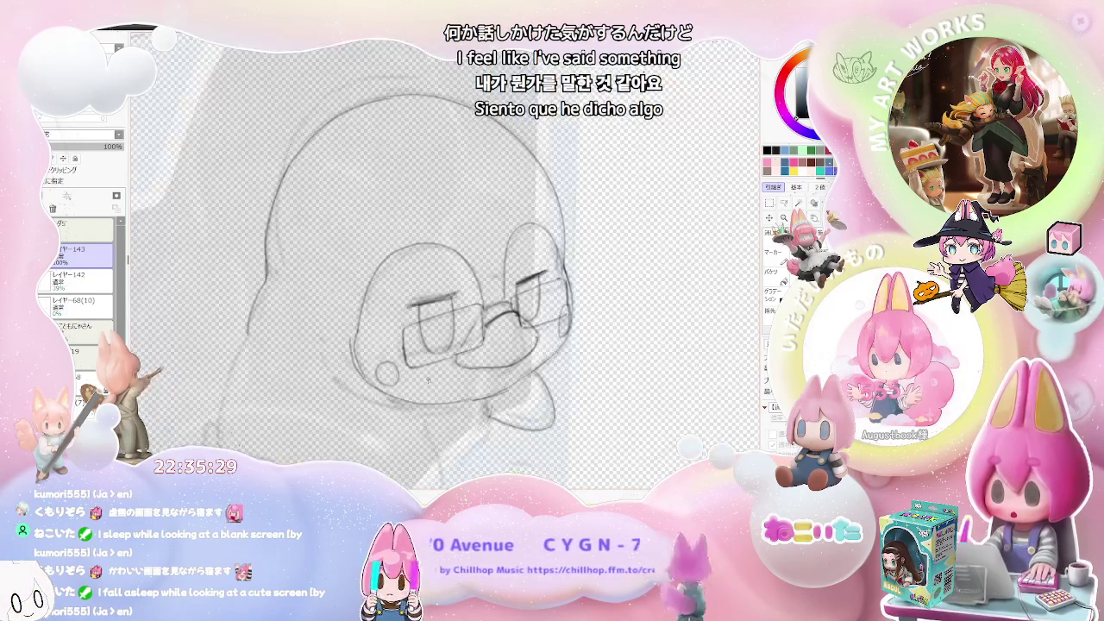
pyautogui.press('h')
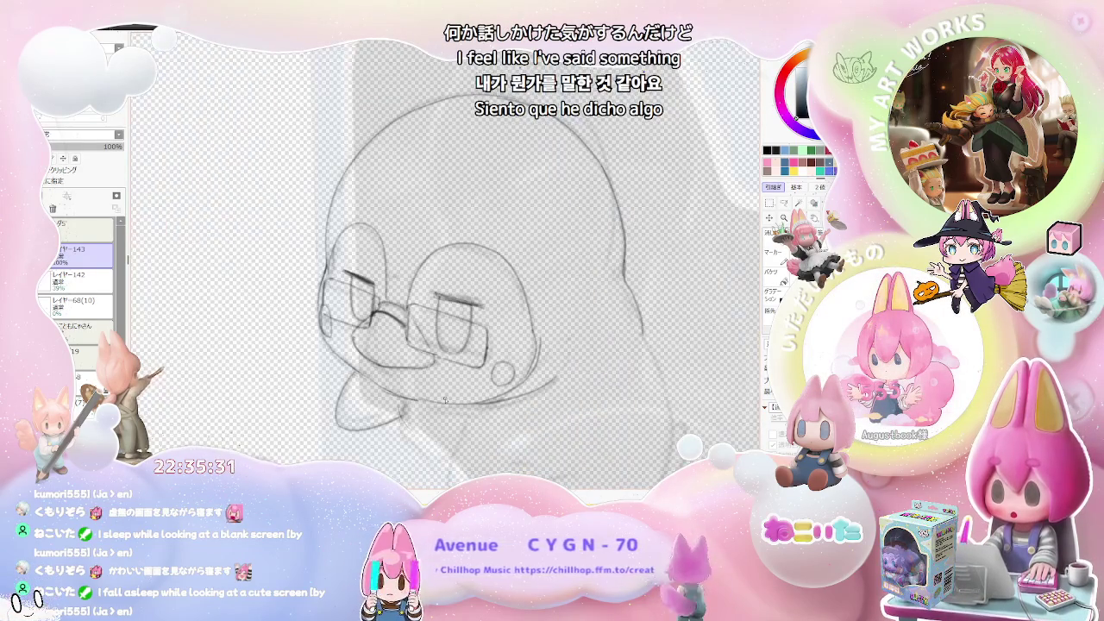
pyautogui.moveTo(532, 400); pyautogui.dragTo(417, 331)
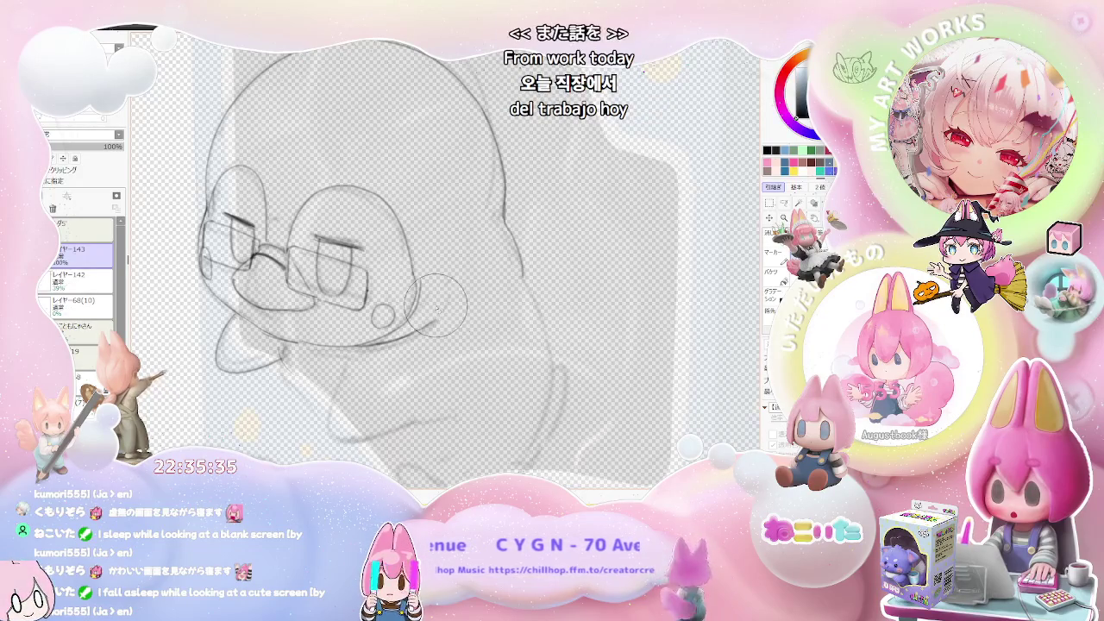
pyautogui.scroll(-3, 445, 259)
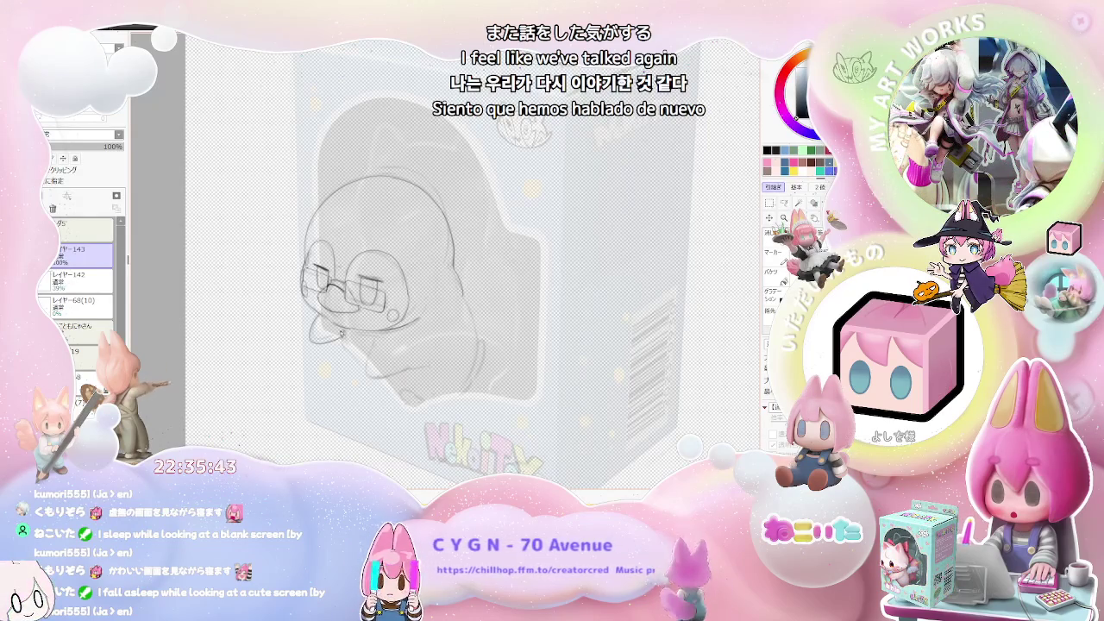
pyautogui.scroll(2, 341, 333)
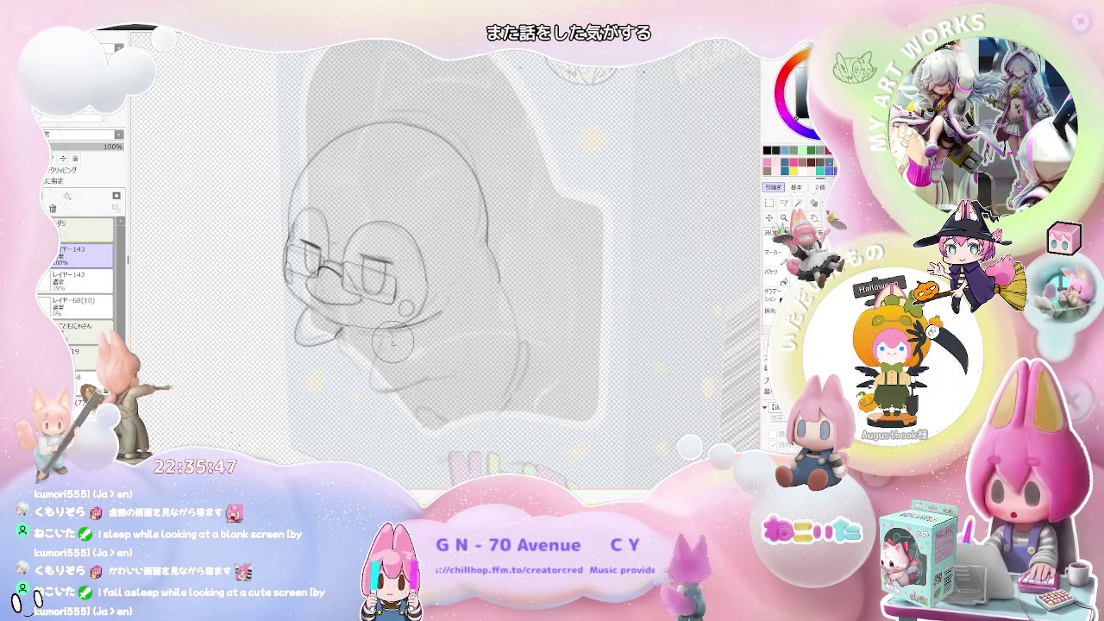
# Step: Sketch a body line below the penguin's face and a line above the side boxes
pyautogui.moveTo(390, 345)
pyautogui.mouseDown()
pyautogui.moveTo(377, 376)
pyautogui.moveTo(406, 389)
pyautogui.mouseUp()
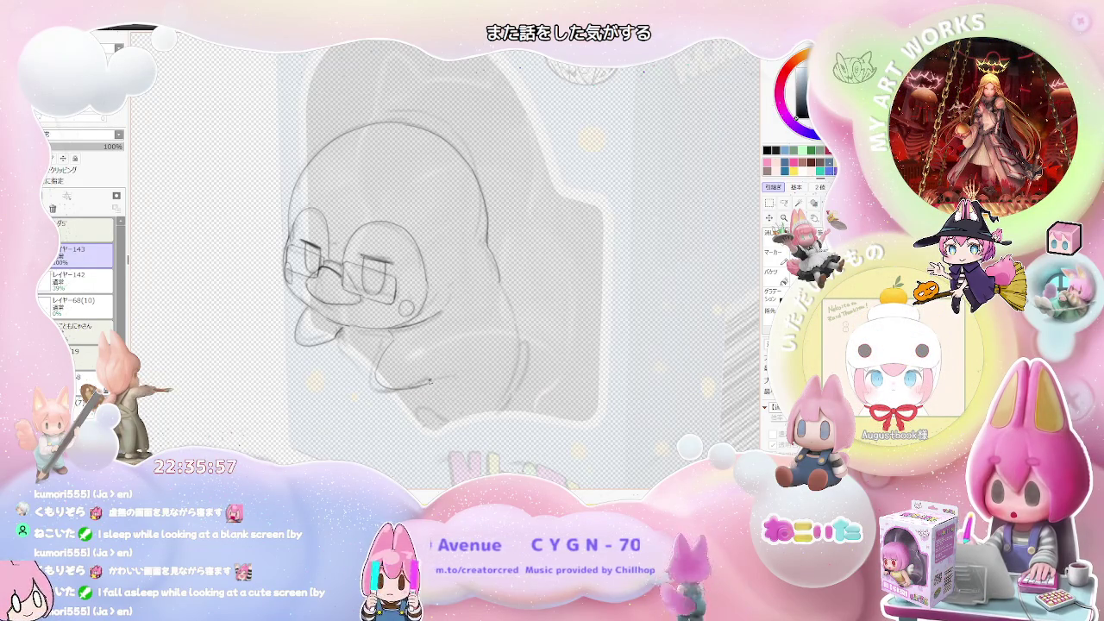
pyautogui.scroll(-1, 436, 380)
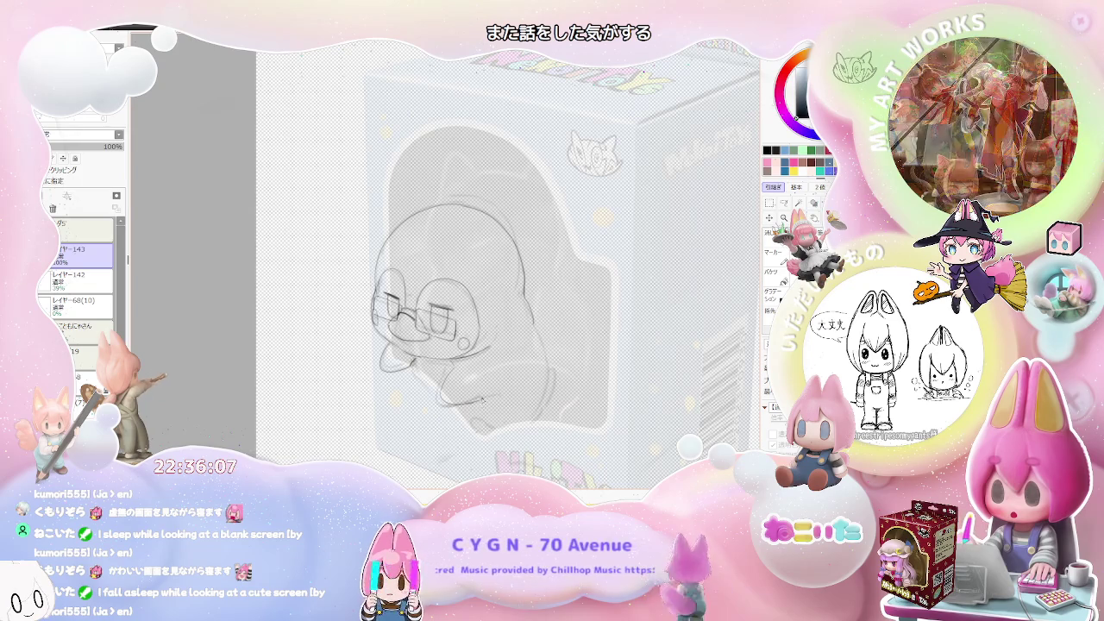
pyautogui.scroll(2, 479, 405)
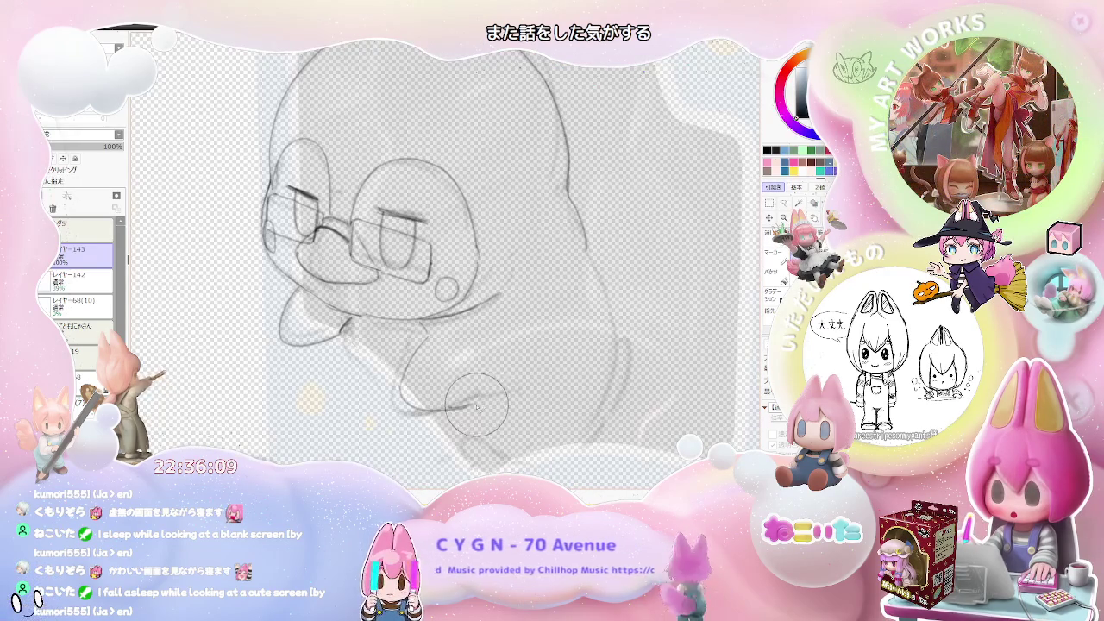
pyautogui.scroll(-1, 475, 403)
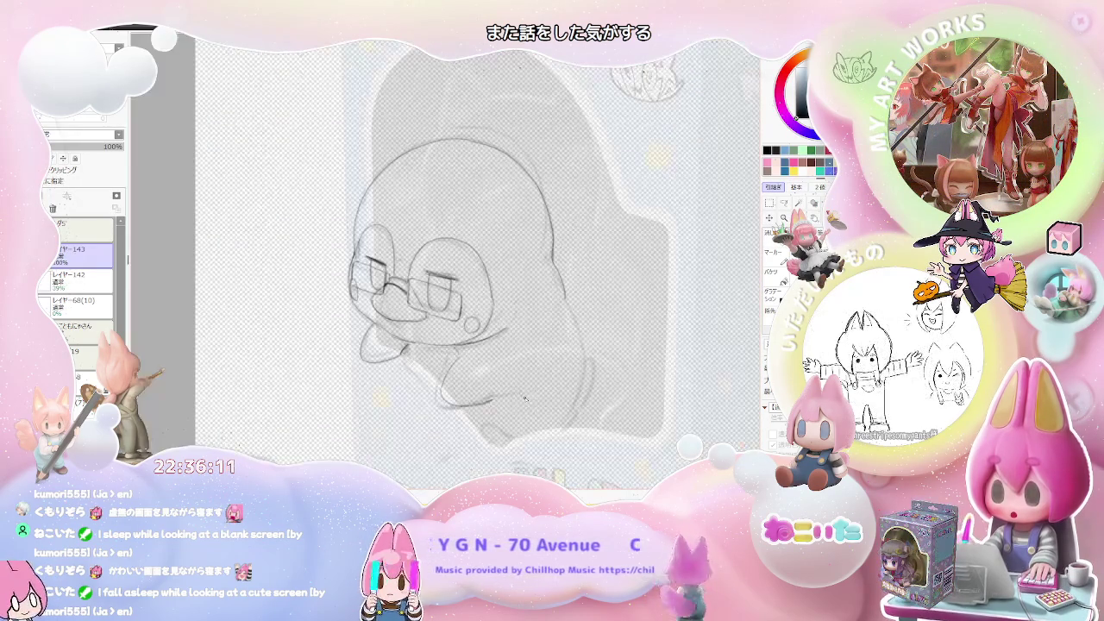
pyautogui.scroll(1, 229, 284)
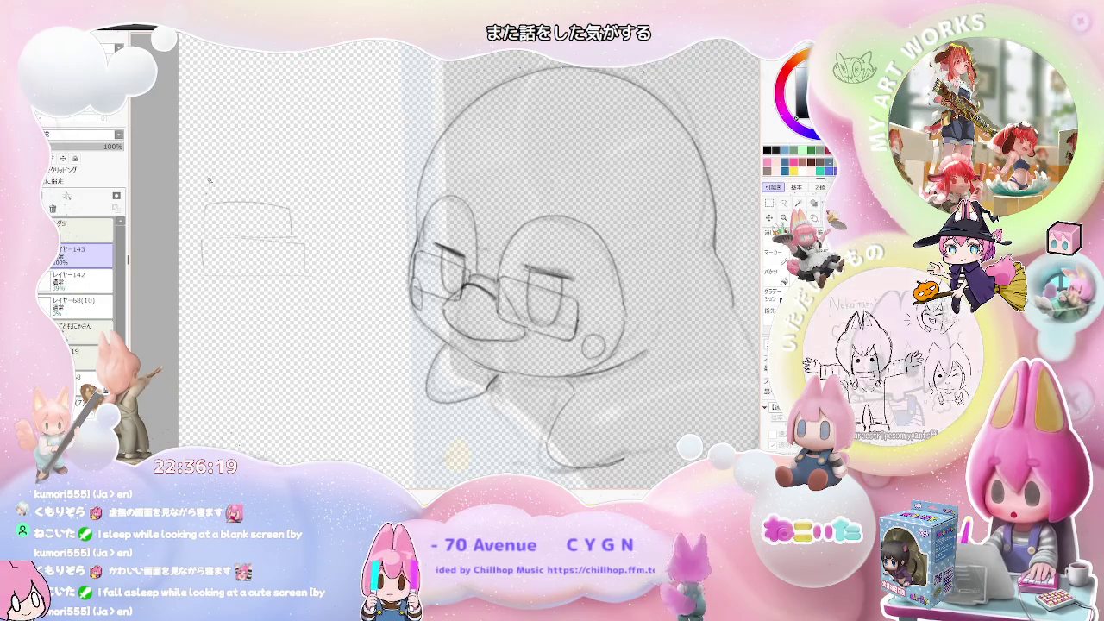
pyautogui.moveTo(207, 177); pyautogui.dragTo(259, 179)
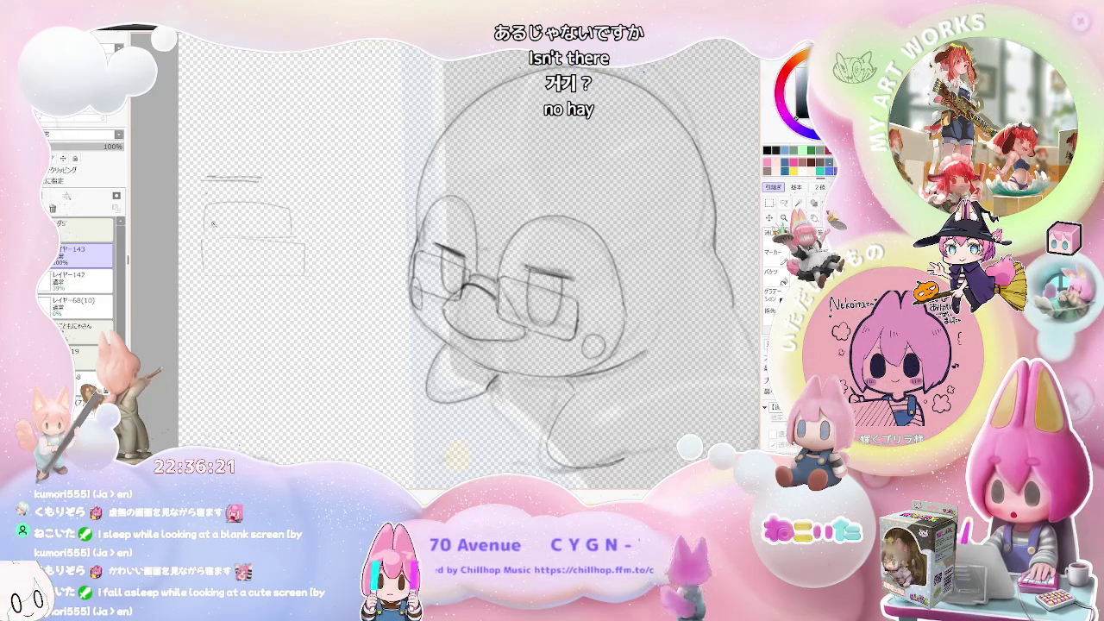
# Step: Add two panel dividing lines and a bracket edge to the stacked-box diagram left of the penguin
pyautogui.moveTo(207, 244); pyautogui.dragTo(259, 241)
pyautogui.moveTo(211, 279); pyautogui.dragTo(263, 278)
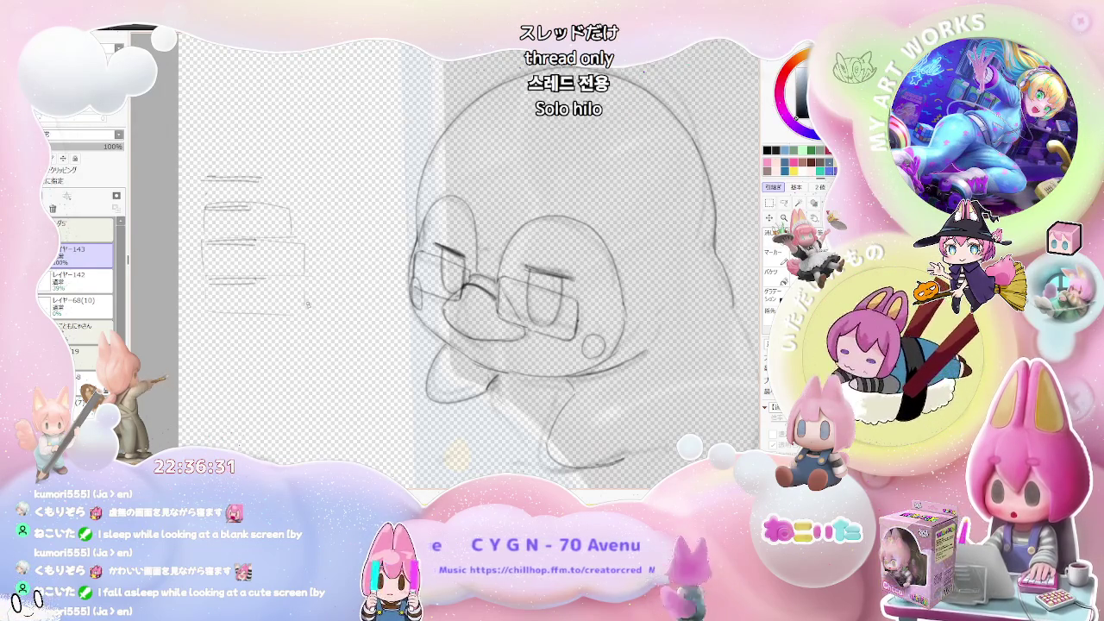
pyautogui.moveTo(213, 315); pyautogui.dragTo(302, 325)
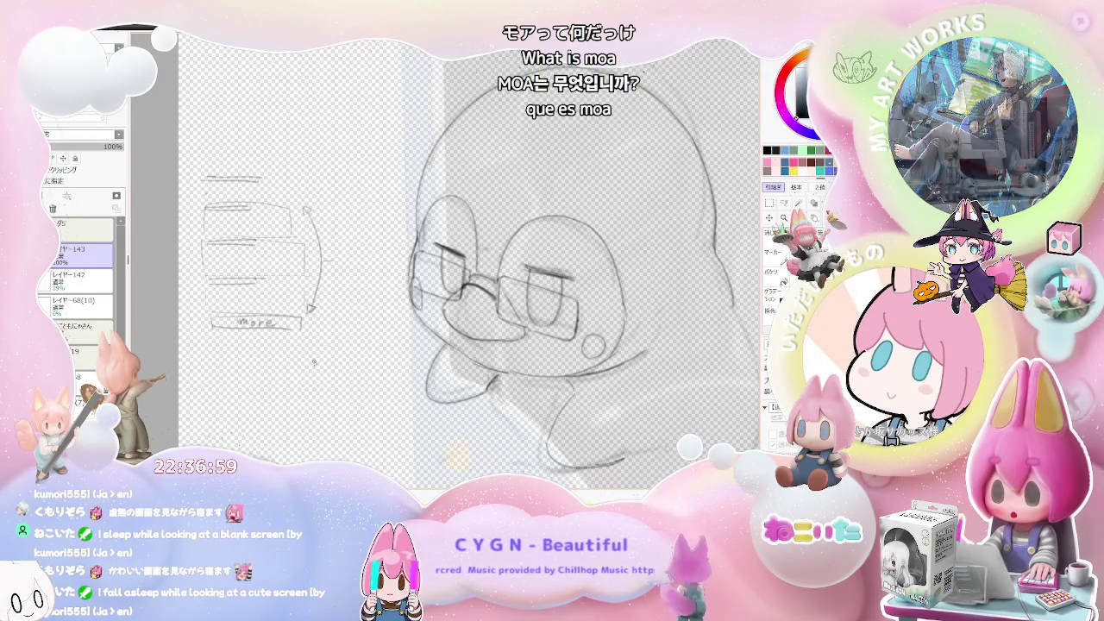
pyautogui.moveTo(385, 408); pyautogui.dragTo(324, 387)
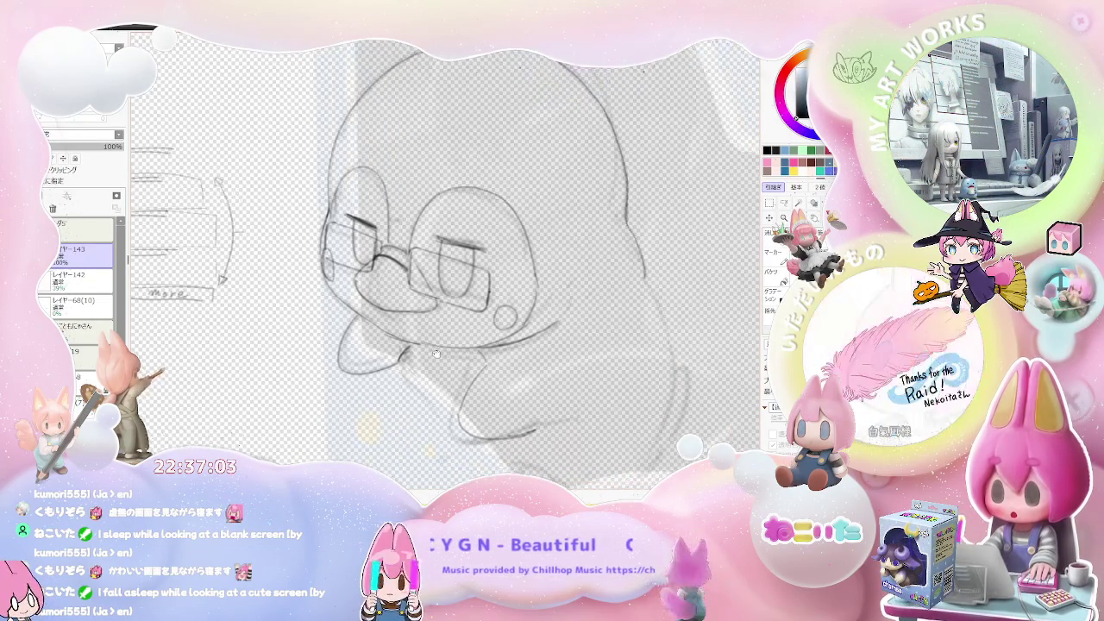
pyautogui.moveTo(438, 356); pyautogui.dragTo(352, 348)
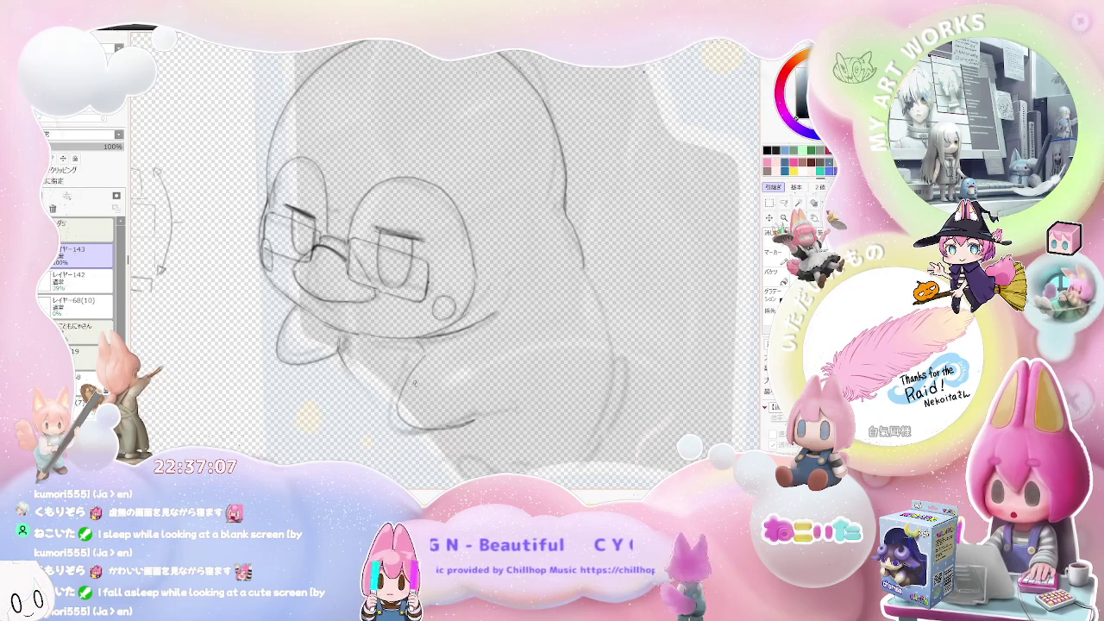
pyautogui.scroll(-2, 411, 383)
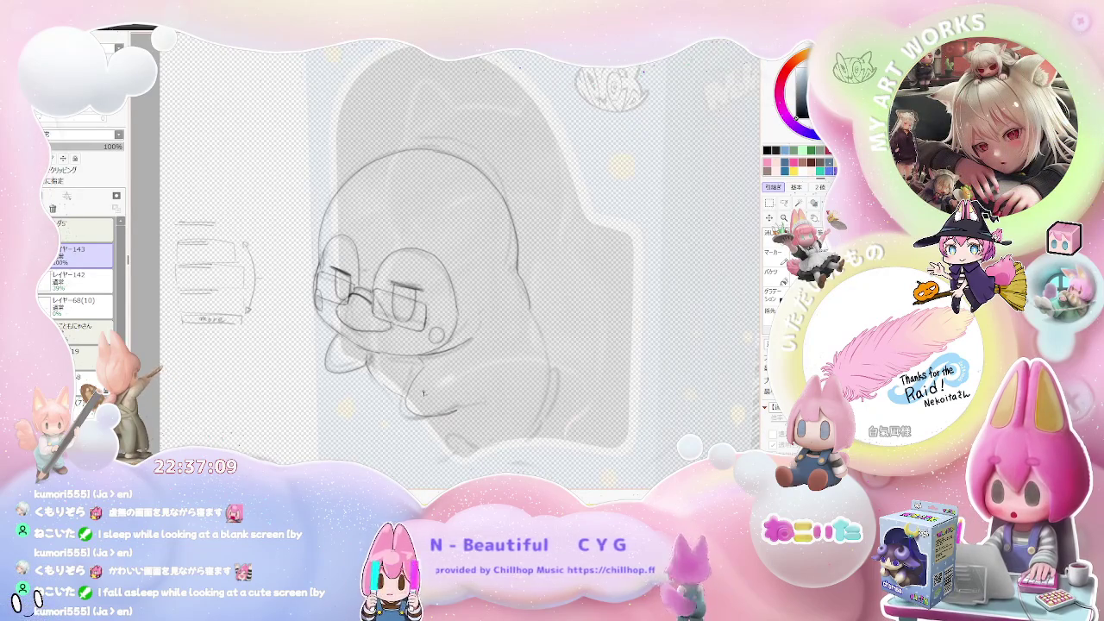
pyautogui.press('h')
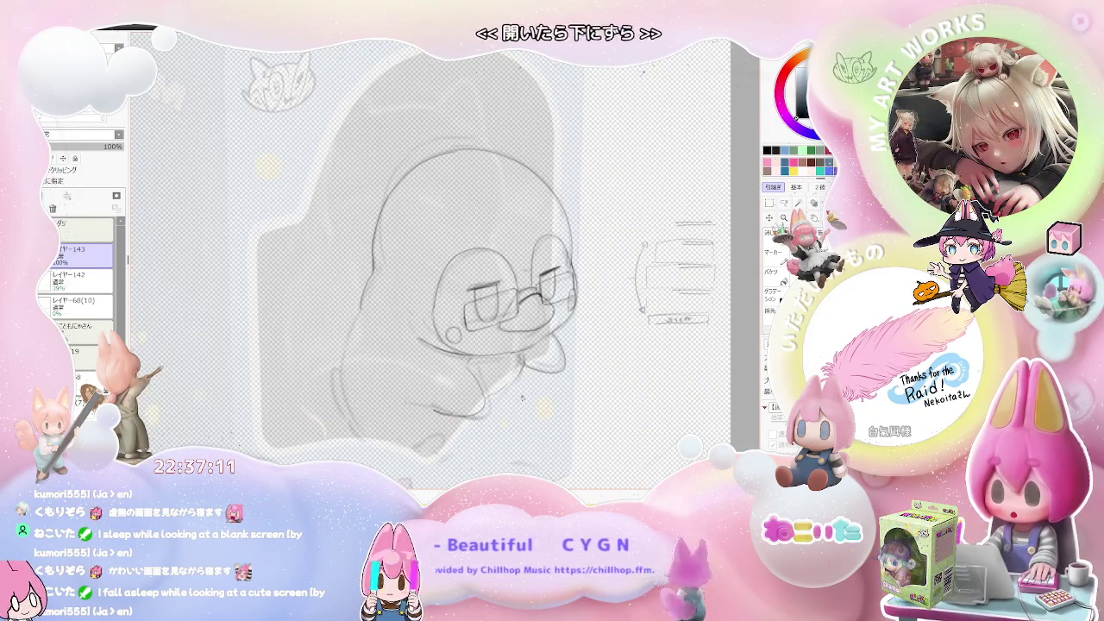
pyautogui.scroll(2, 441, 371)
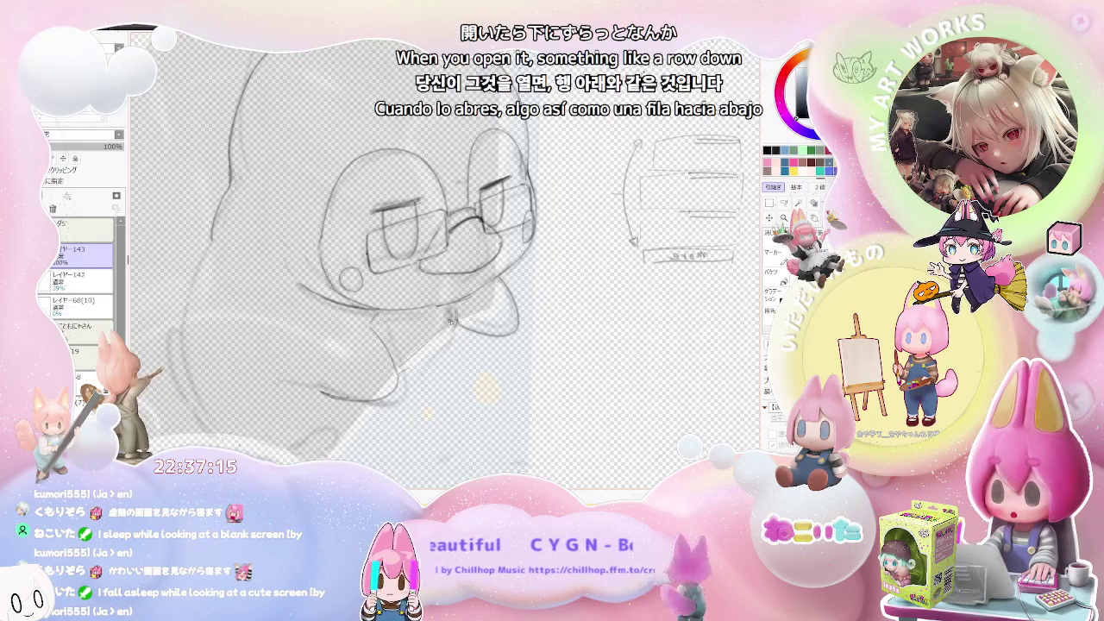
pyautogui.scroll(-2, 411, 368)
pyautogui.scroll(2, 275, 282)
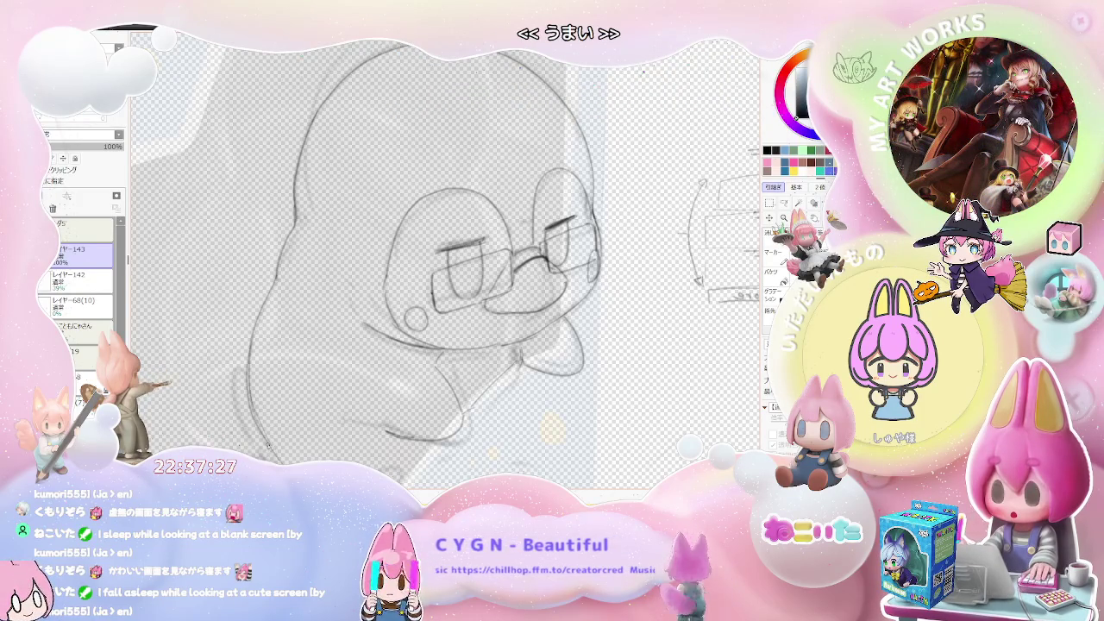
pyautogui.press('h')
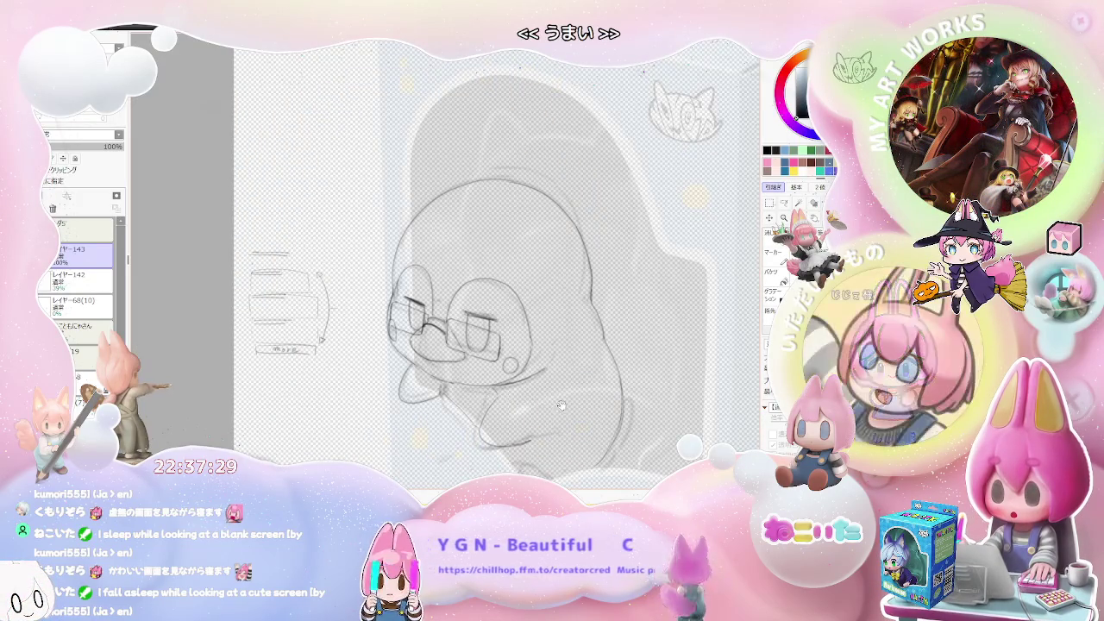
pyautogui.scroll(2, 560, 406)
pyautogui.scroll(2, 385, 332)
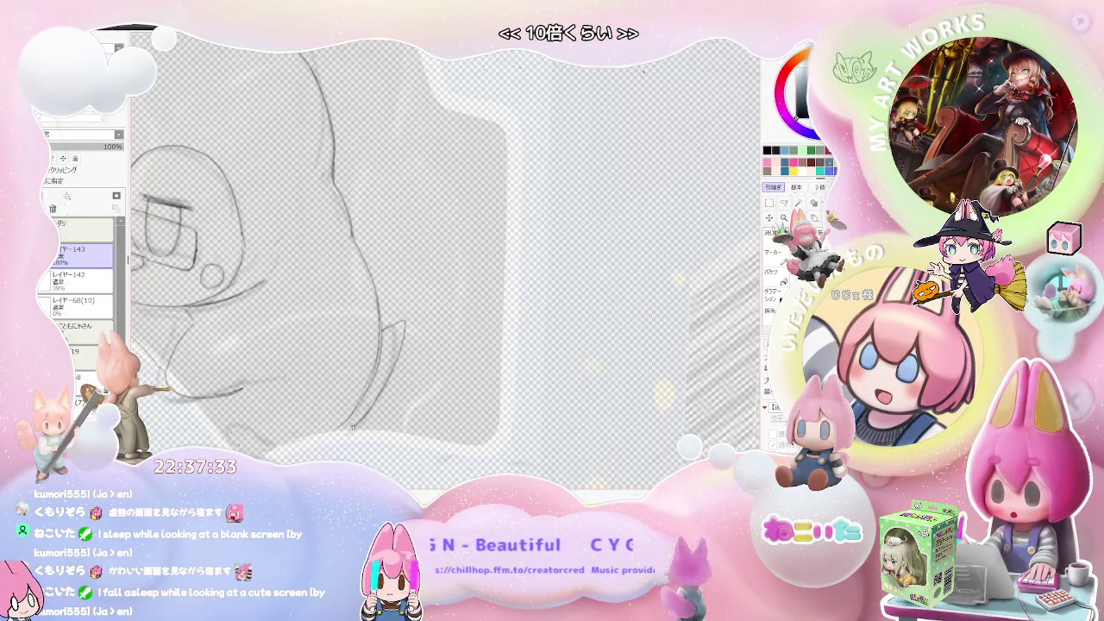
pyautogui.scroll(-2, 368, 408)
pyautogui.scroll(-2, 369, 409)
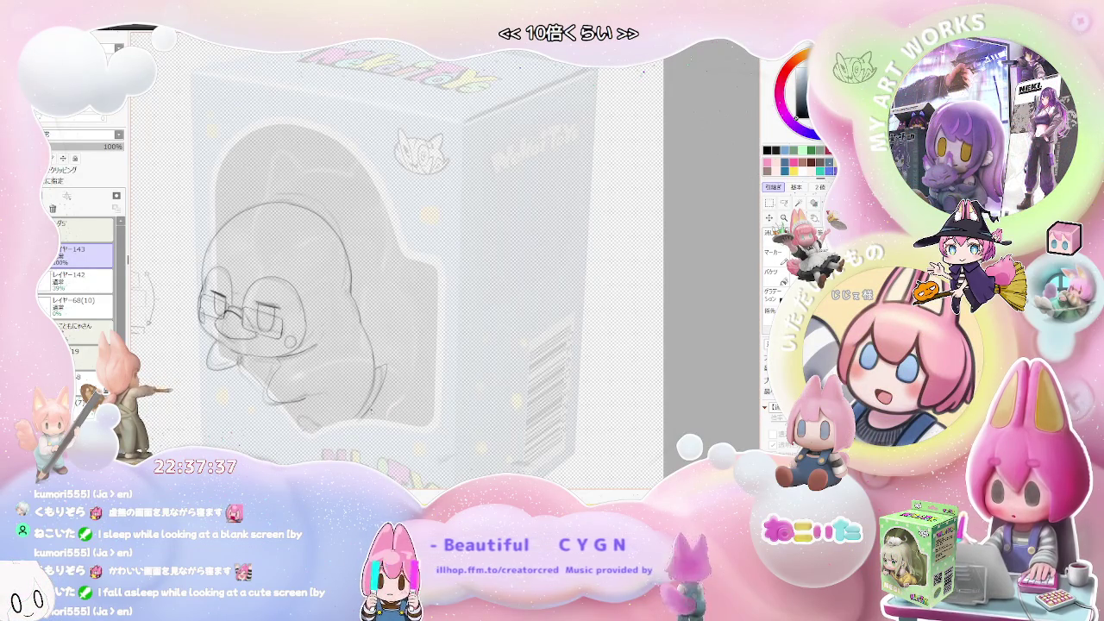
pyautogui.scroll(1, 313, 399)
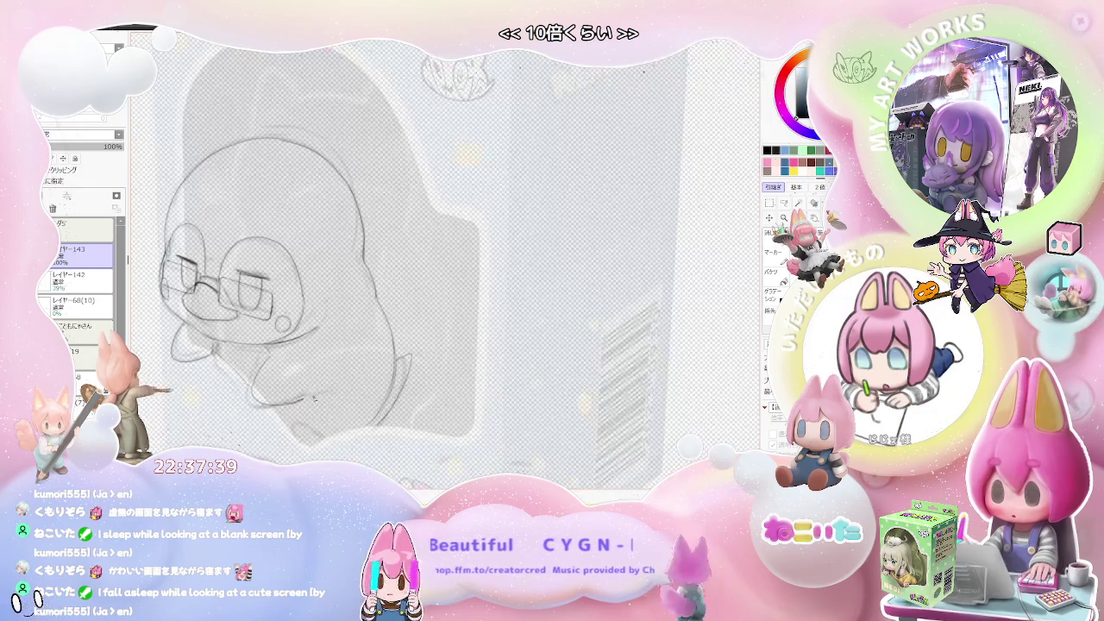
pyautogui.scroll(-1, 319, 438)
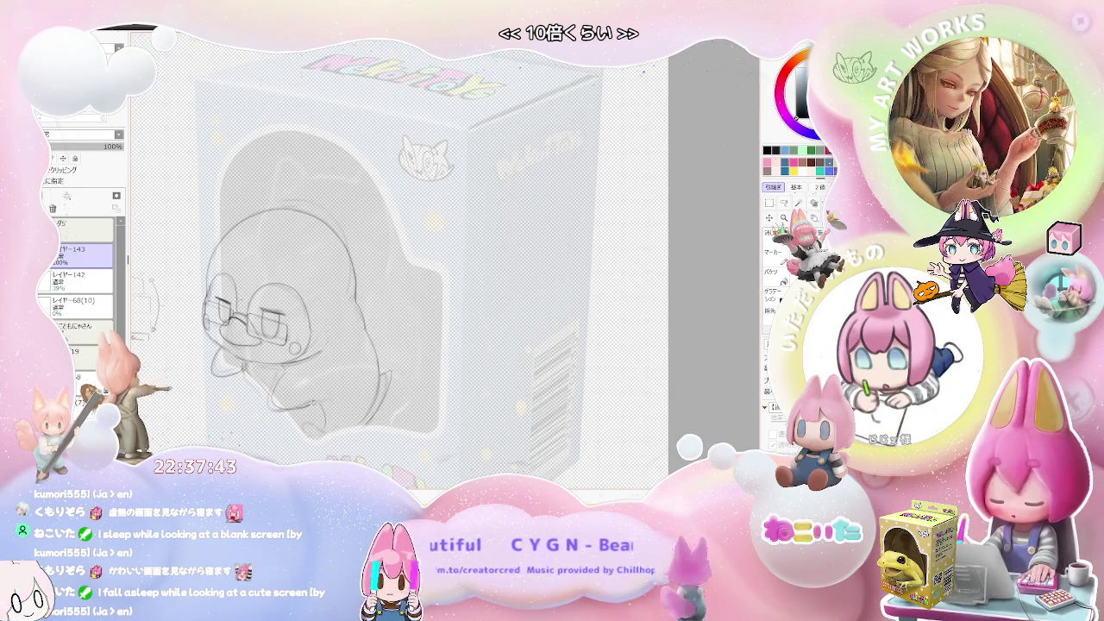
pyautogui.scroll(1, 337, 417)
pyautogui.scroll(-1, 329, 414)
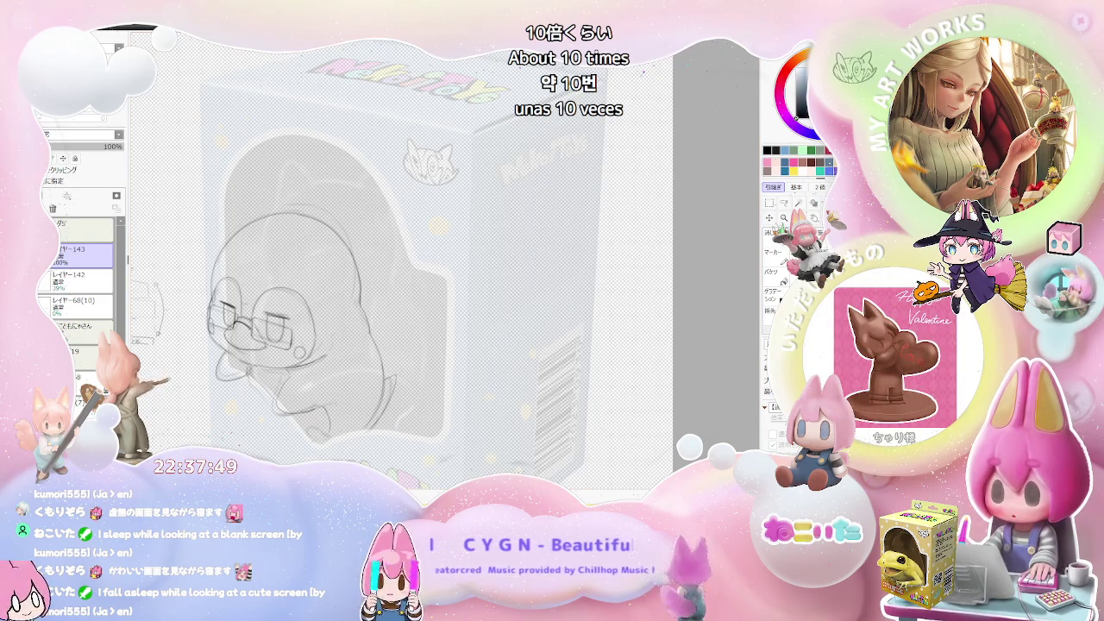
pyautogui.scroll(1, 327, 429)
pyautogui.scroll(1, 328, 430)
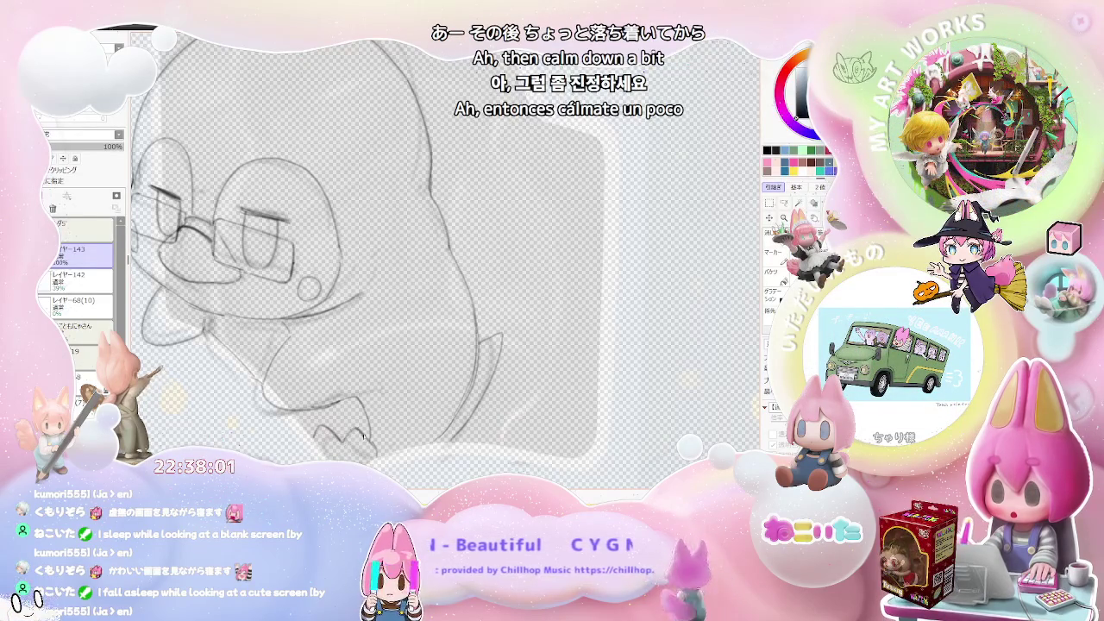
pyautogui.scroll(-2, 371, 442)
pyautogui.hscroll(-5, 444, 259)
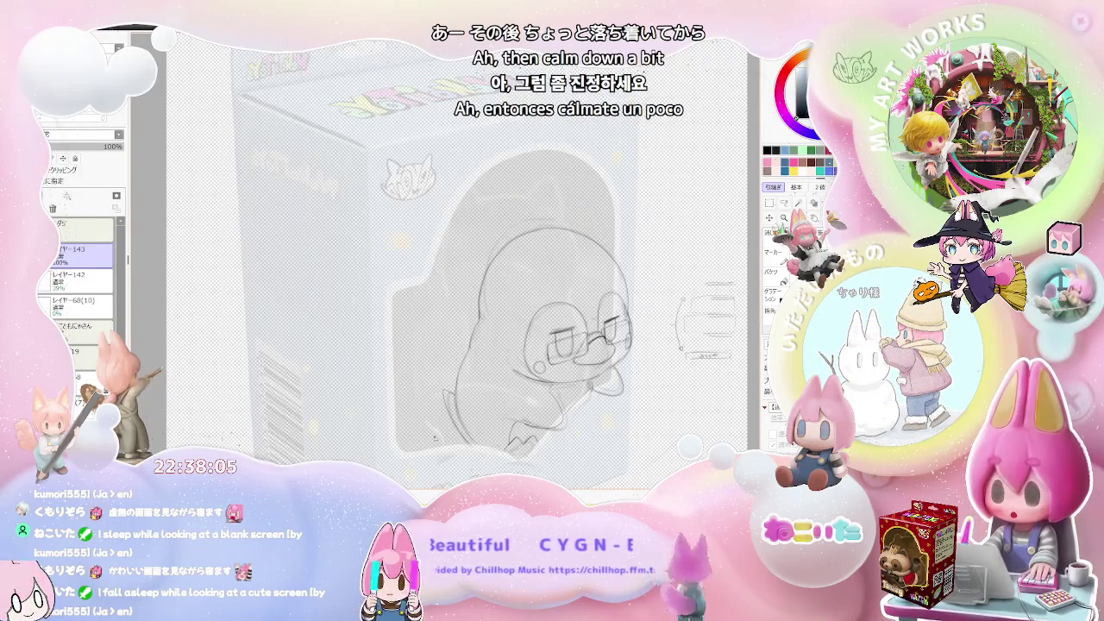
pyautogui.scroll(-1, 436, 438)
pyautogui.scroll(-1, 436, 438)
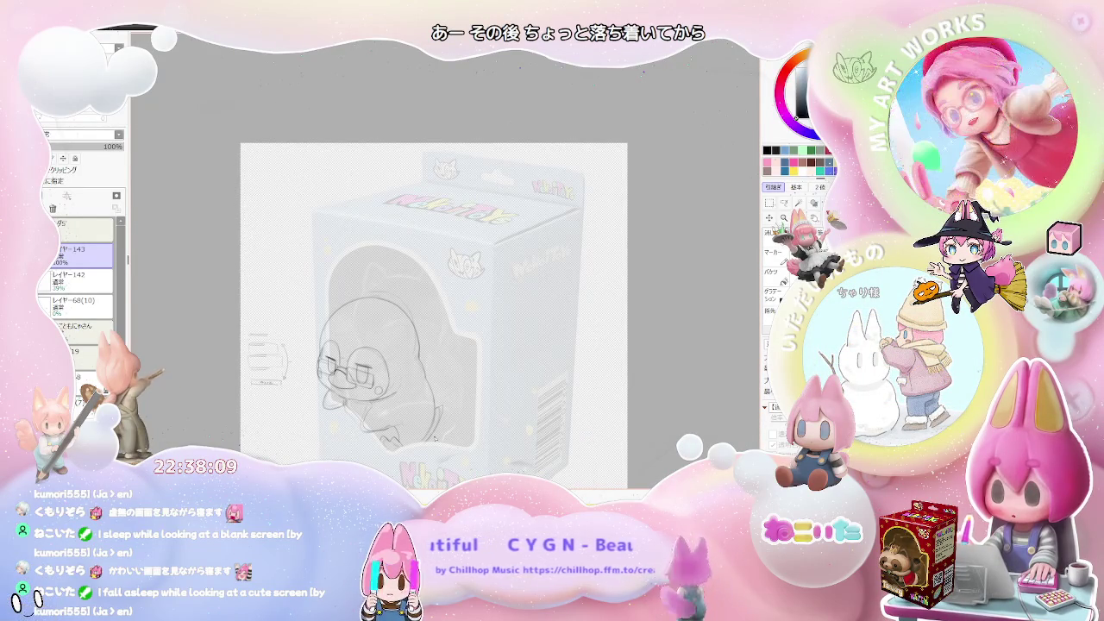
pyautogui.scroll(2, 434, 438)
pyautogui.scroll(2, 335, 423)
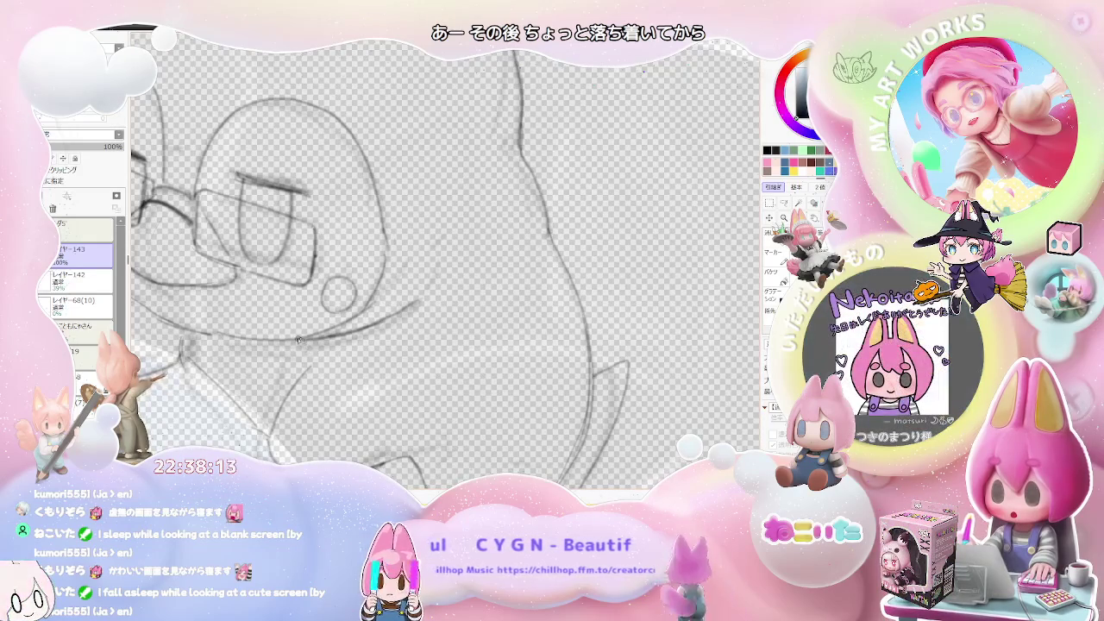
# Step: Add a short pencil stroke to the penguin's lower body
pyautogui.moveTo(300, 340); pyautogui.dragTo(326, 353)
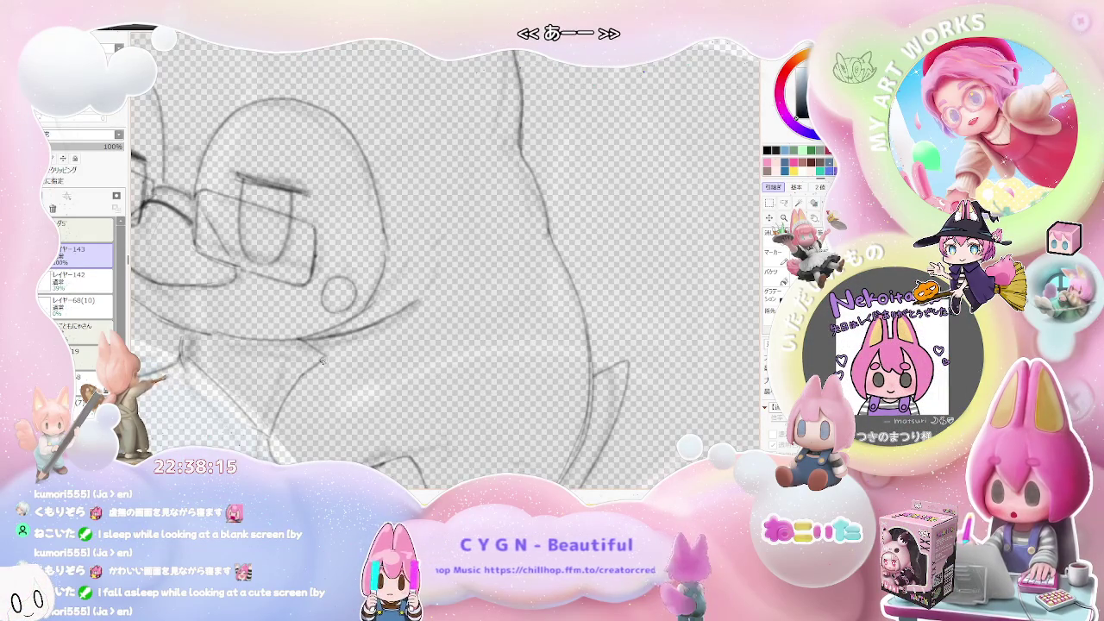
pyautogui.scroll(-2, 322, 354)
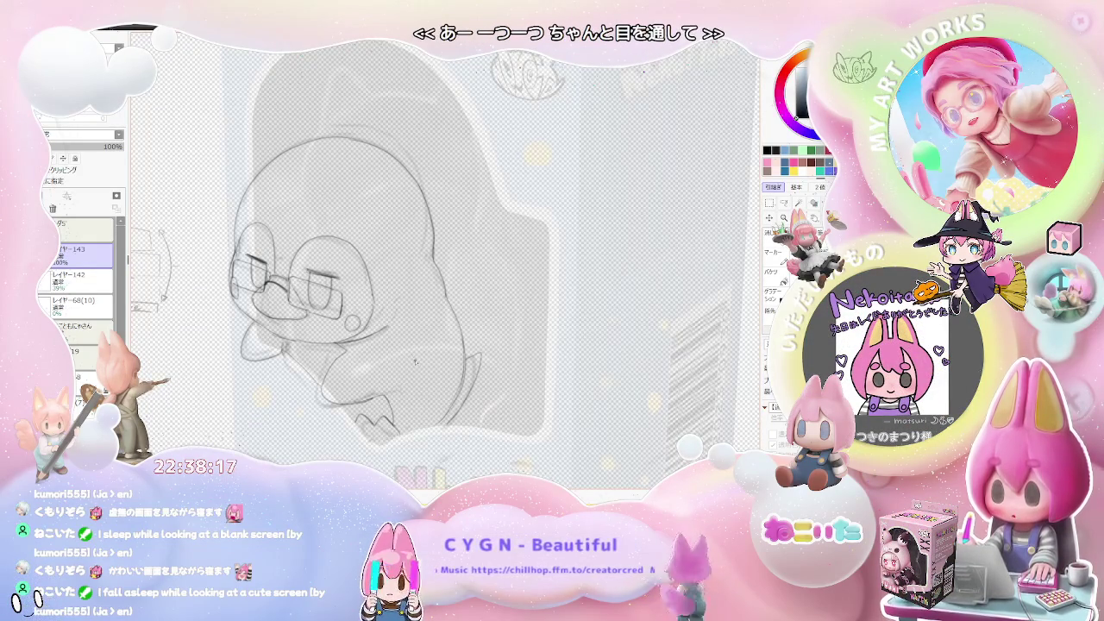
pyautogui.scroll(-1, 413, 363)
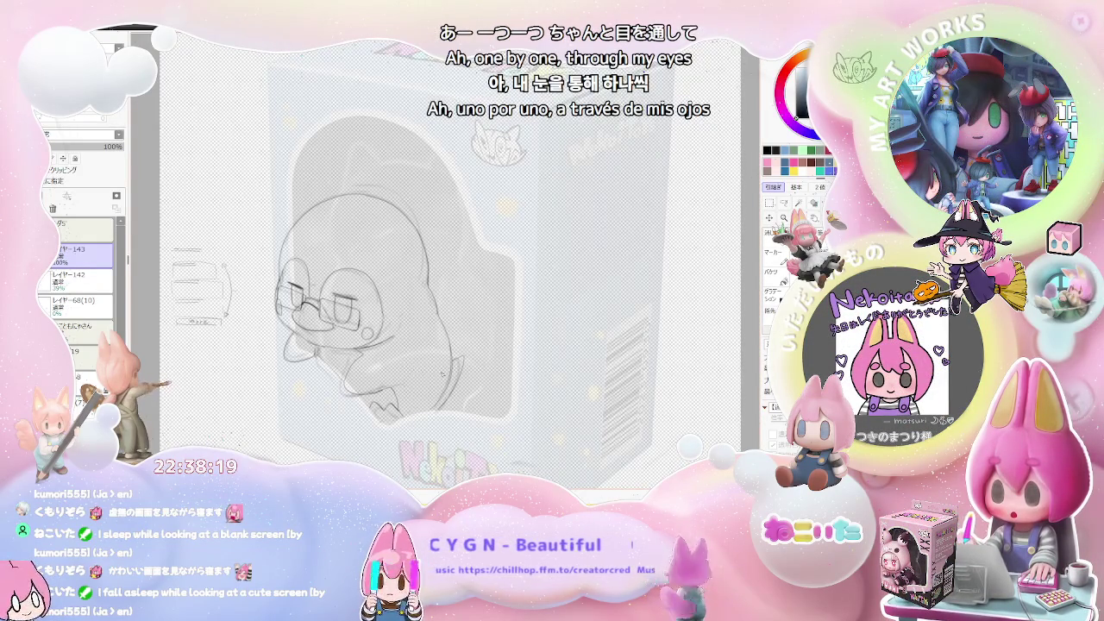
# Step: Zoom out to compare the sketch with the toy box mockup, then rotate and reset the view
pyautogui.scroll(1, 438, 375)
pyautogui.scroll(1, 423, 367)
pyautogui.scroll(2, 369, 345)
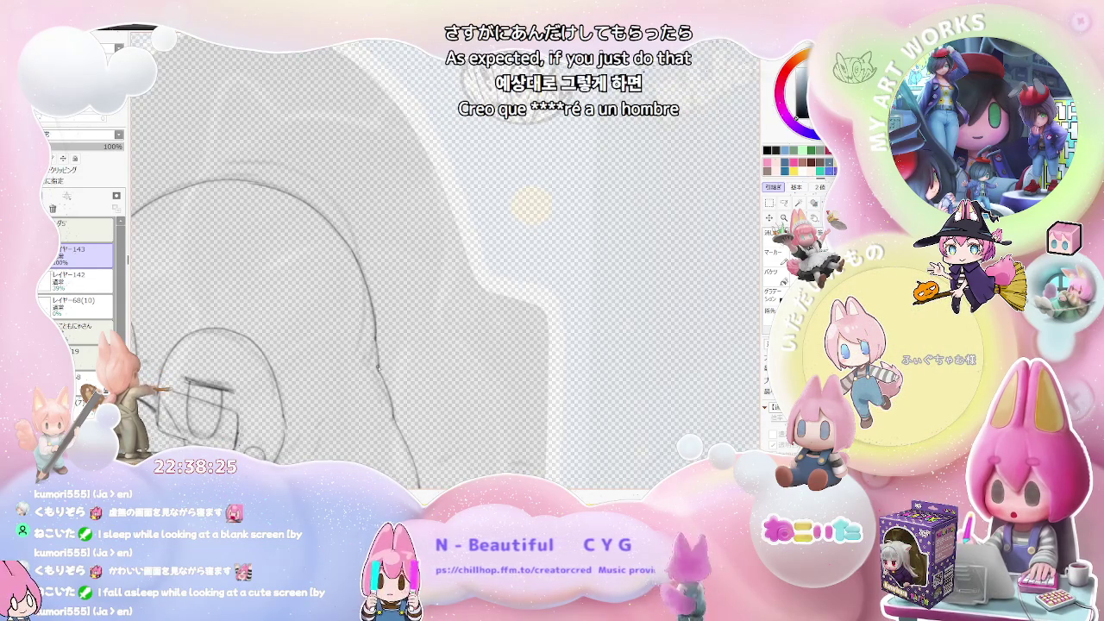
pyautogui.scroll(-2, 376, 365)
pyautogui.scroll(-1, 452, 345)
pyautogui.scroll(-1, 452, 346)
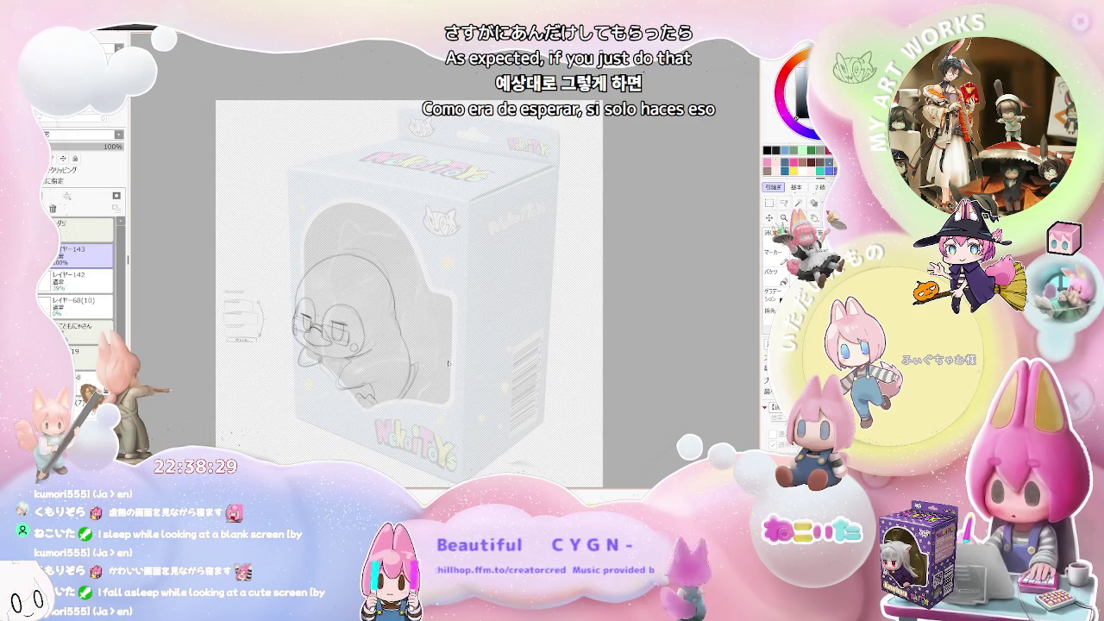
pyautogui.scroll(-1, 451, 361)
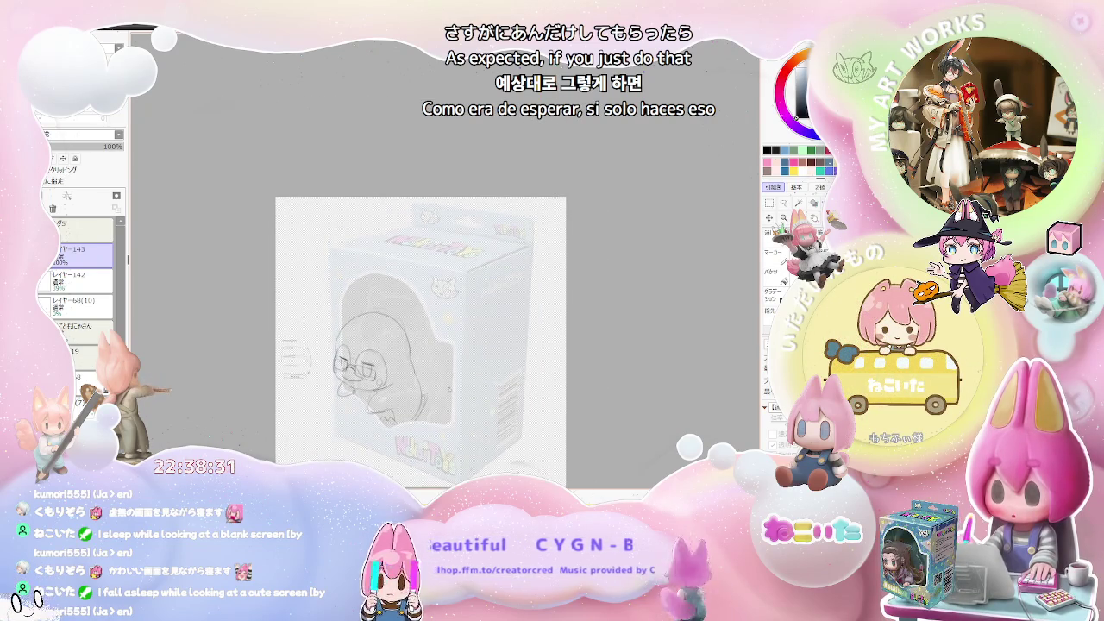
pyautogui.scroll(1, 449, 364)
pyautogui.scroll(1, 450, 364)
pyautogui.scroll(2, 422, 365)
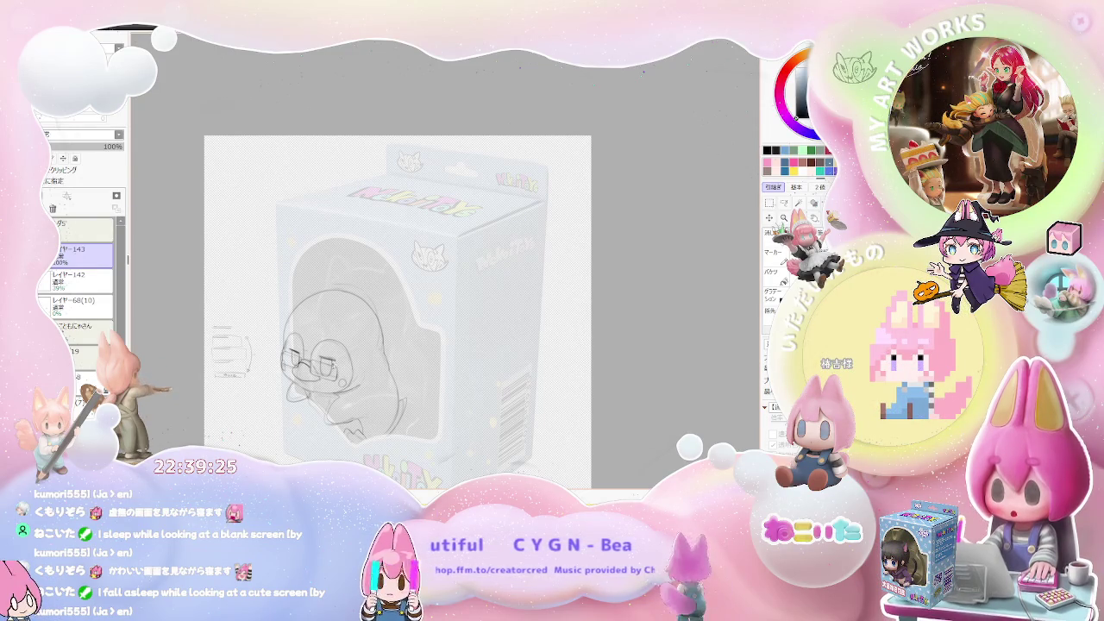
pyautogui.moveTo(353, 405); pyautogui.dragTo(521, 402)
pyautogui.press('Home')
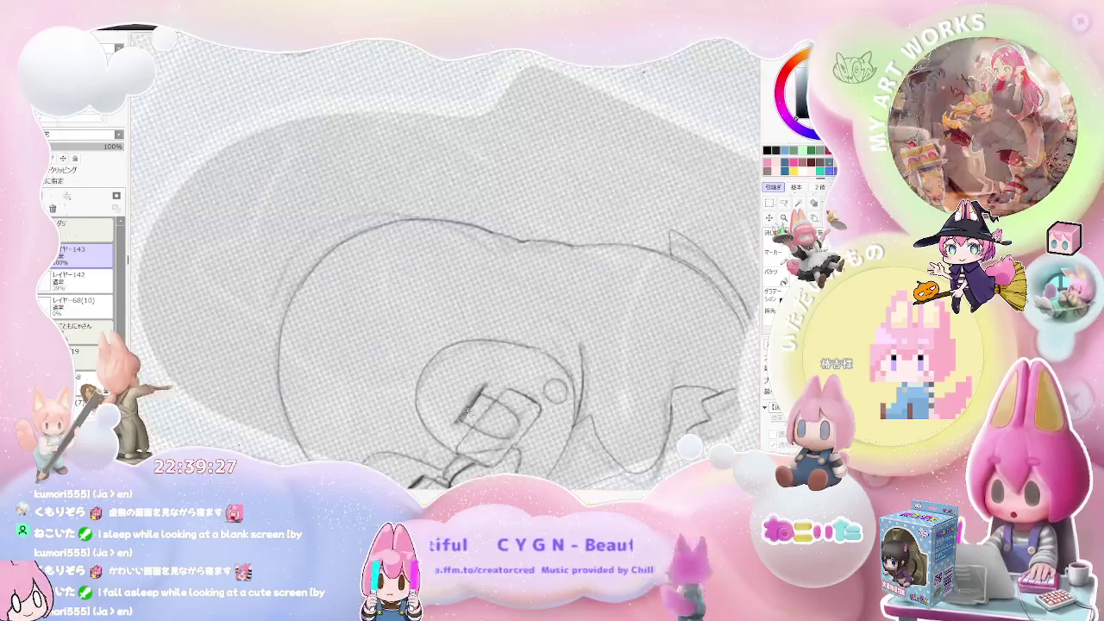
# Step: Draw a darker pencil stroke over the line at the bottom of the penguin's body
pyautogui.moveTo(460, 423); pyautogui.dragTo(480, 396)
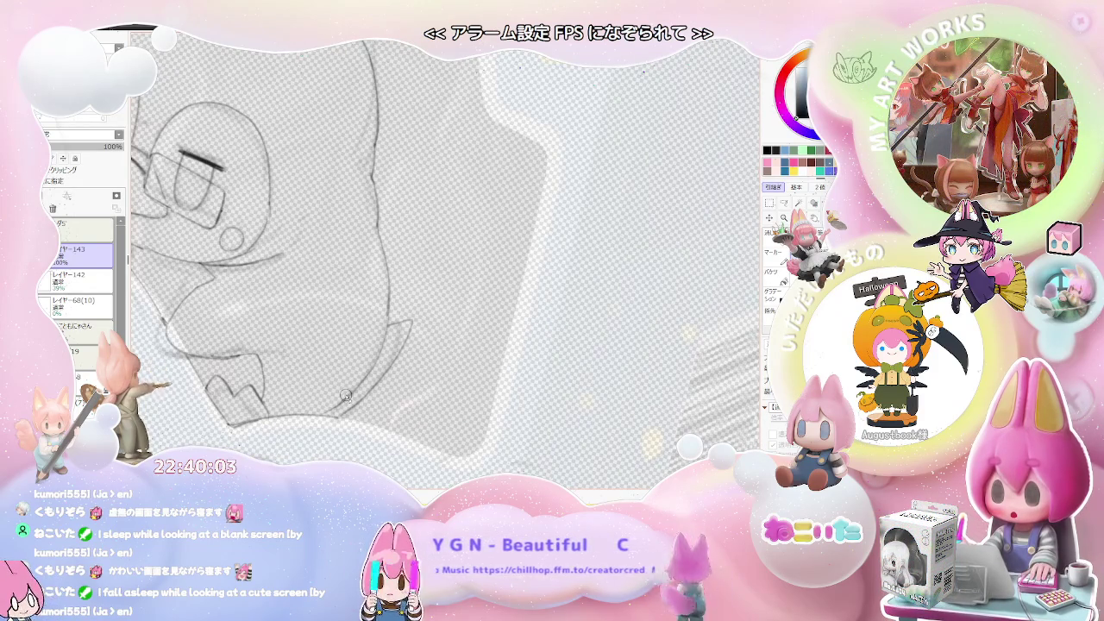
pyautogui.press('Home')
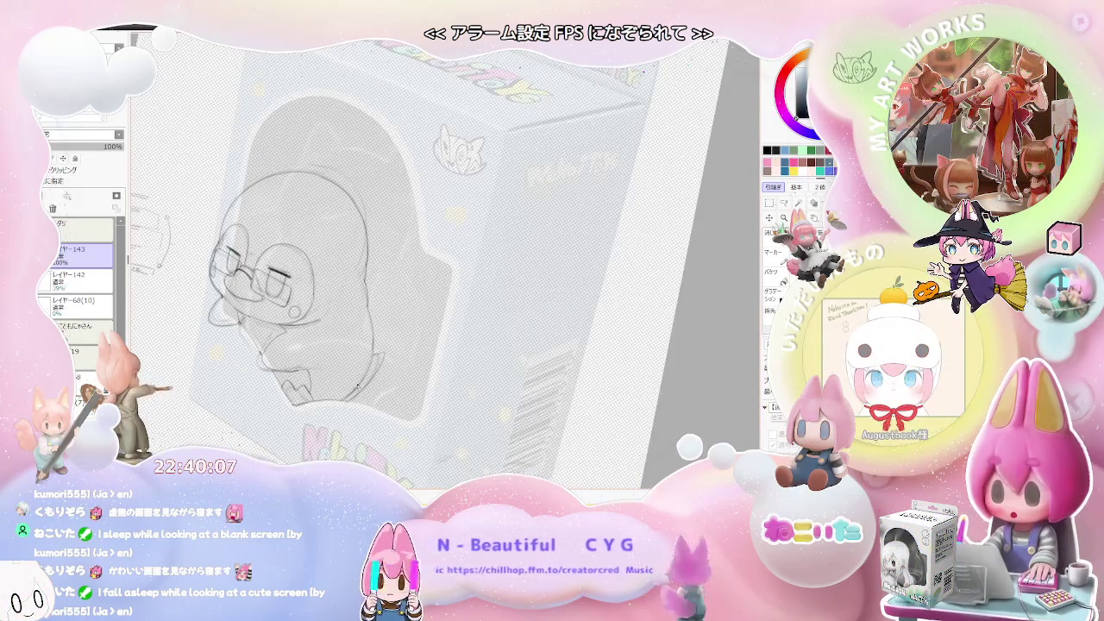
pyautogui.press('Delete')
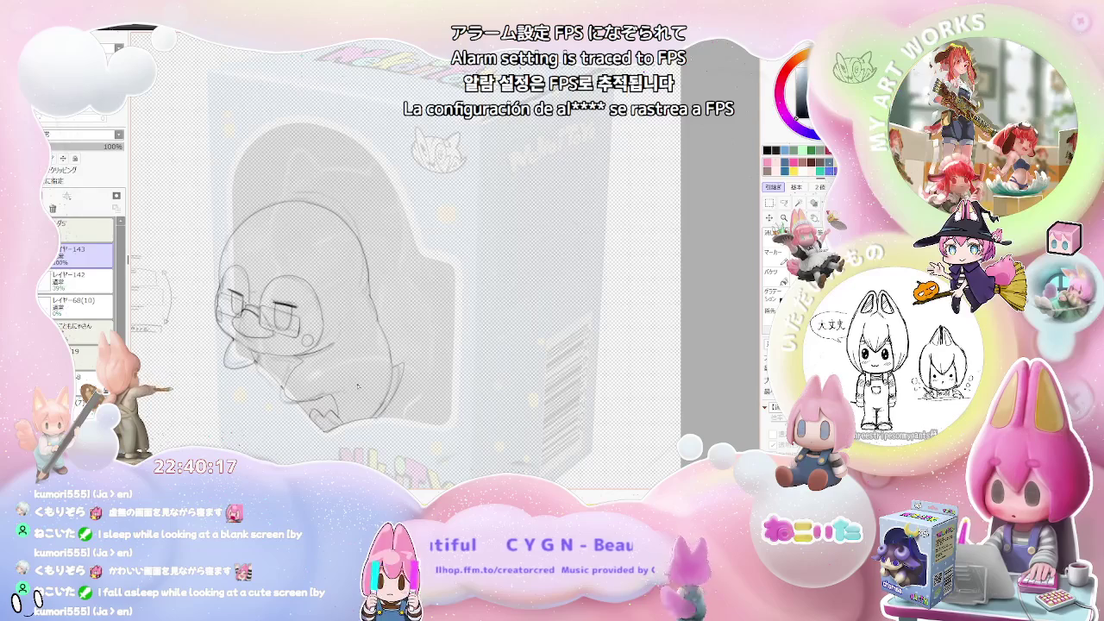
pyautogui.scroll(3, 358, 386)
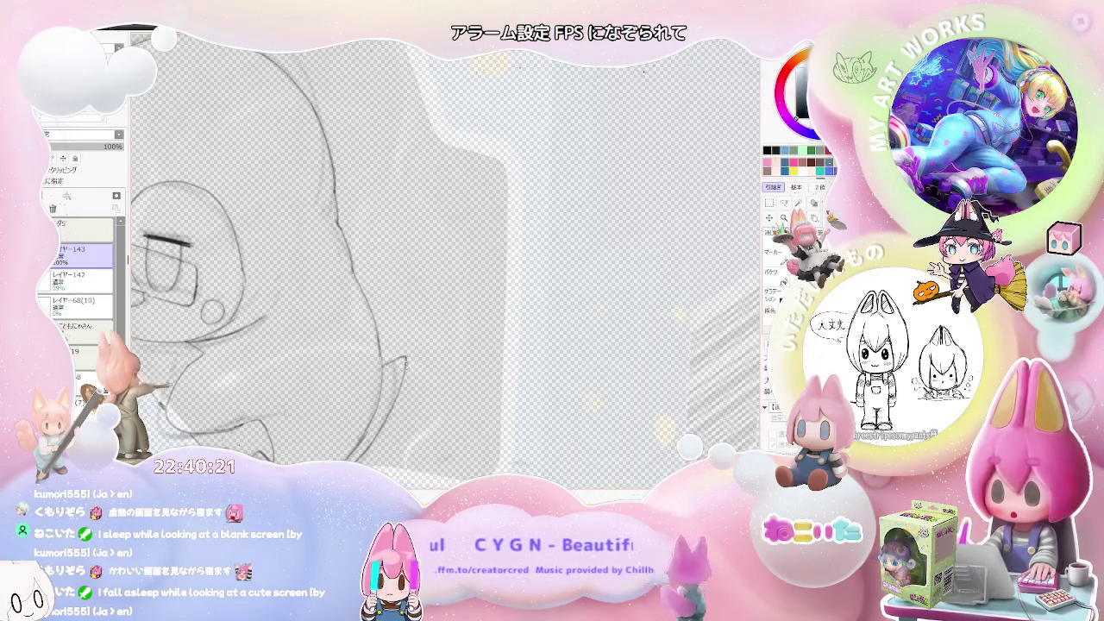
pyautogui.scroll(-3, 407, 392)
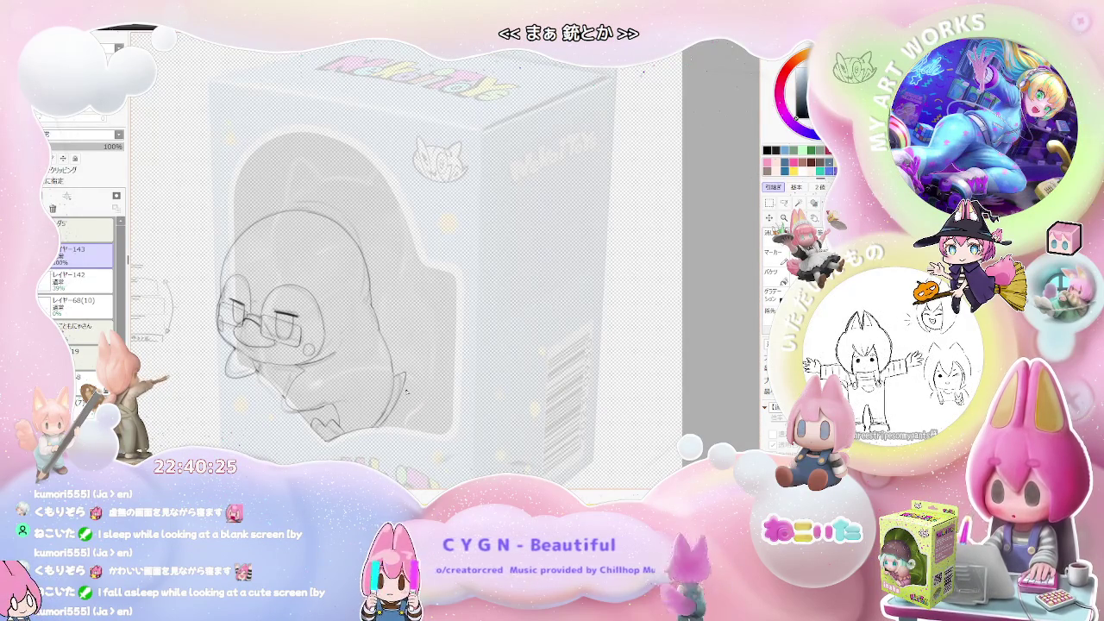
pyautogui.scroll(3, 406, 391)
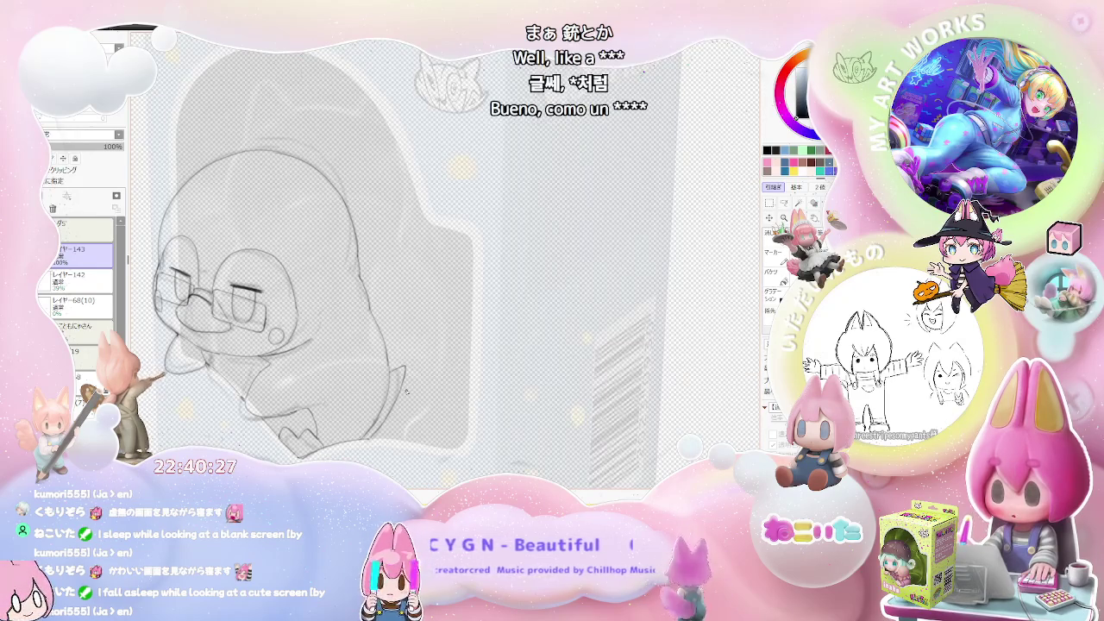
pyautogui.scroll(-3, 406, 391)
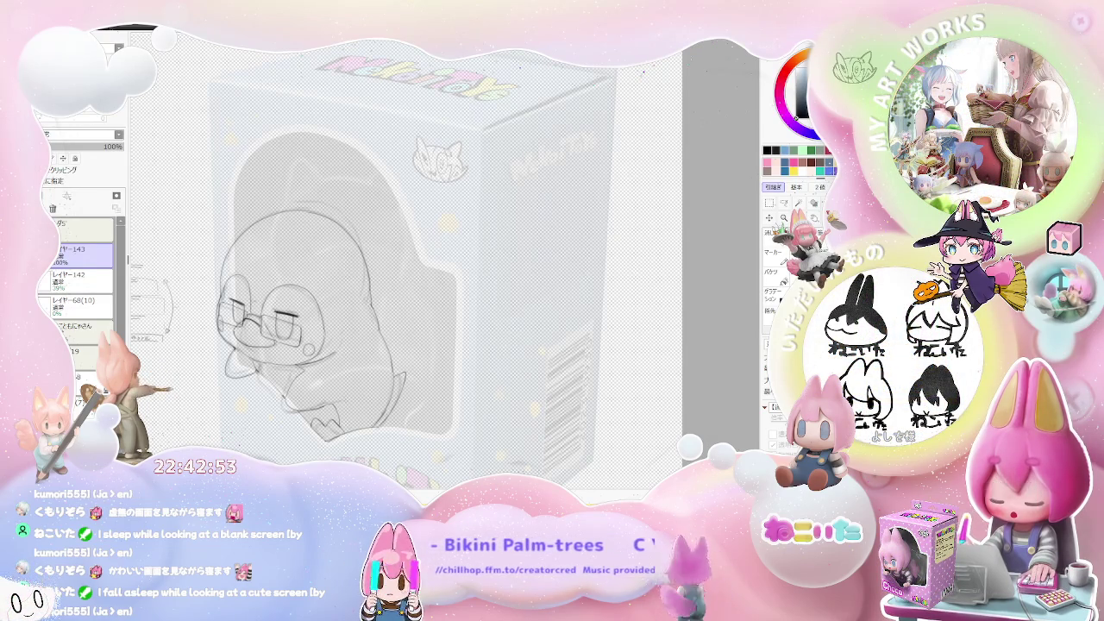
pyautogui.scroll(2, 247, 350)
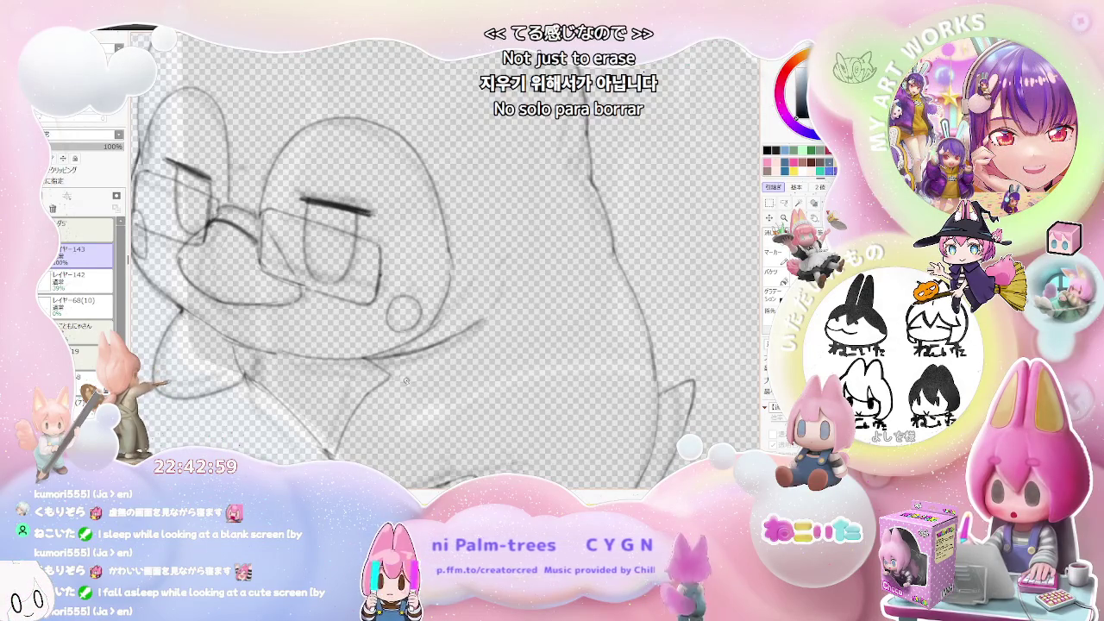
pyautogui.scroll(-2, 384, 371)
pyautogui.scroll(-1, 397, 366)
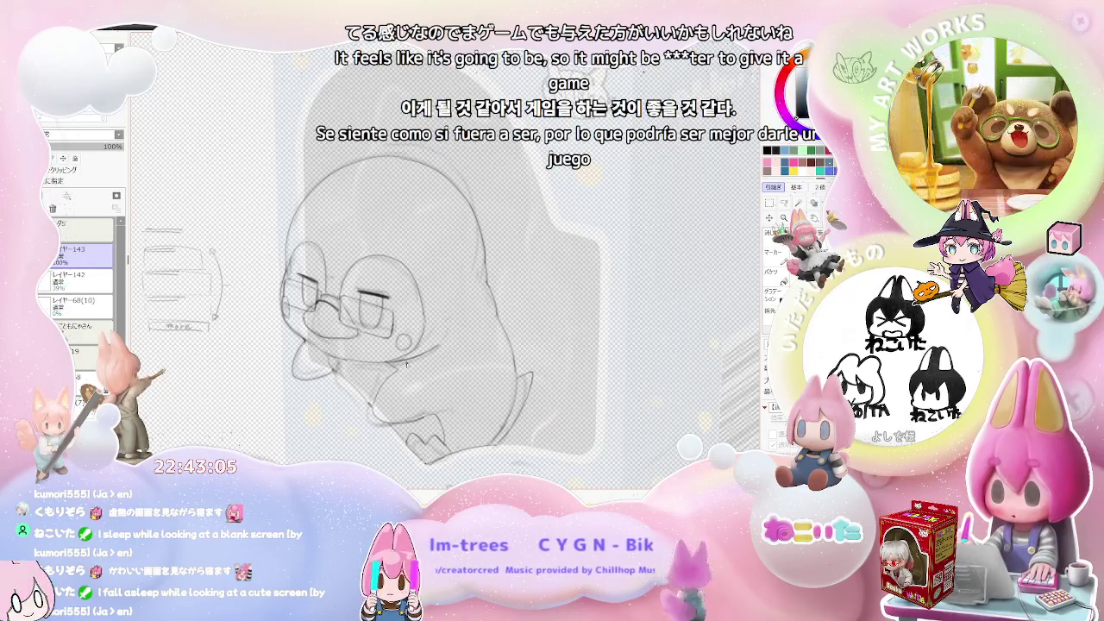
pyautogui.scroll(-1, 406, 365)
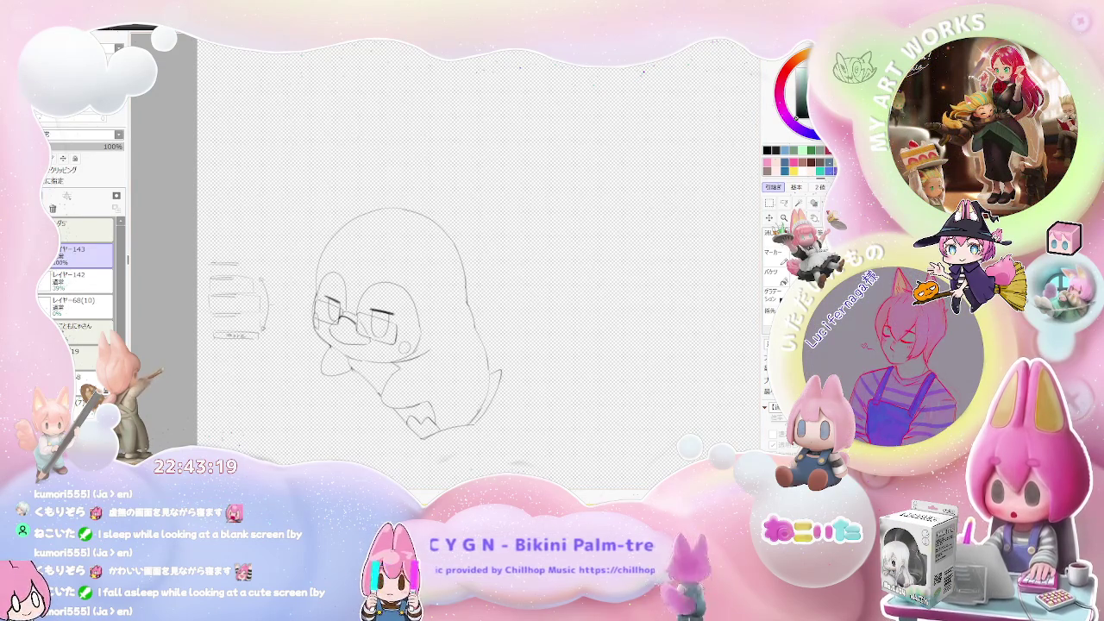
# Step: Bucket-fill the penguin's body with light mint green, replacing the first darker green fill
pyautogui.click(480, 318)
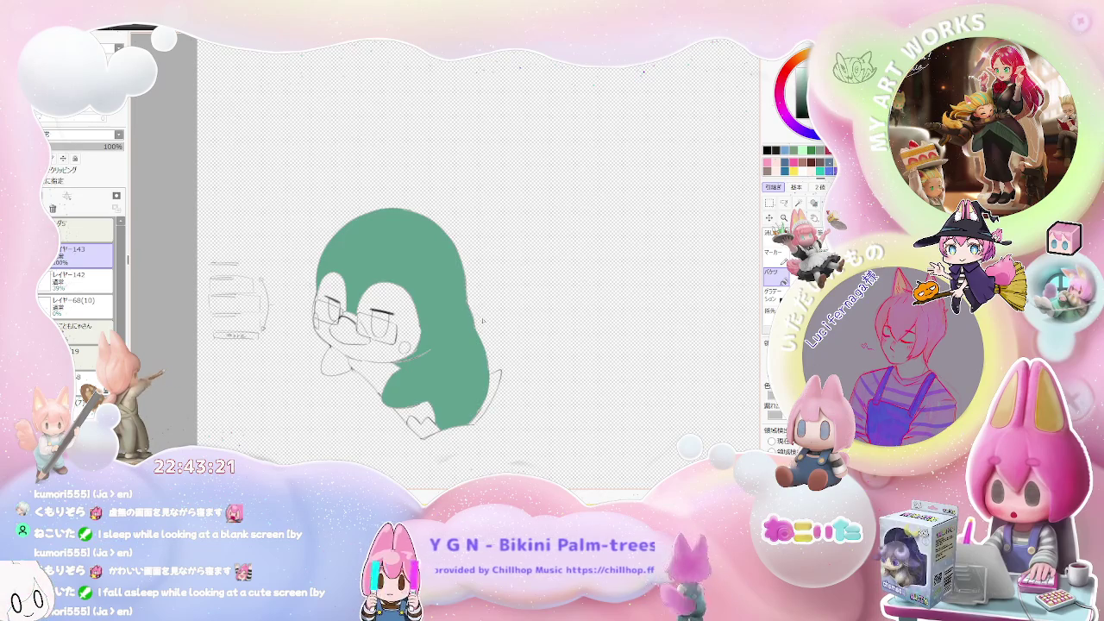
pyautogui.hotkey('ctrl', 'z')
pyautogui.click(457, 339)
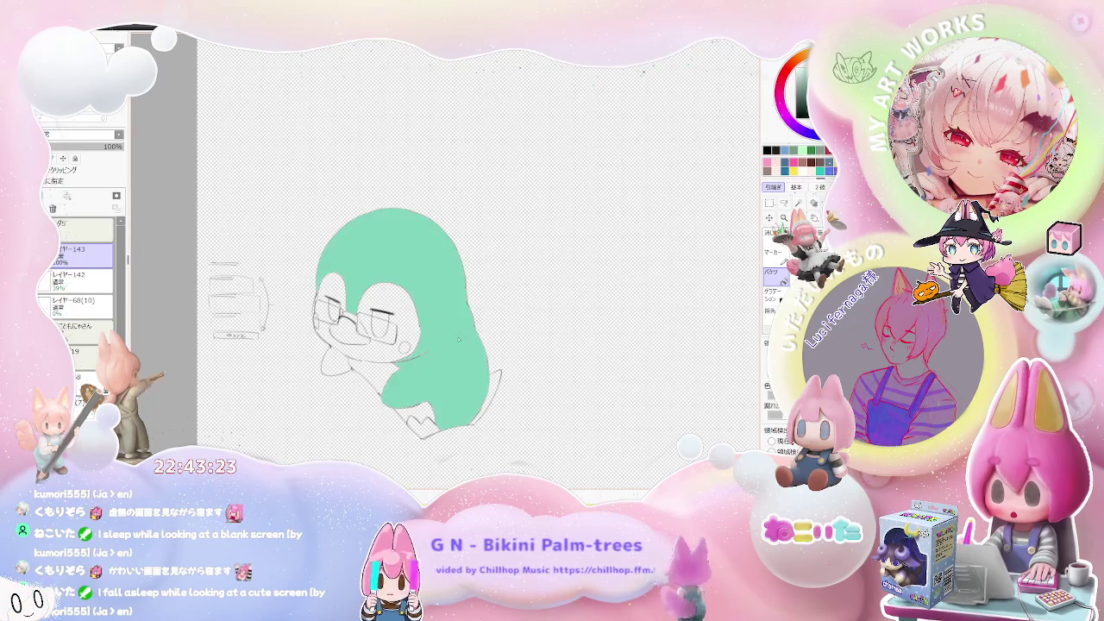
pyautogui.hotkey('ctrl', 'z')
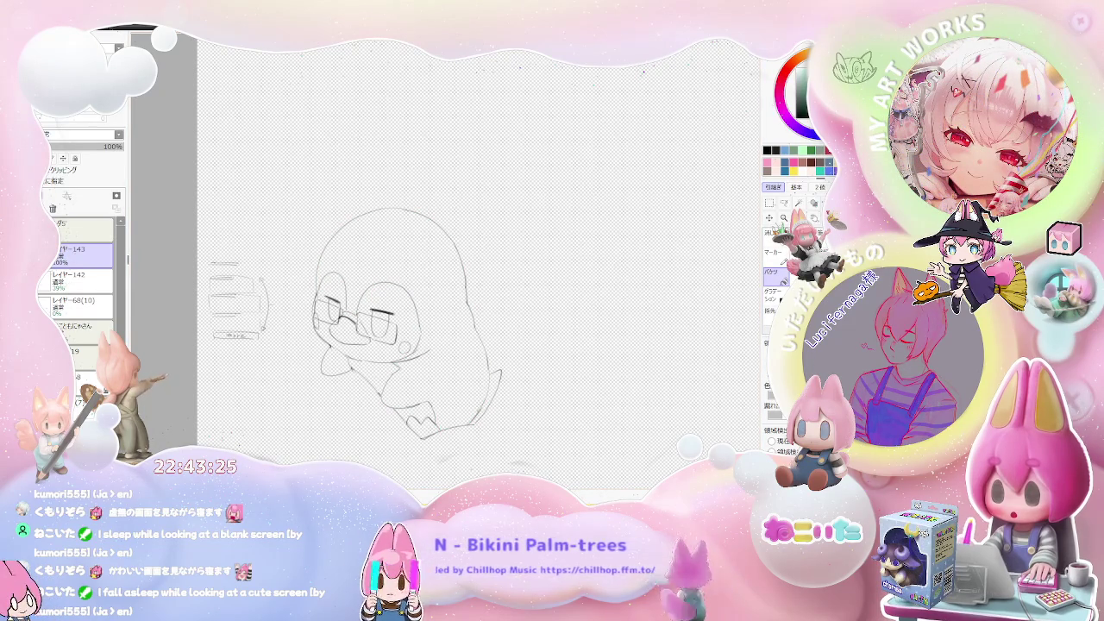
pyautogui.hotkey('ctrl', 'y')
pyautogui.hotkey('ctrl', 'z')
pyautogui.hotkey('ctrl', 'y')
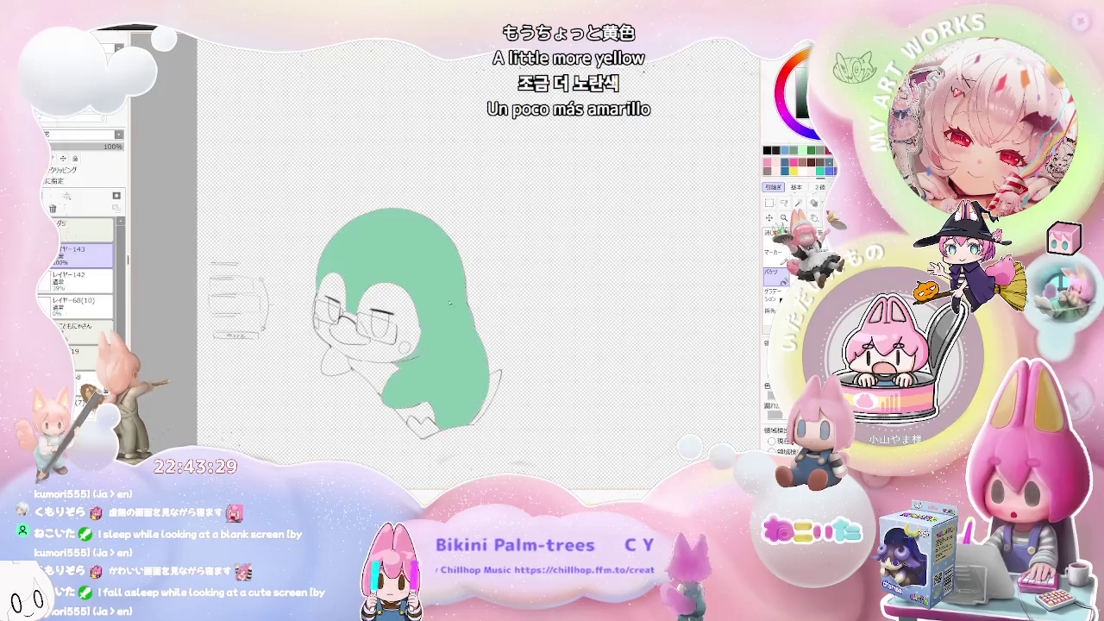
pyautogui.hotkey('ctrl', 'z')
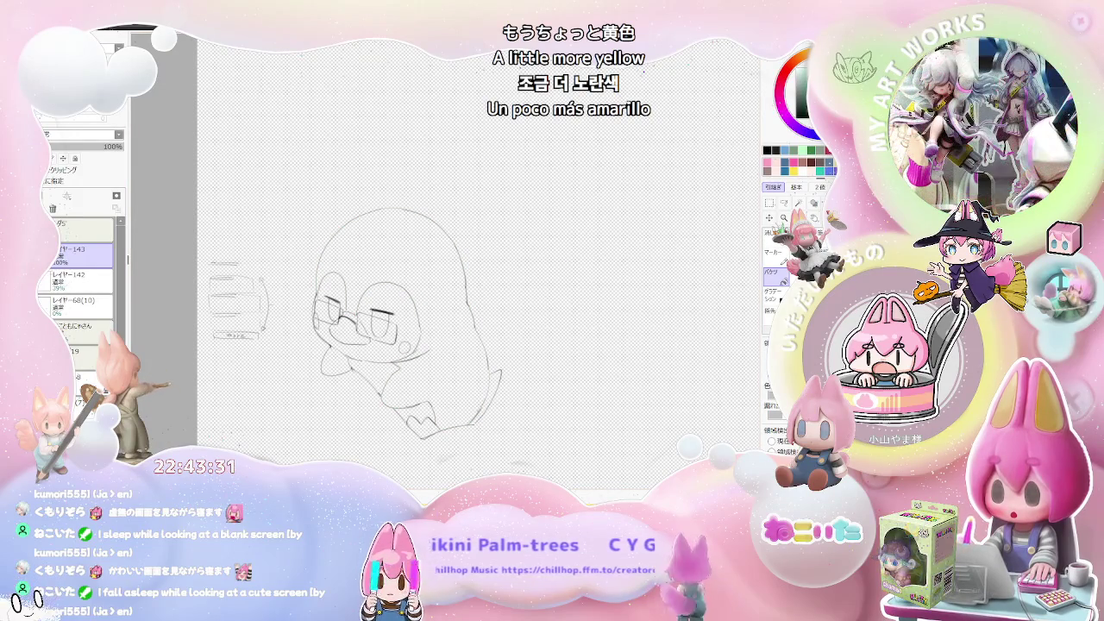
pyautogui.hotkey('ctrl', 'y')
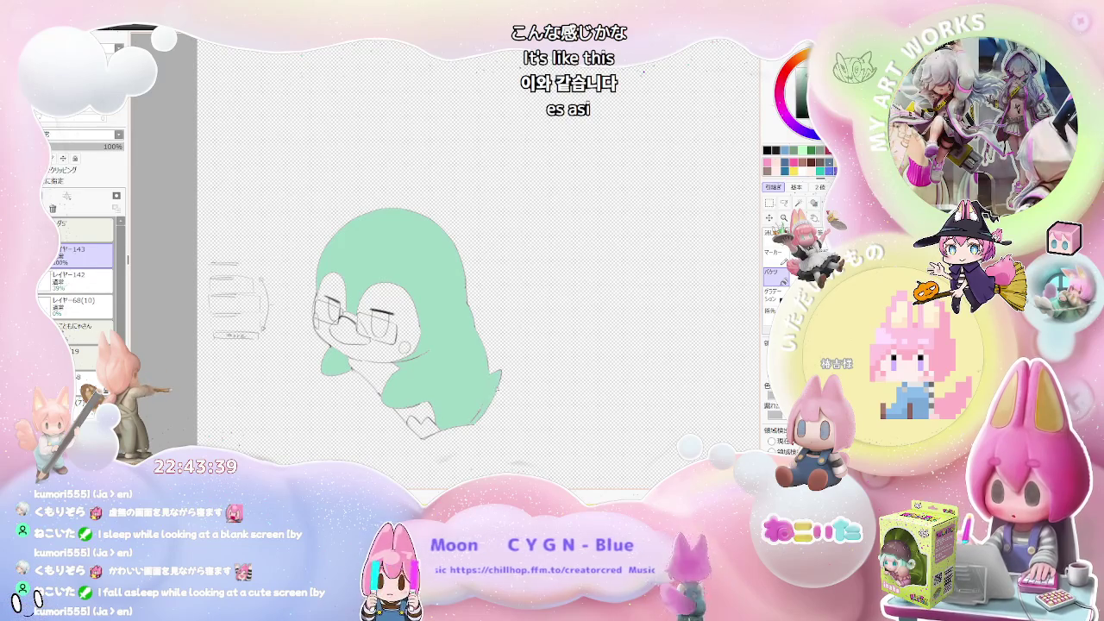
# Step: Zoom out to view the whole canvas with the mint-filled penguin
pyautogui.hotkey('ctrl', '-')
pyautogui.scroll(2, 492, 386)
pyautogui.scroll(2, 492, 385)
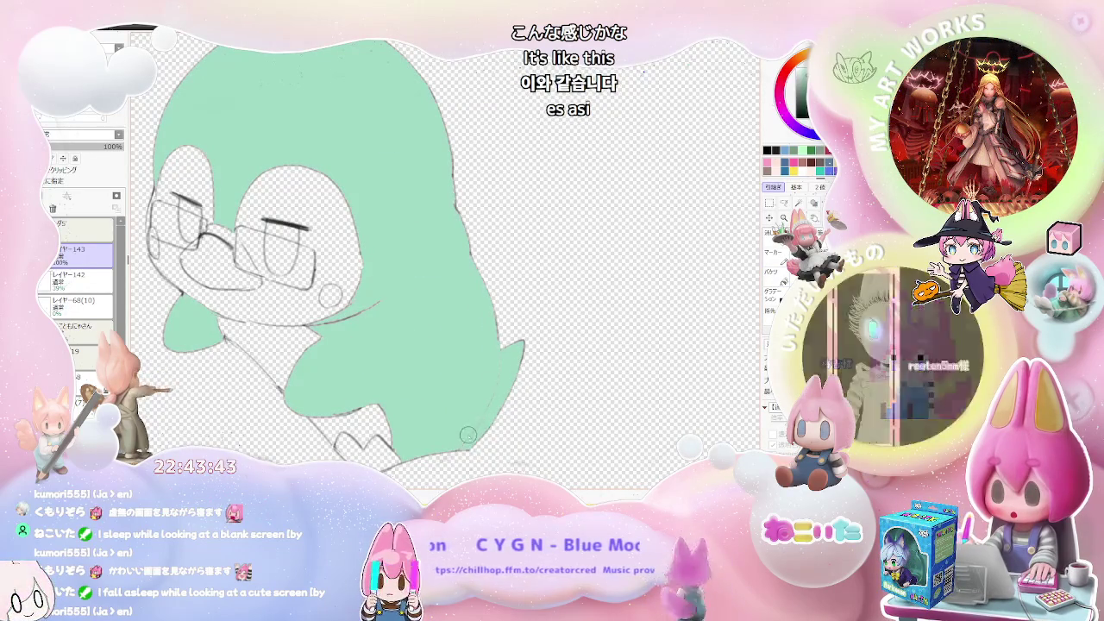
pyautogui.scroll(-2, 467, 435)
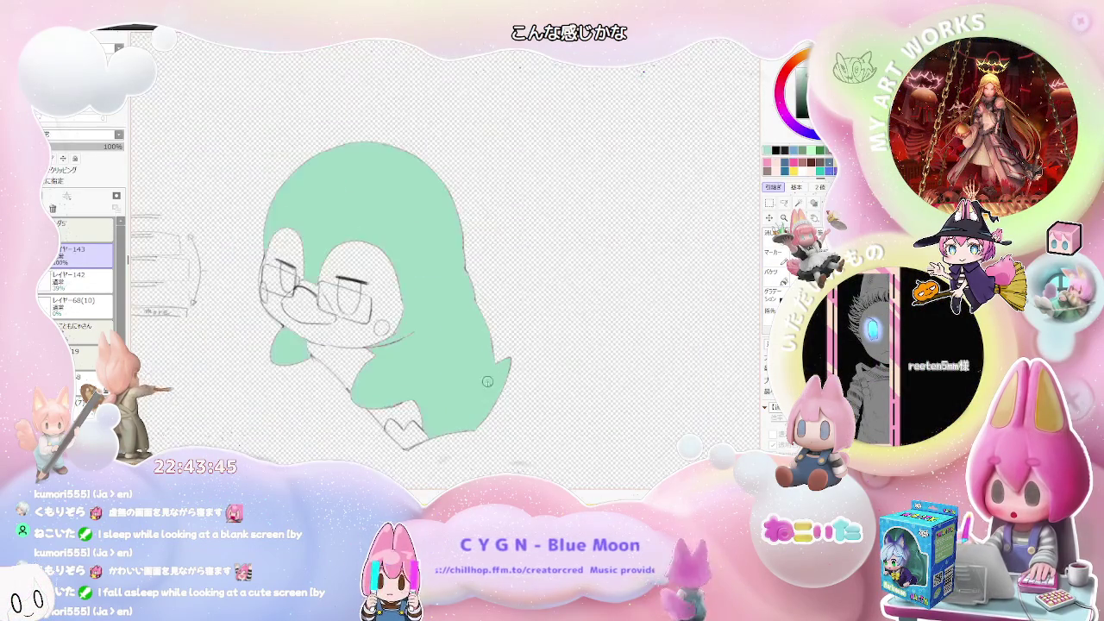
pyautogui.scroll(-1, 464, 396)
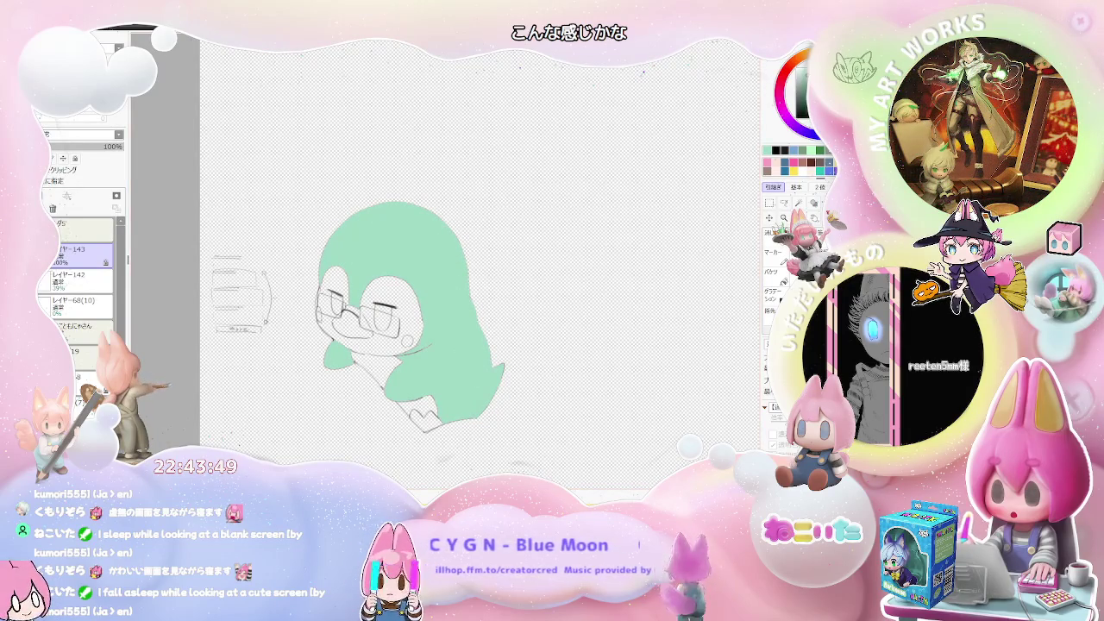
# Step: Select layer レイヤー142, add a new layer above it, and hide the box packaging reference
pyautogui.click(84, 285)
pyautogui.hotkey('ctrl', 'v')
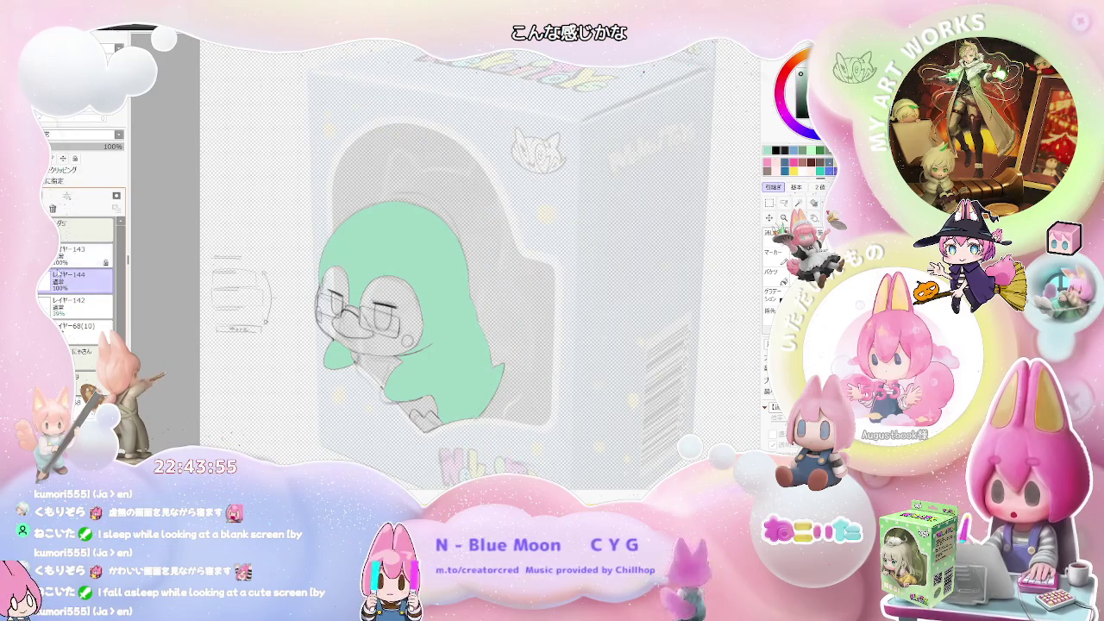
pyautogui.click(84, 230)
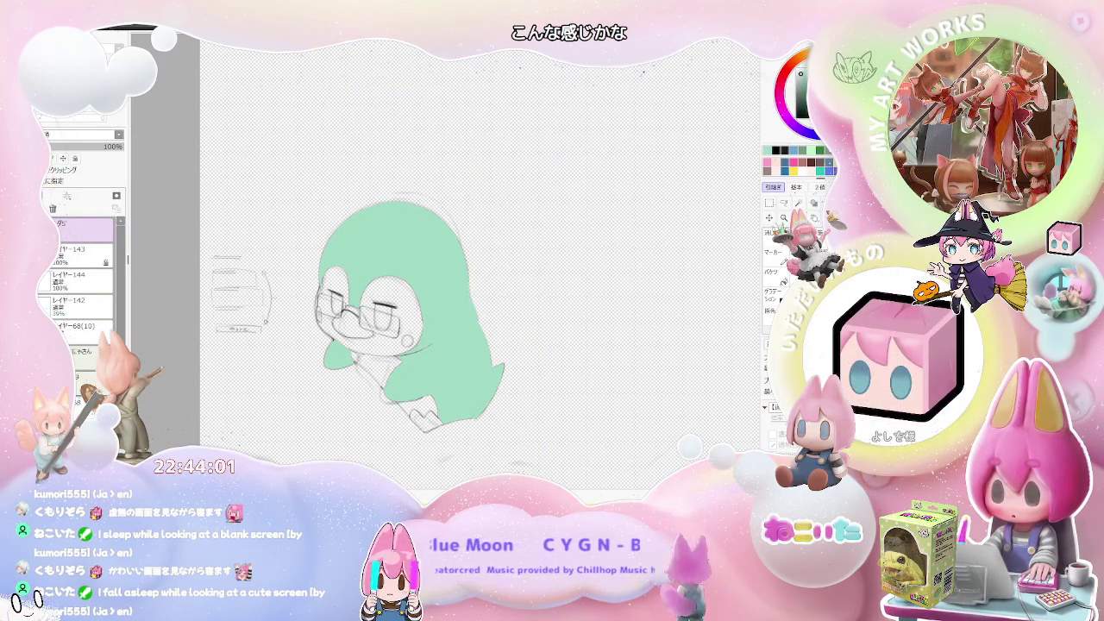
# Step: On the penguin's colour layer, bucket-fill the face with pale mint, redoing the fill once
pyautogui.click(82, 279)
pyautogui.click(384, 349)
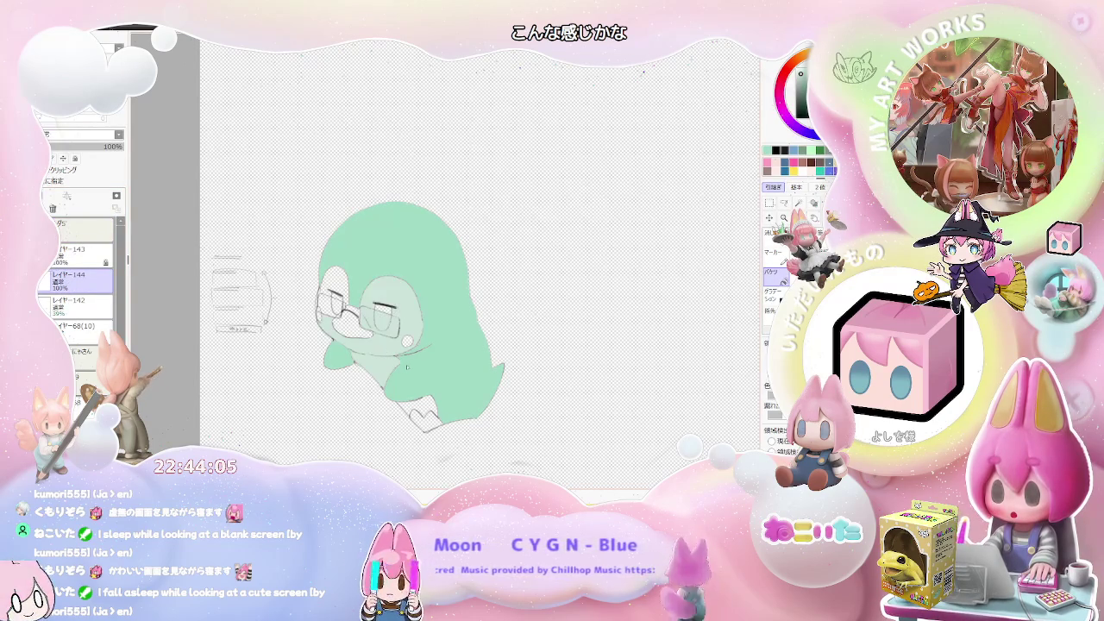
pyautogui.scroll(1, 402, 368)
pyautogui.hotkey('ctrl', 'z')
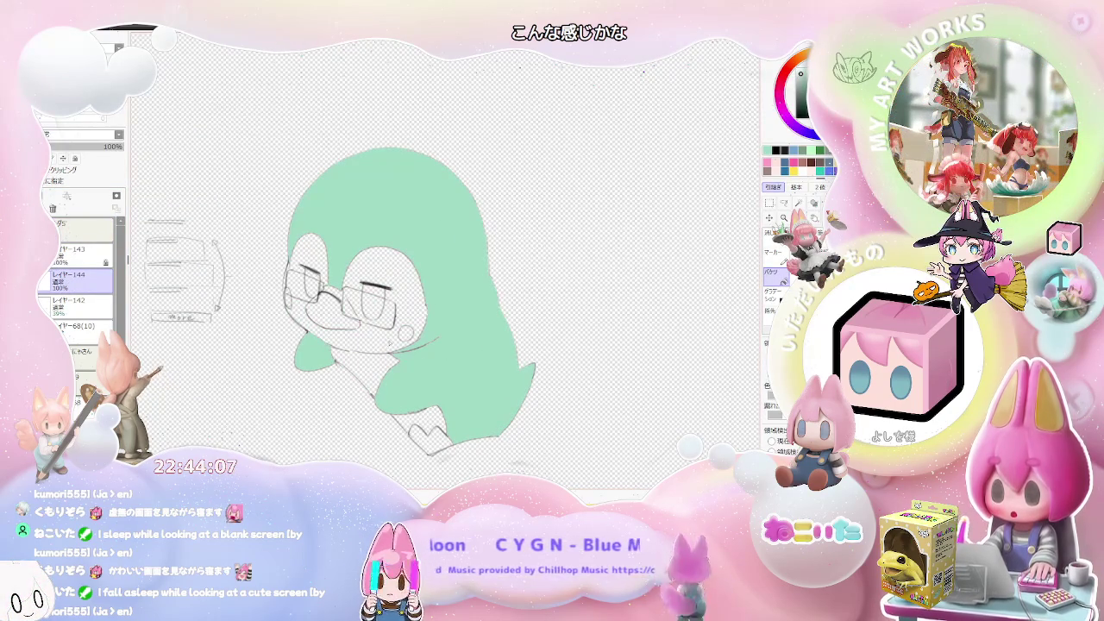
pyautogui.click(371, 345)
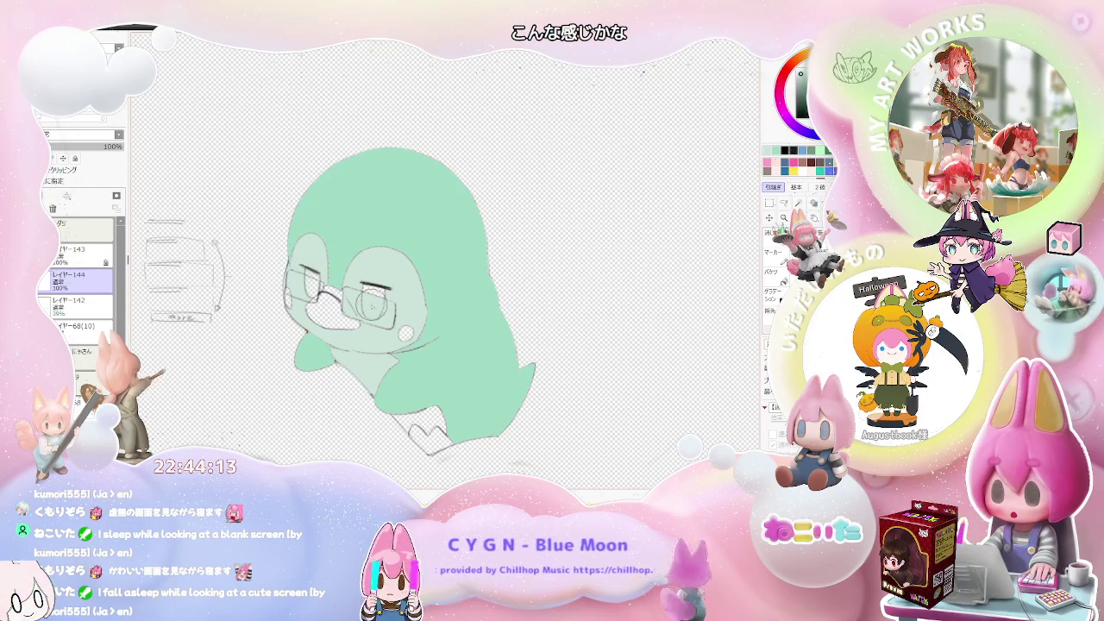
# Step: Set the brush size to 38 and paint green over the collar at the figure's bottom
pyautogui.moveTo(362, 306); pyautogui.dragTo(295, 294)
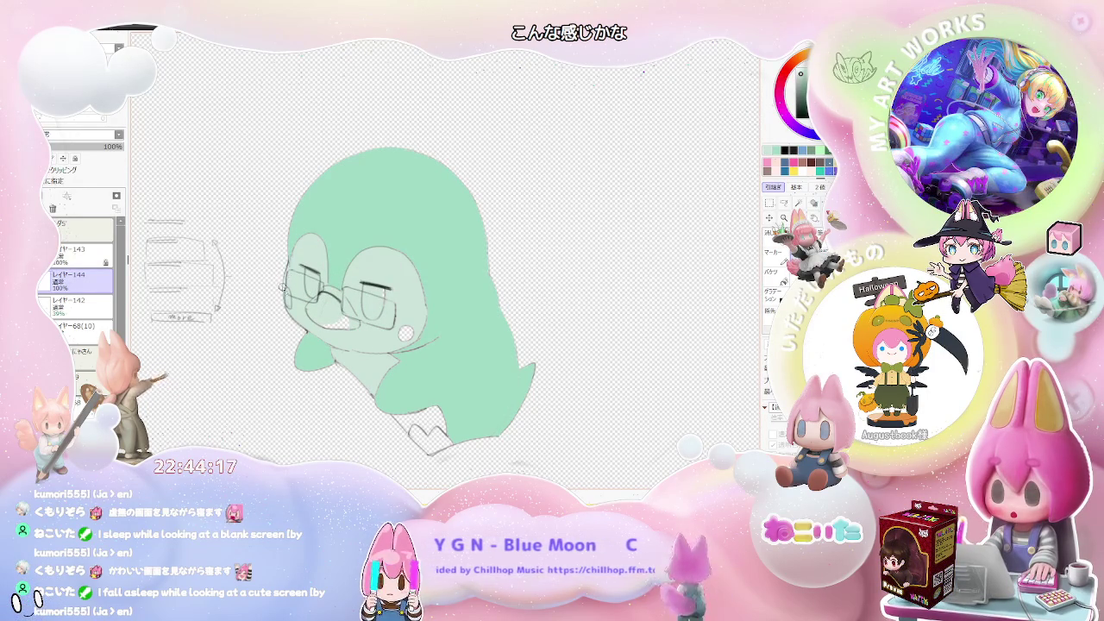
pyautogui.moveTo(284, 285); pyautogui.dragTo(349, 321)
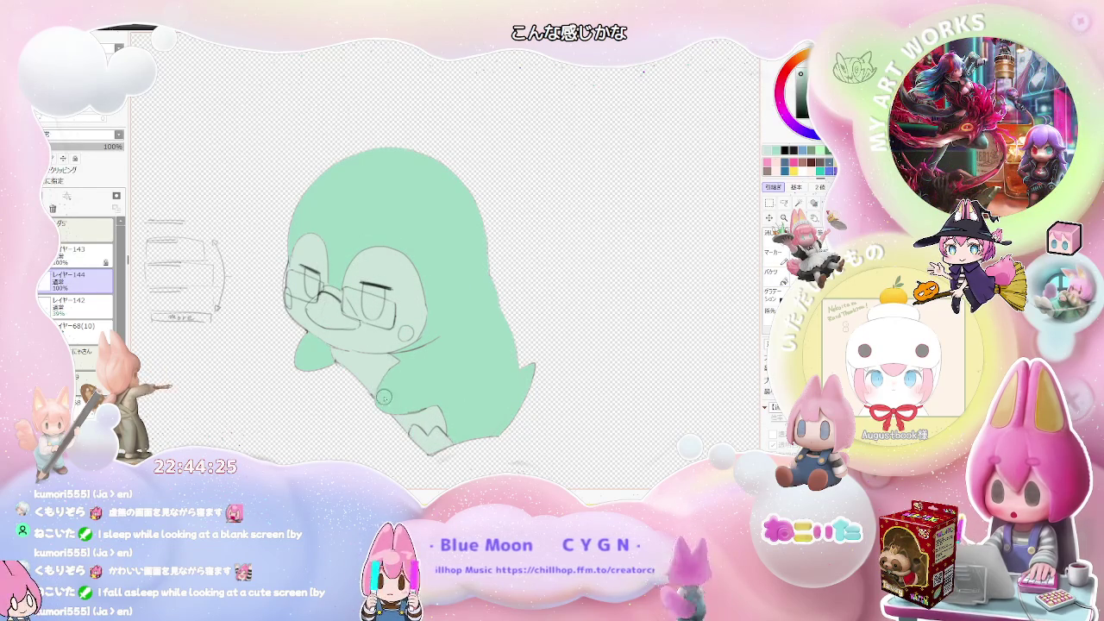
pyautogui.moveTo(424, 434); pyautogui.dragTo(507, 400)
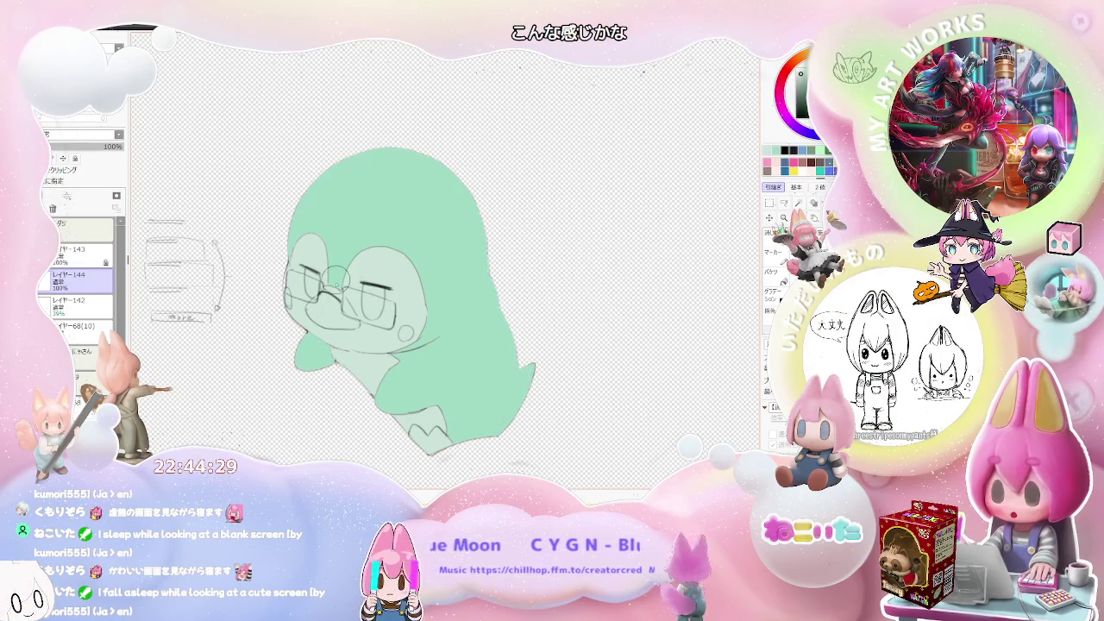
pyautogui.scroll(-1, 427, 345)
pyautogui.scroll(-2, 431, 371)
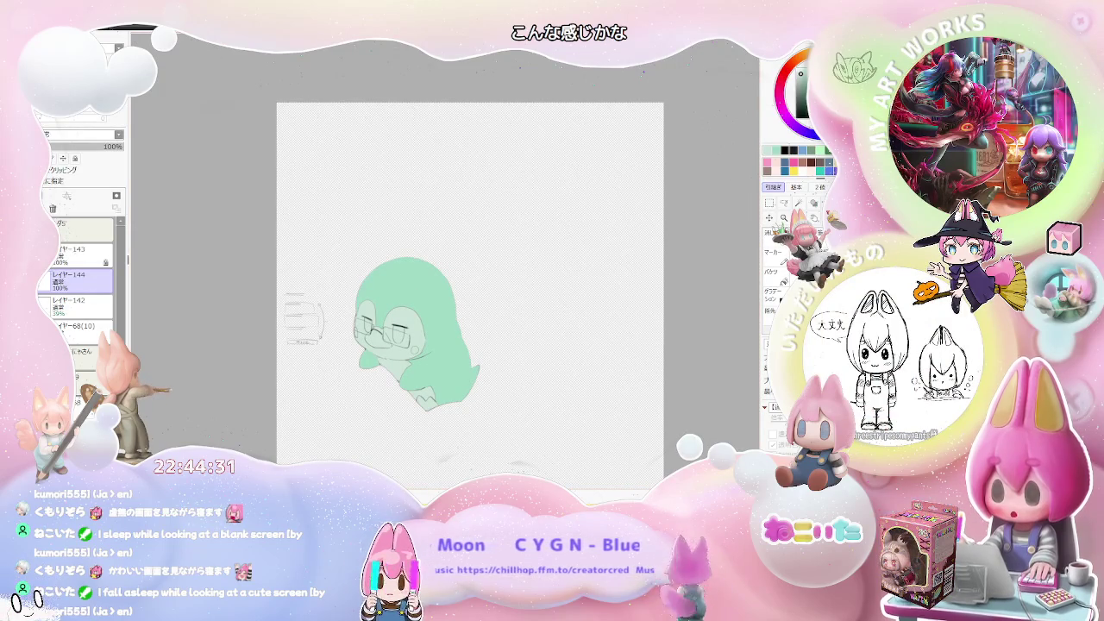
pyautogui.scroll(1, 409, 331)
pyautogui.scroll(1, 363, 348)
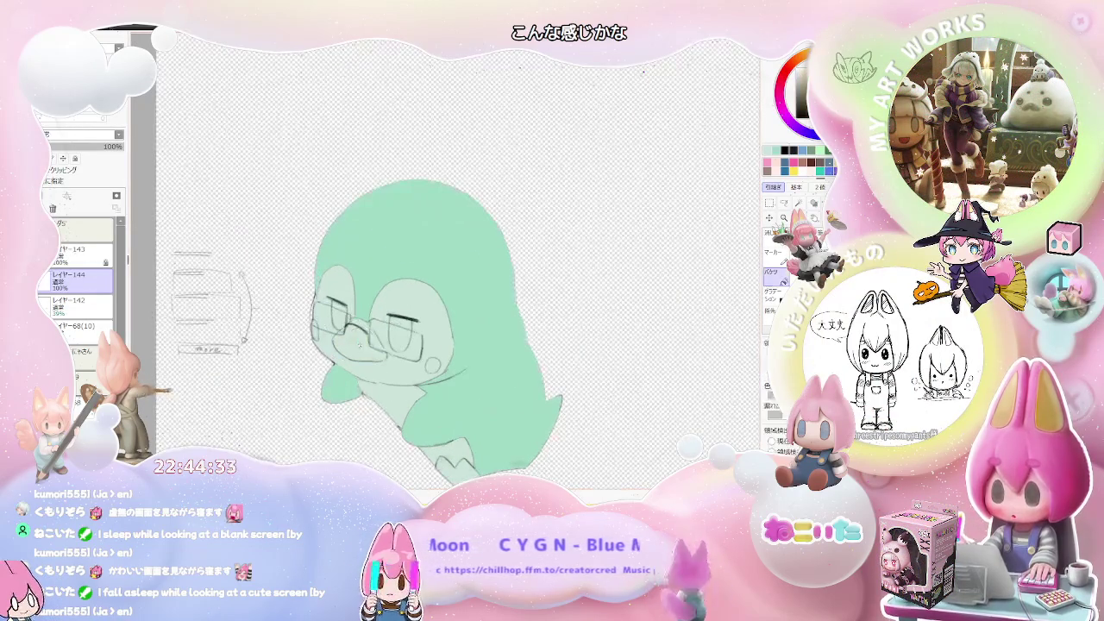
pyautogui.scroll(3, 367, 338)
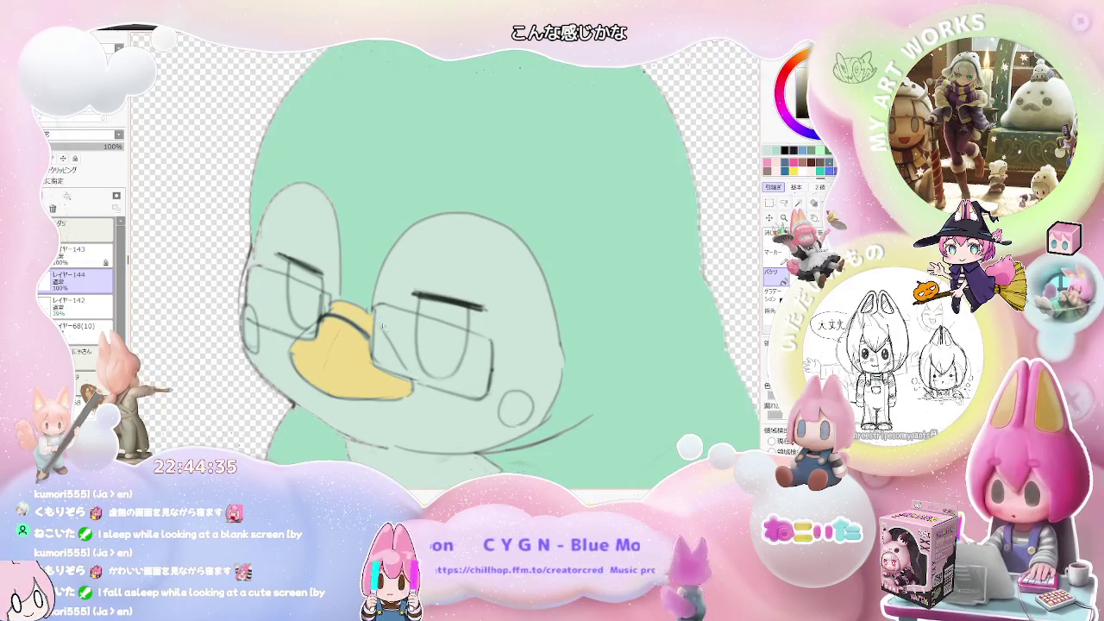
# Step: Bucket-fill the beak with yellow, undoing the fill that spilled over the face
pyautogui.click(414, 381)
pyautogui.hotkey('ctrl', 'z')
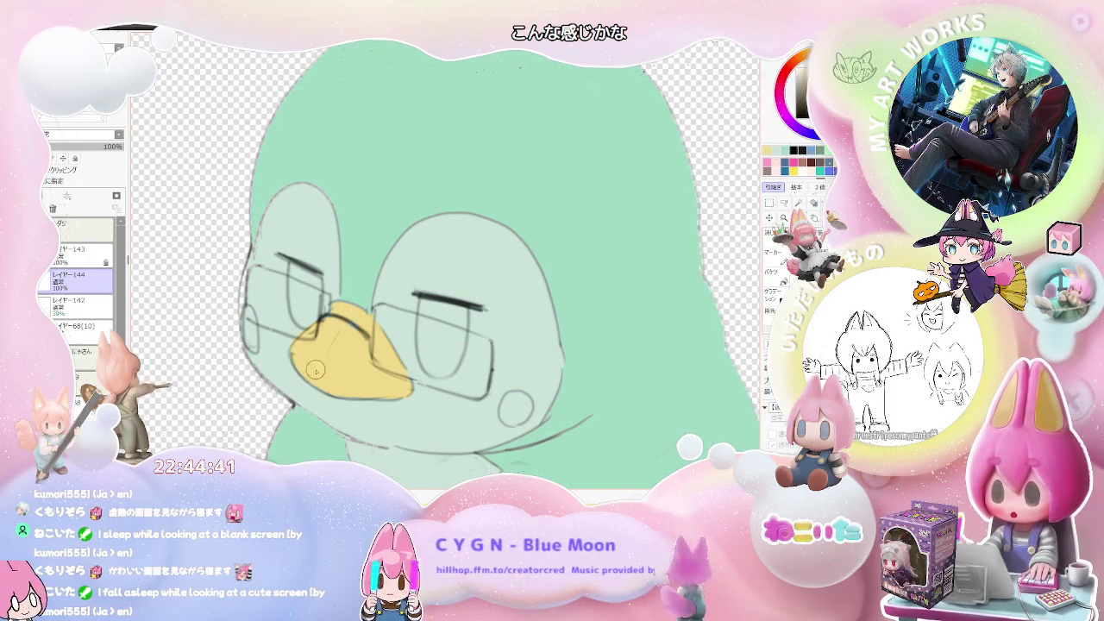
pyautogui.scroll(-3, 405, 382)
pyautogui.scroll(-1, 404, 383)
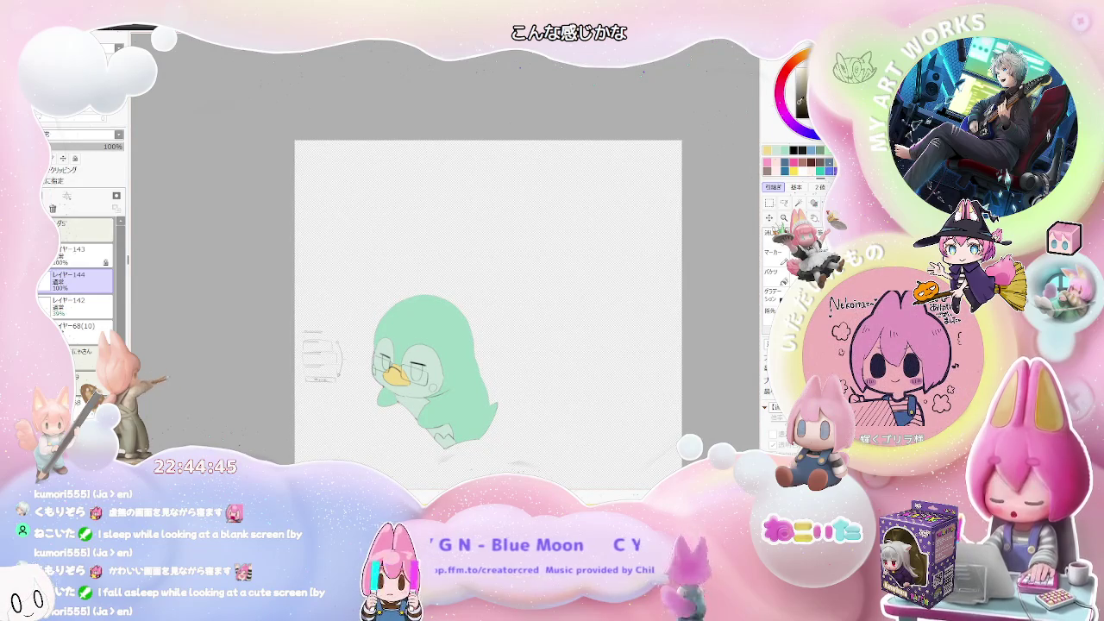
pyautogui.scroll(4, 474, 356)
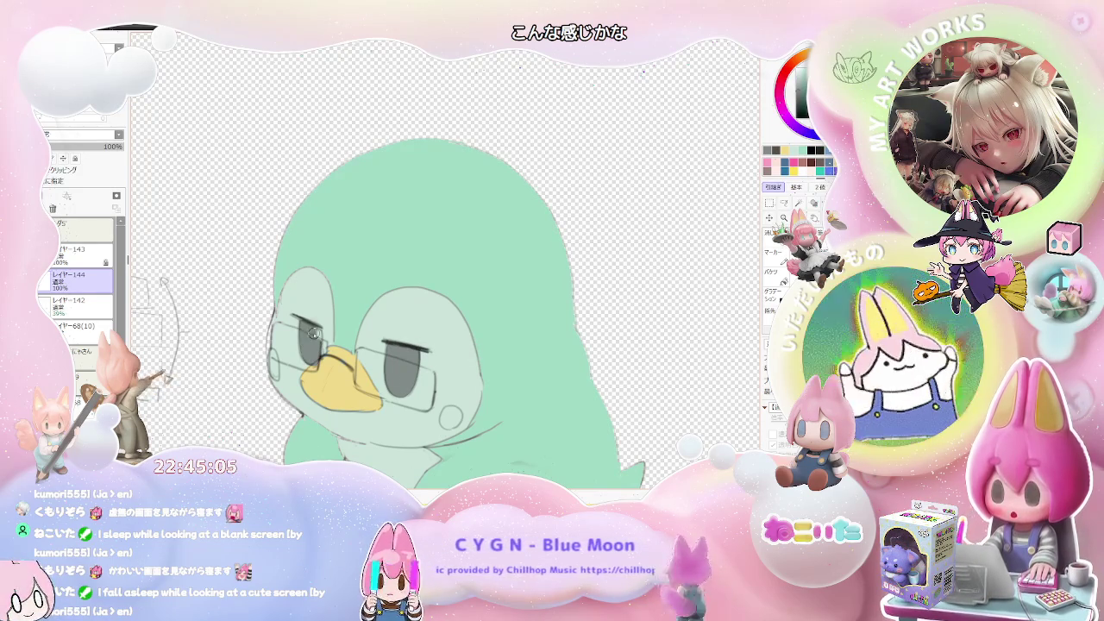
pyautogui.scroll(-1, 321, 348)
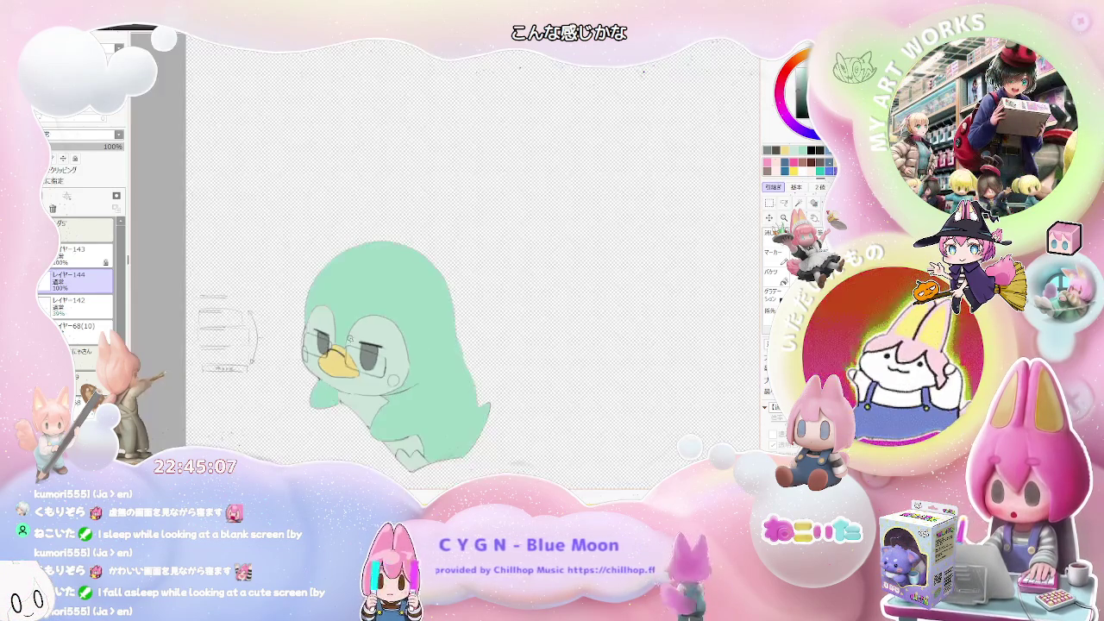
# Step: Undo and redo until the coloured, white-faced penguin shows with the box reference behind it
pyautogui.scroll(-1, 345, 347)
pyautogui.scroll(-1, 389, 345)
pyautogui.scroll(2, 415, 344)
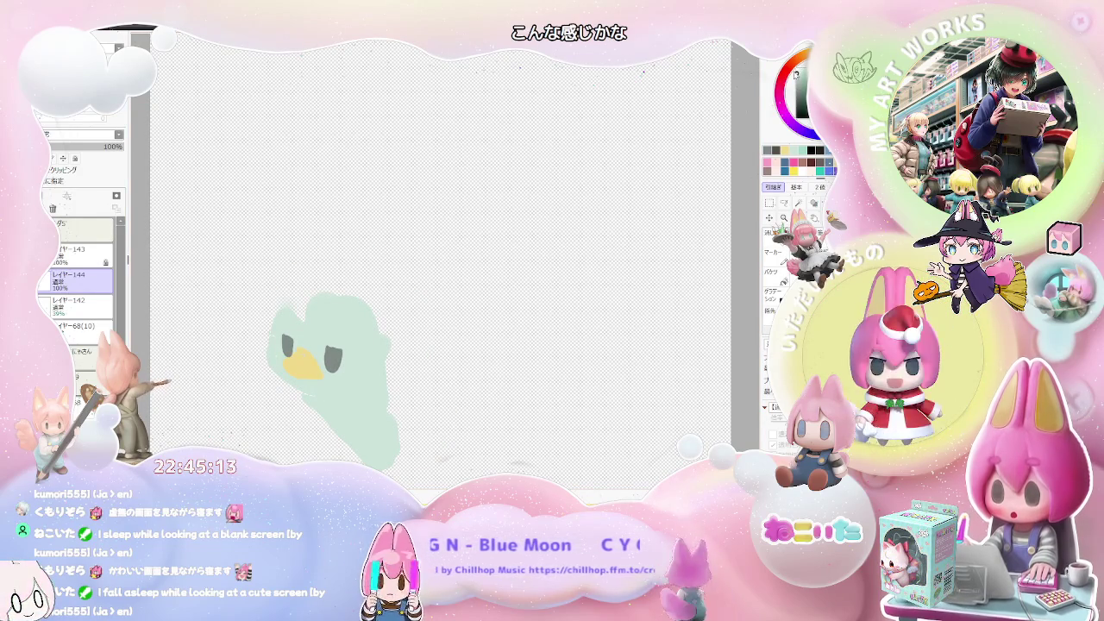
pyautogui.hotkey('ctrl', 'z')
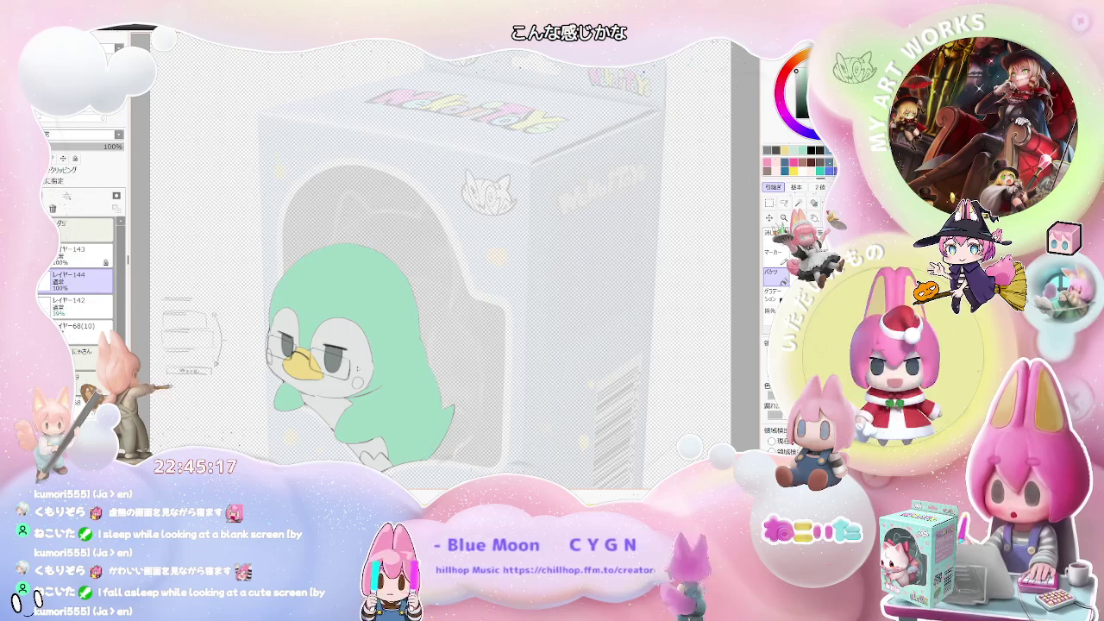
pyautogui.hotkey('ctrl', 'z')
pyautogui.hotkey('ctrl', 'y')
pyautogui.hotkey('ctrl', 'y')
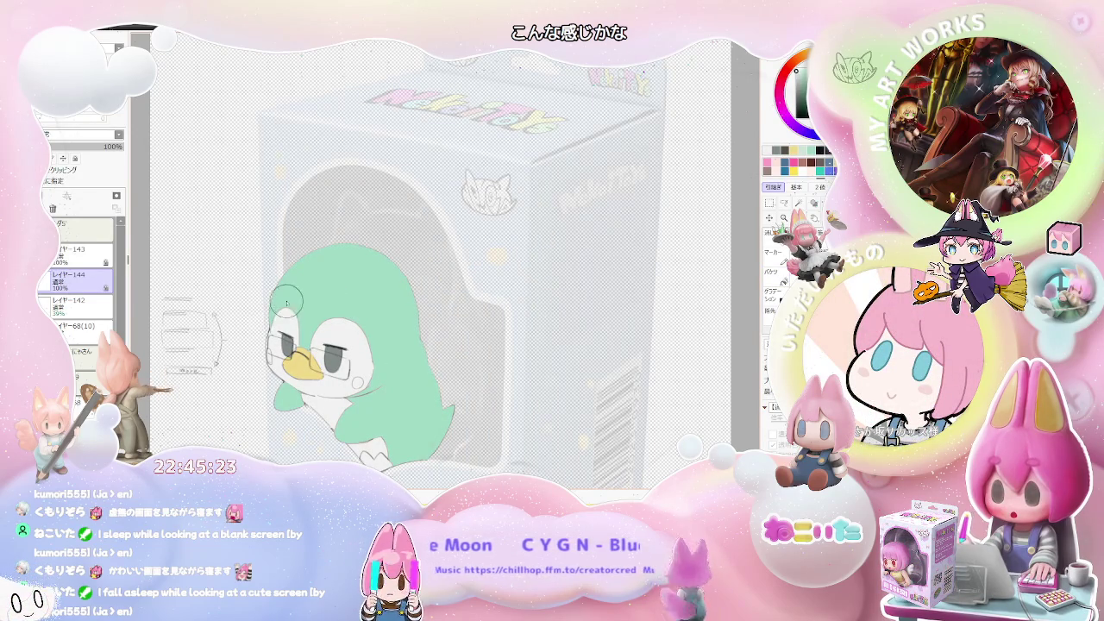
# Step: Zoom in and out over the penguin, then rotate the canvas view clockwise
pyautogui.scroll(-1, 354, 315)
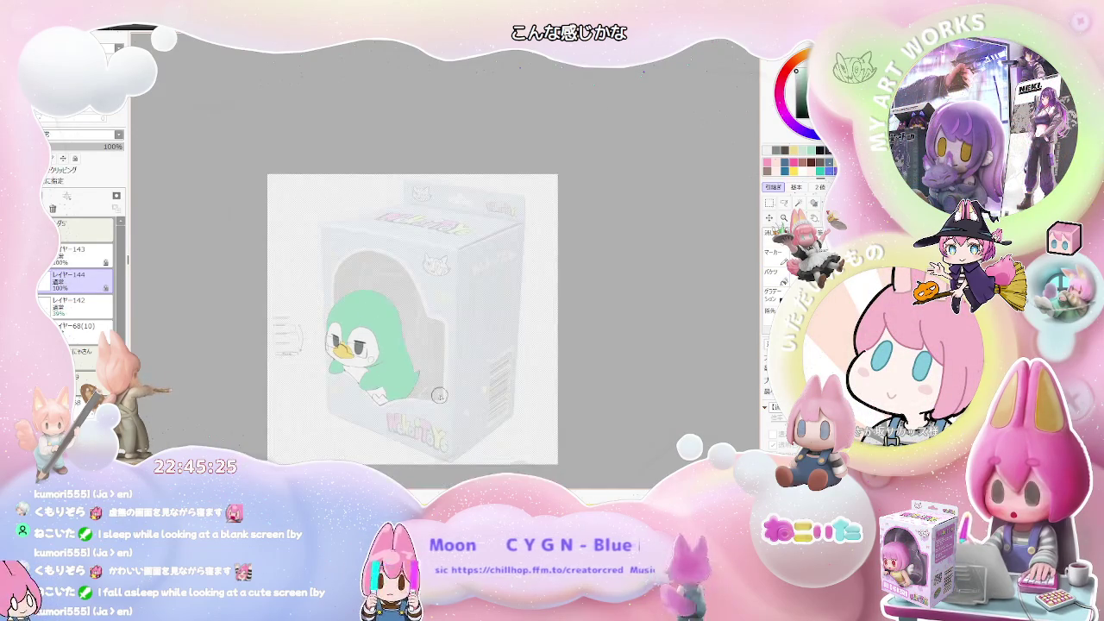
pyautogui.scroll(1, 384, 365)
pyautogui.scroll(2, 384, 365)
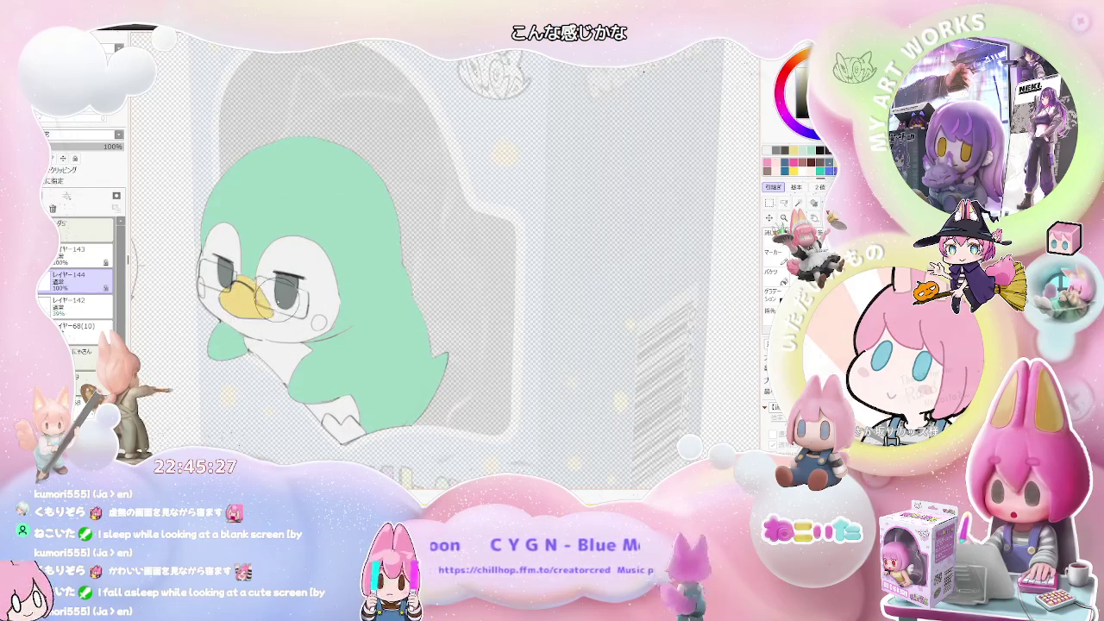
pyautogui.scroll(1, 341, 431)
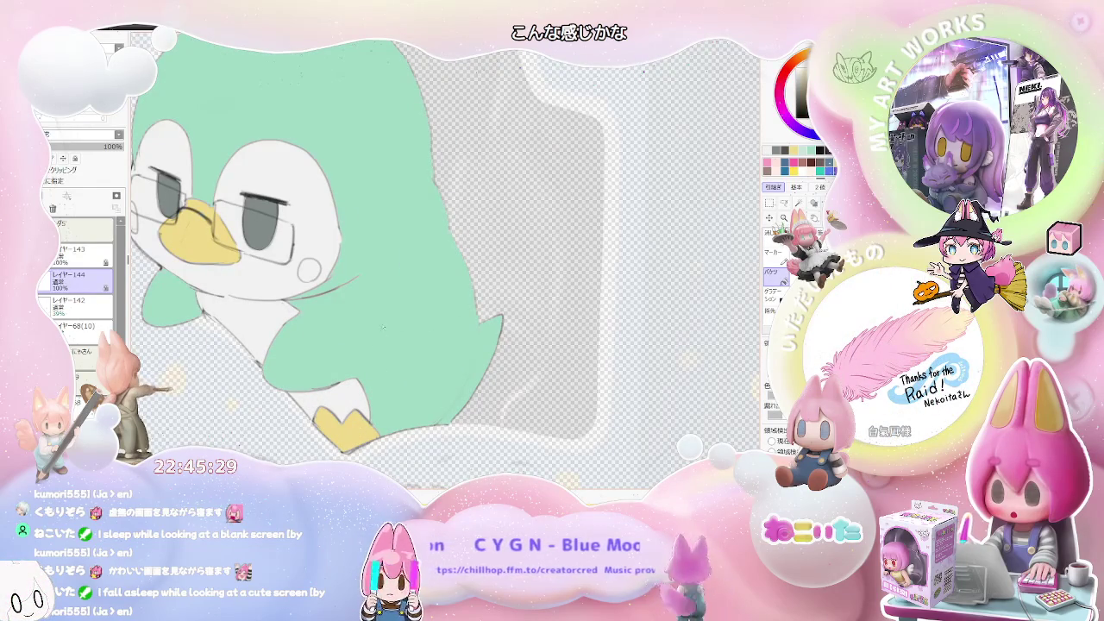
pyautogui.scroll(-1, 311, 276)
pyautogui.scroll(1, 311, 276)
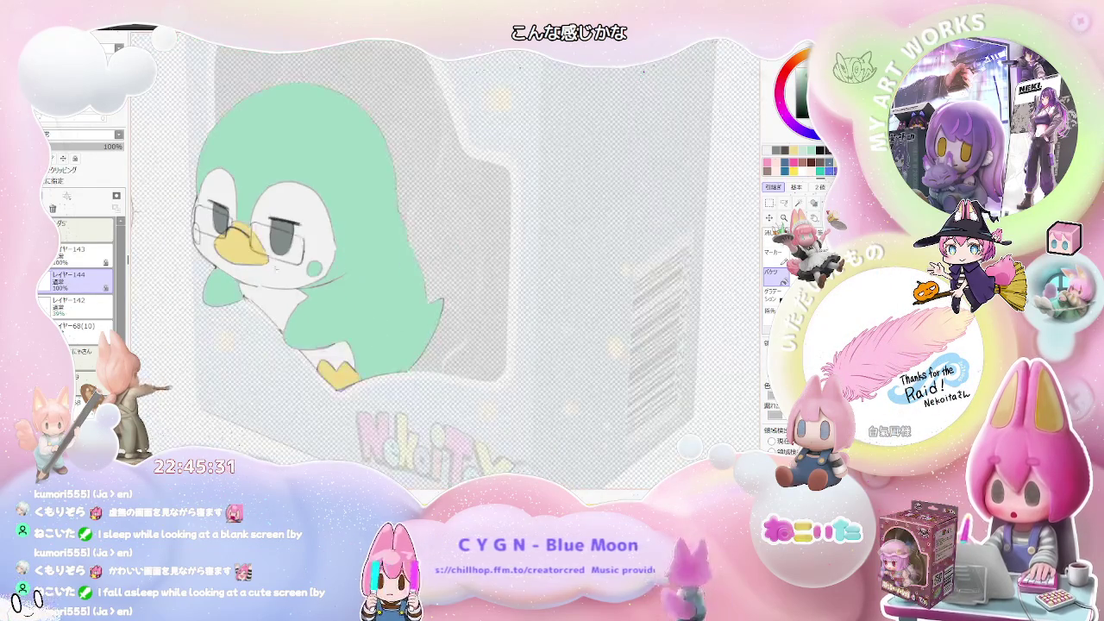
pyautogui.scroll(1, 259, 250)
pyautogui.scroll(-2, 498, 383)
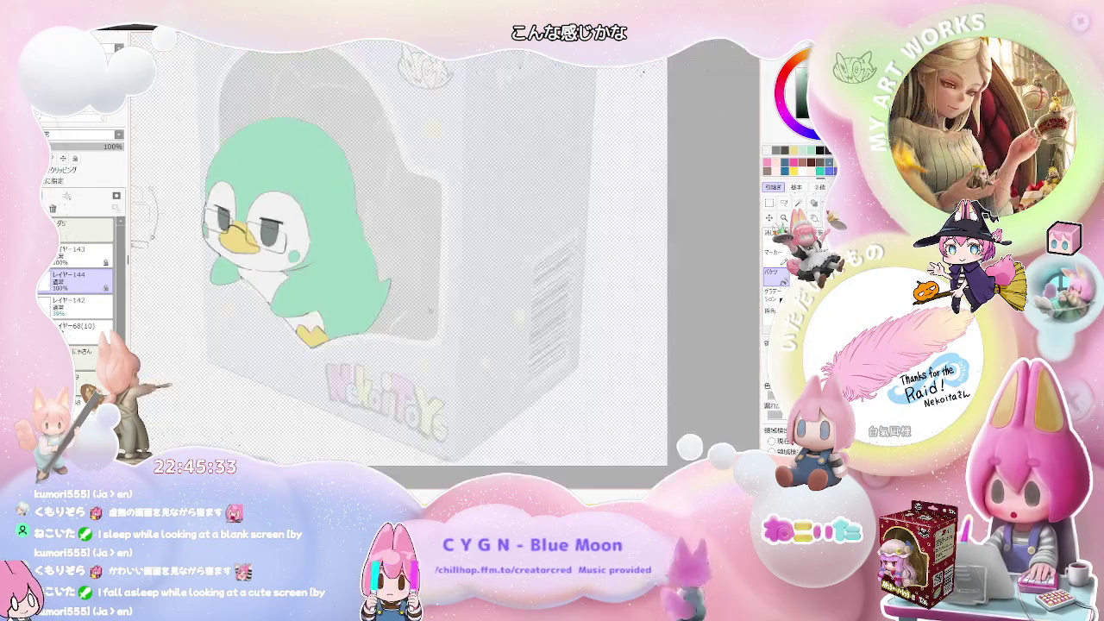
pyautogui.scroll(-1, 498, 383)
pyautogui.scroll(-2, 498, 383)
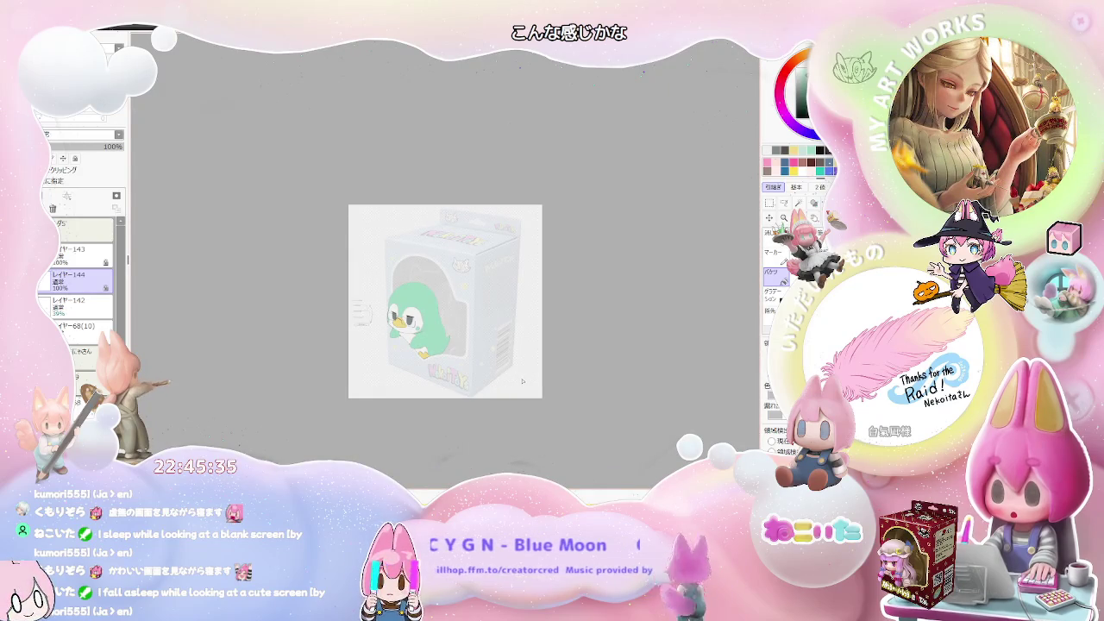
pyautogui.scroll(1, 520, 383)
pyautogui.scroll(2, 520, 383)
pyautogui.press('End')
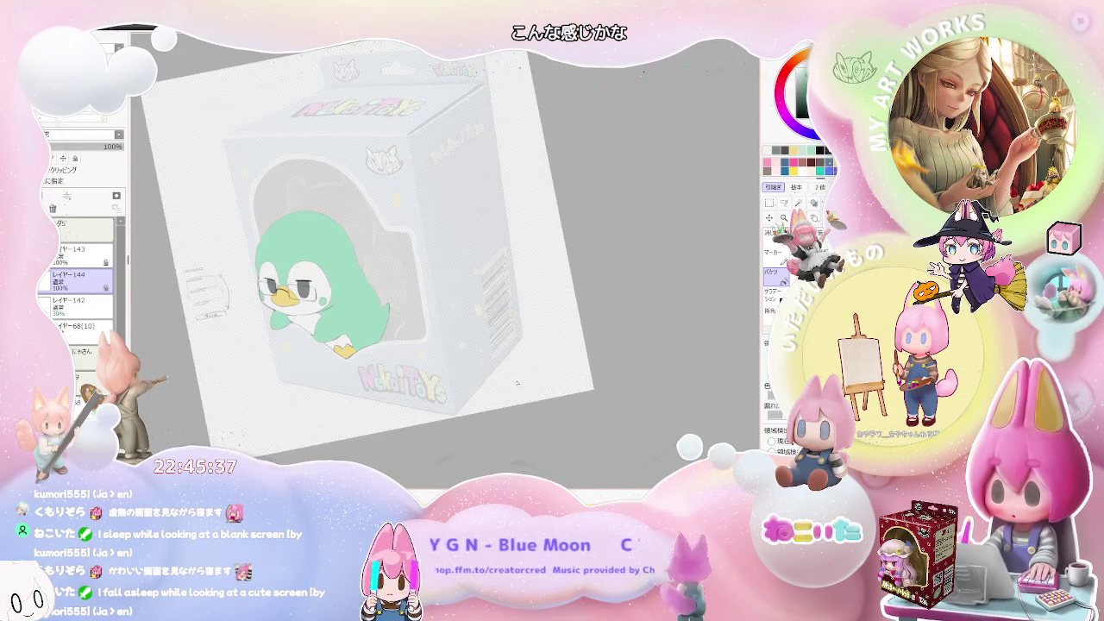
# Step: On the layer above the penguin colours, draw the upper edge of a lens frame
pyautogui.press('End')
pyautogui.scroll(1, 315, 379)
pyautogui.scroll(2, 315, 380)
pyautogui.scroll(1, 315, 380)
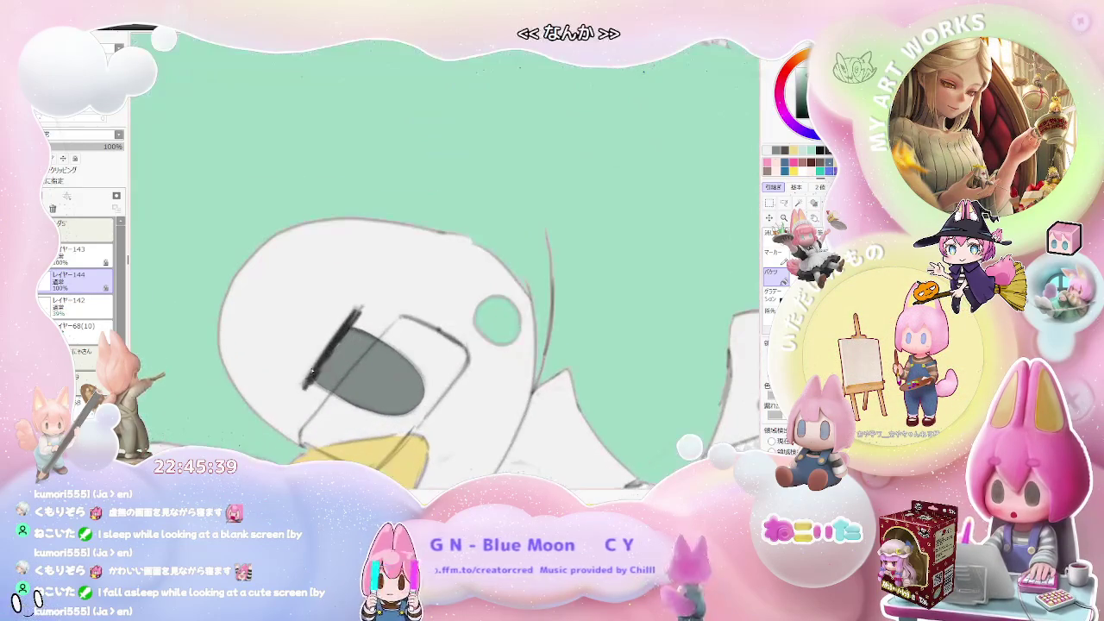
pyautogui.keyDown('ctrl'); pyautogui.keyDown('shift'); pyautogui.click(315, 379); pyautogui.keyUp('shift'); pyautogui.keyUp('ctrl')
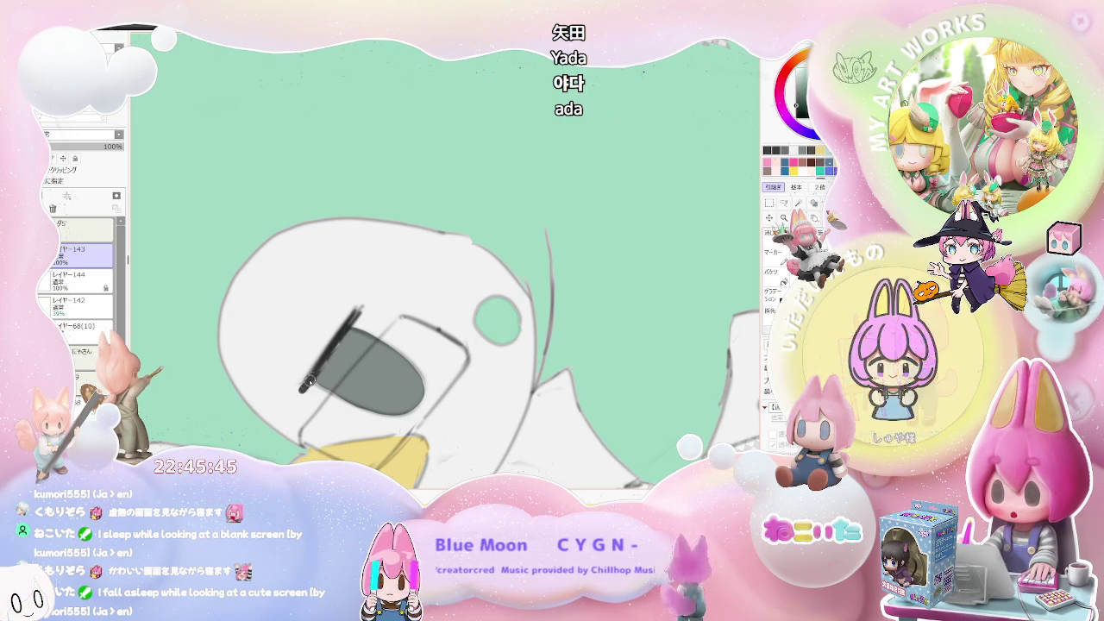
pyautogui.scroll(-2, 405, 366)
pyautogui.scroll(-2, 418, 374)
pyautogui.scroll(1, 418, 375)
pyautogui.scroll(1, 388, 371)
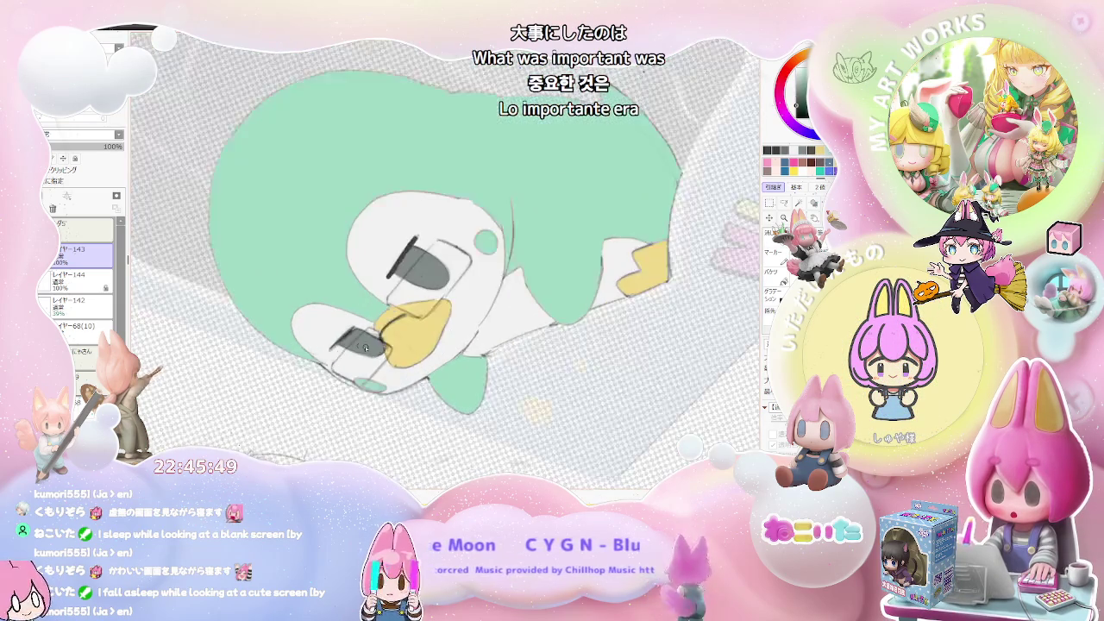
pyautogui.scroll(2, 345, 367)
pyautogui.scroll(1, 313, 364)
pyautogui.moveTo(313, 364); pyautogui.dragTo(385, 296)
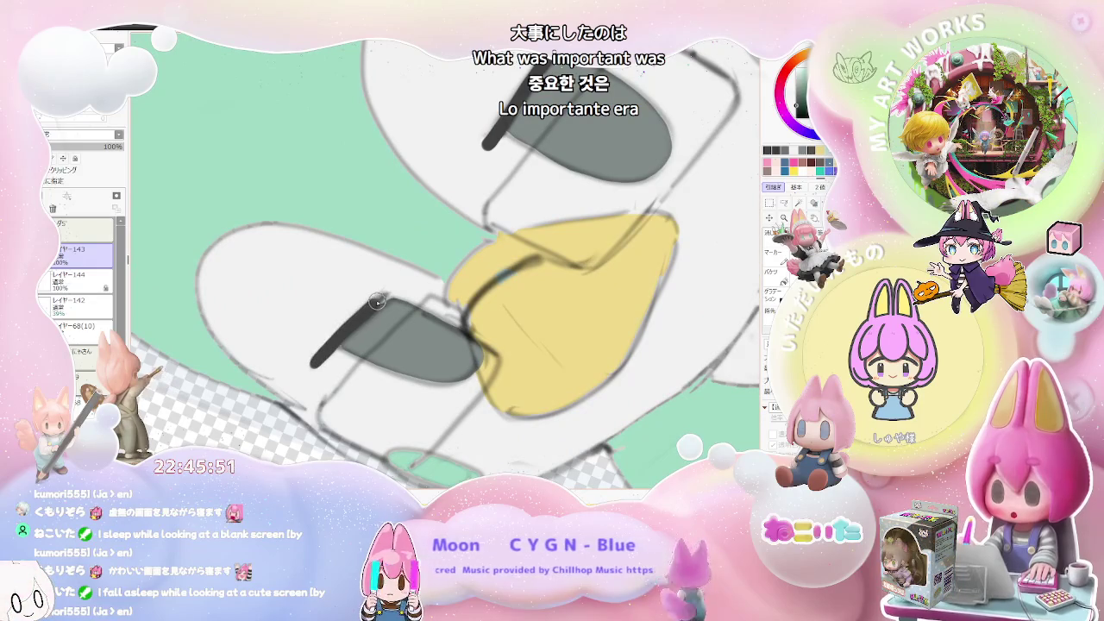
# Step: Extend the glasses frame line across the right eye, trimming its overlong end
pyautogui.scroll(-2, 388, 295)
pyautogui.scroll(-1, 466, 311)
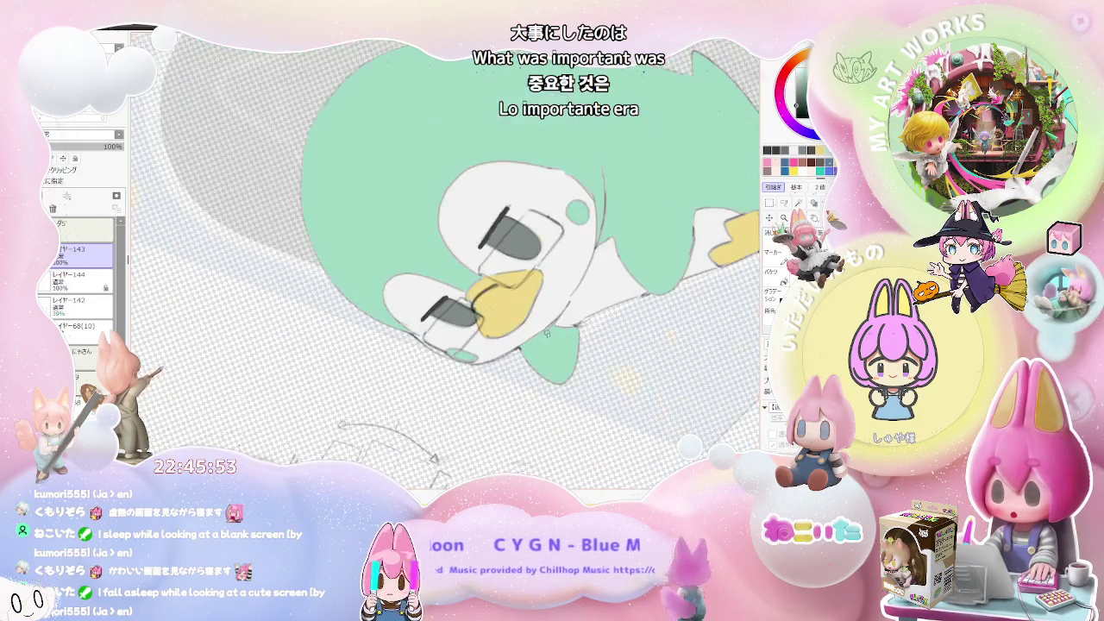
pyautogui.scroll(-1, 550, 330)
pyautogui.scroll(1, 550, 331)
pyautogui.scroll(1, 525, 323)
pyautogui.scroll(1, 483, 298)
pyautogui.moveTo(456, 273); pyautogui.dragTo(536, 257)
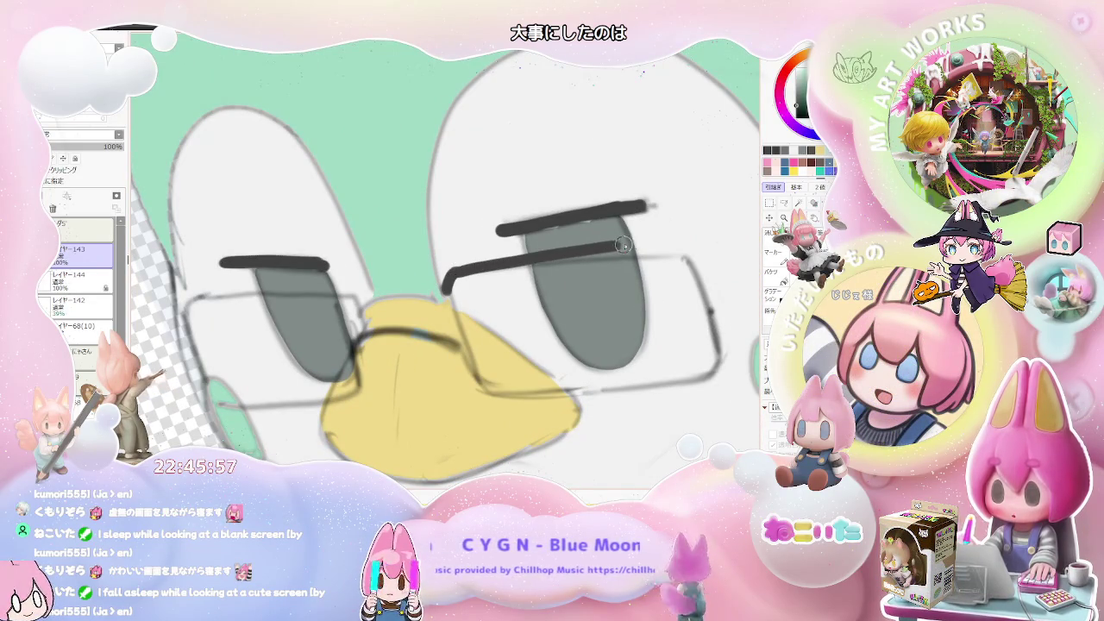
pyautogui.hotkey('ctrl', 'z')
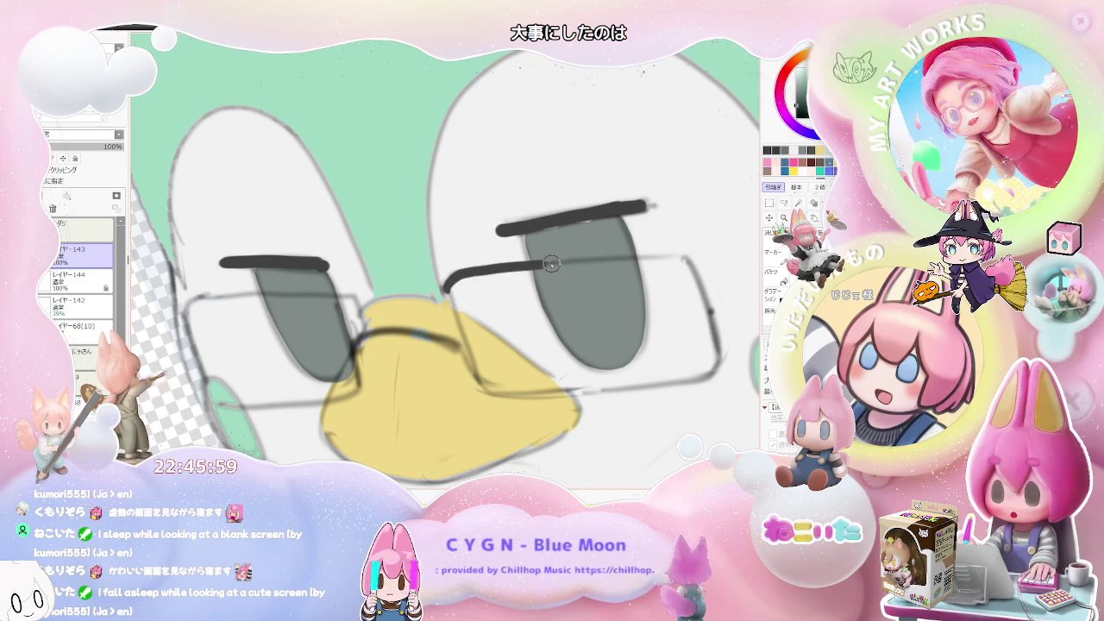
pyautogui.moveTo(645, 253); pyautogui.dragTo(681, 250)
# Step: Draw a bold bridge between the lenses above the beak
pyautogui.scroll(-2, 670, 366)
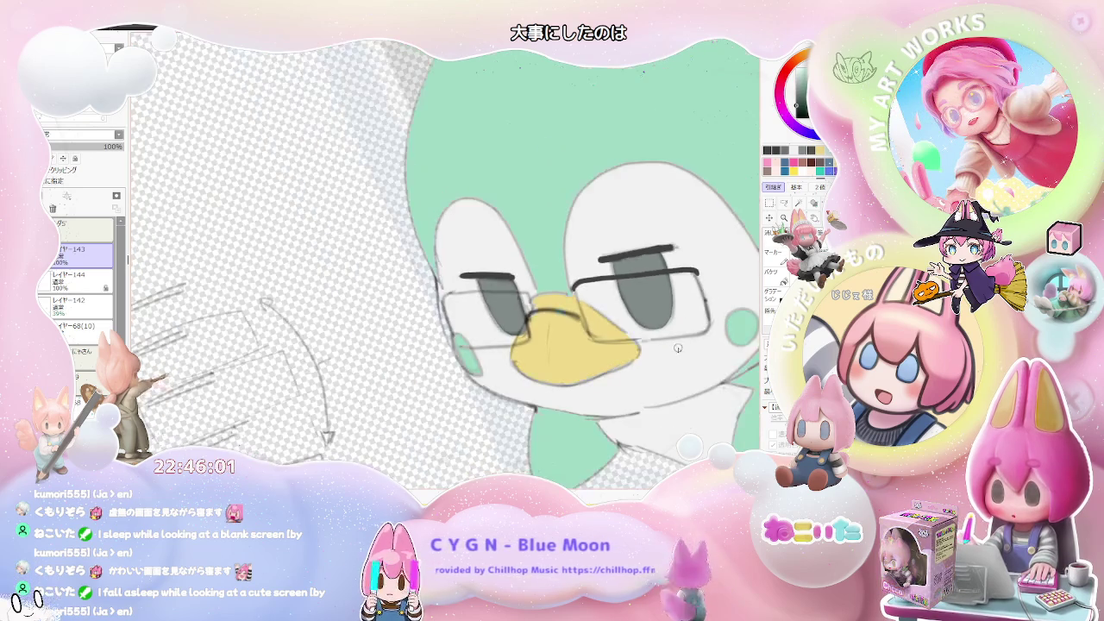
pyautogui.scroll(-1, 670, 366)
pyautogui.scroll(2, 671, 367)
pyautogui.press('Delete')
pyautogui.press('Delete')
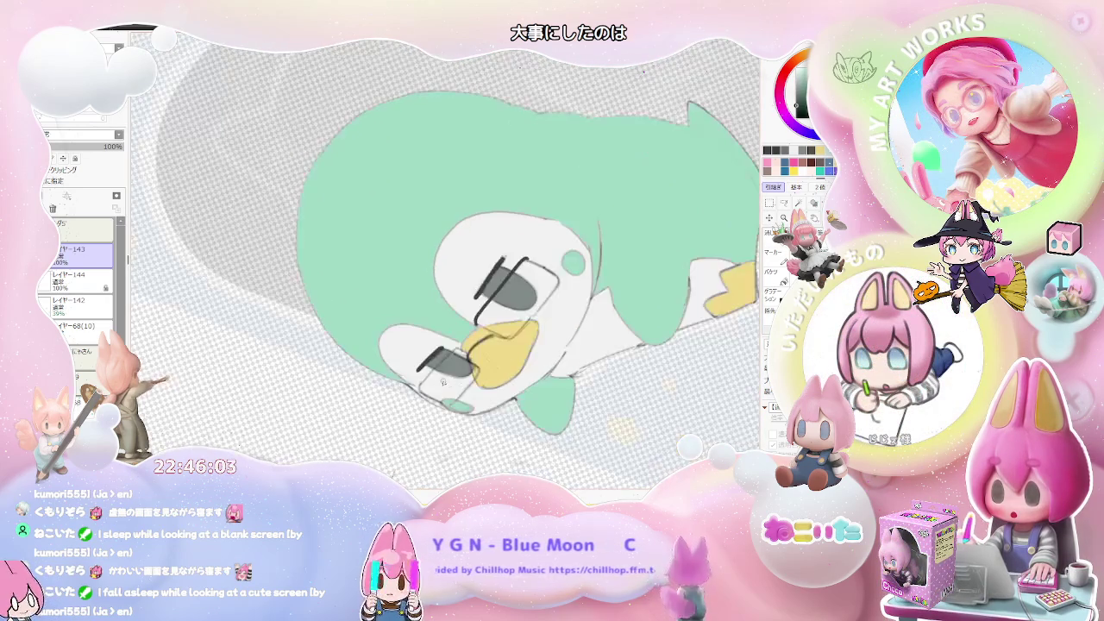
pyautogui.scroll(1, 428, 387)
pyautogui.scroll(1, 429, 388)
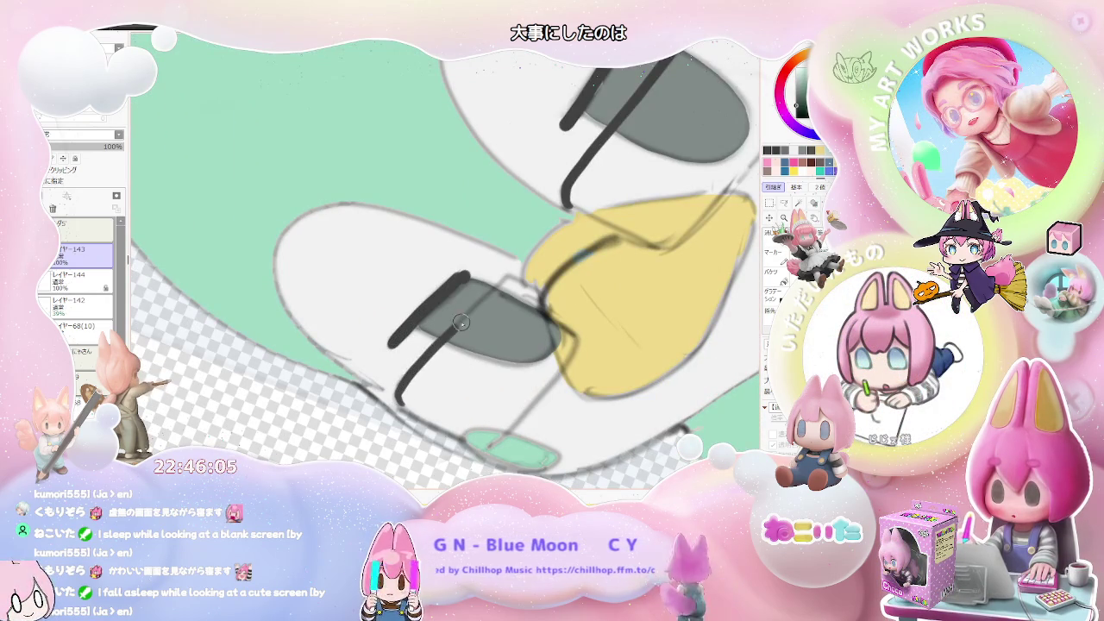
pyautogui.scroll(-2, 536, 290)
pyautogui.scroll(1, 455, 359)
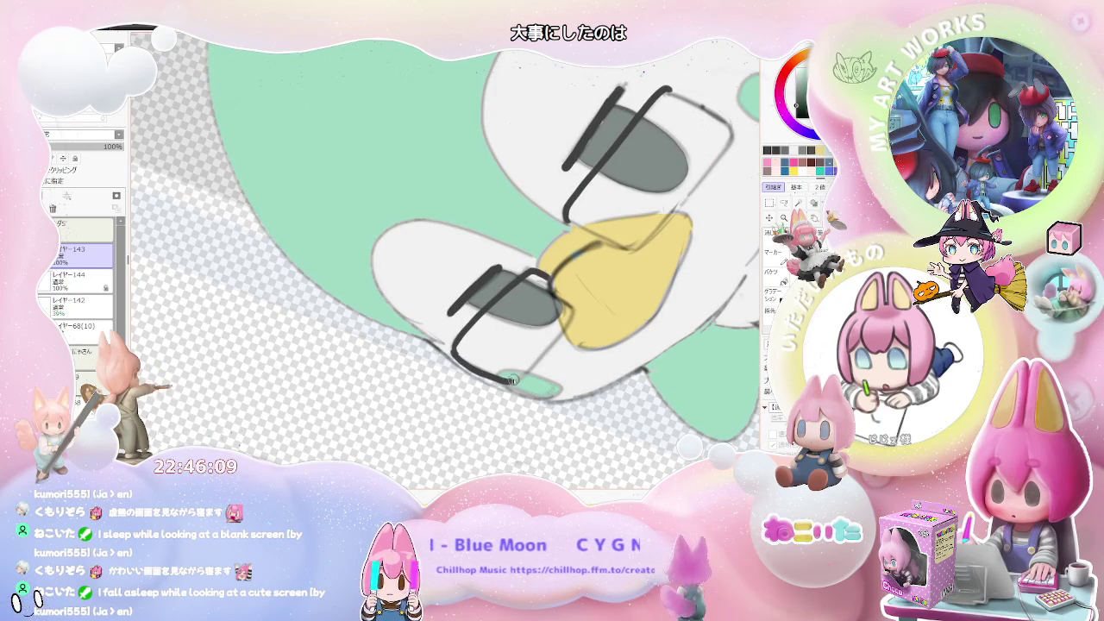
pyautogui.press('Home')
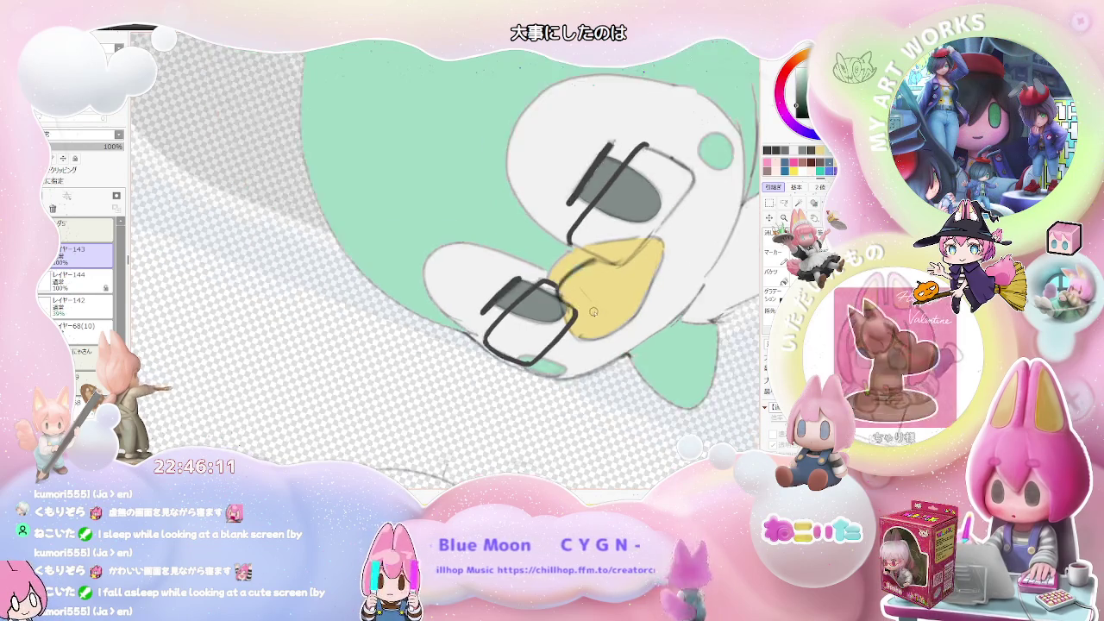
pyautogui.scroll(-2, 587, 339)
pyautogui.scroll(1, 604, 339)
pyautogui.scroll(1, 578, 380)
pyautogui.scroll(1, 462, 358)
pyautogui.scroll(2, 408, 331)
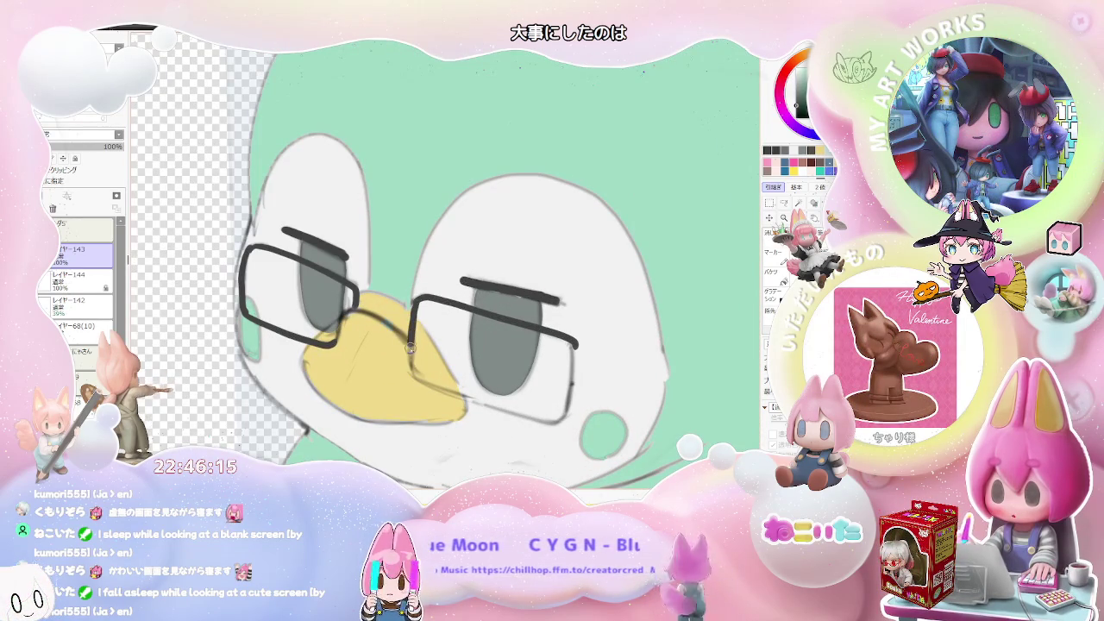
pyautogui.moveTo(341, 312); pyautogui.dragTo(401, 333)
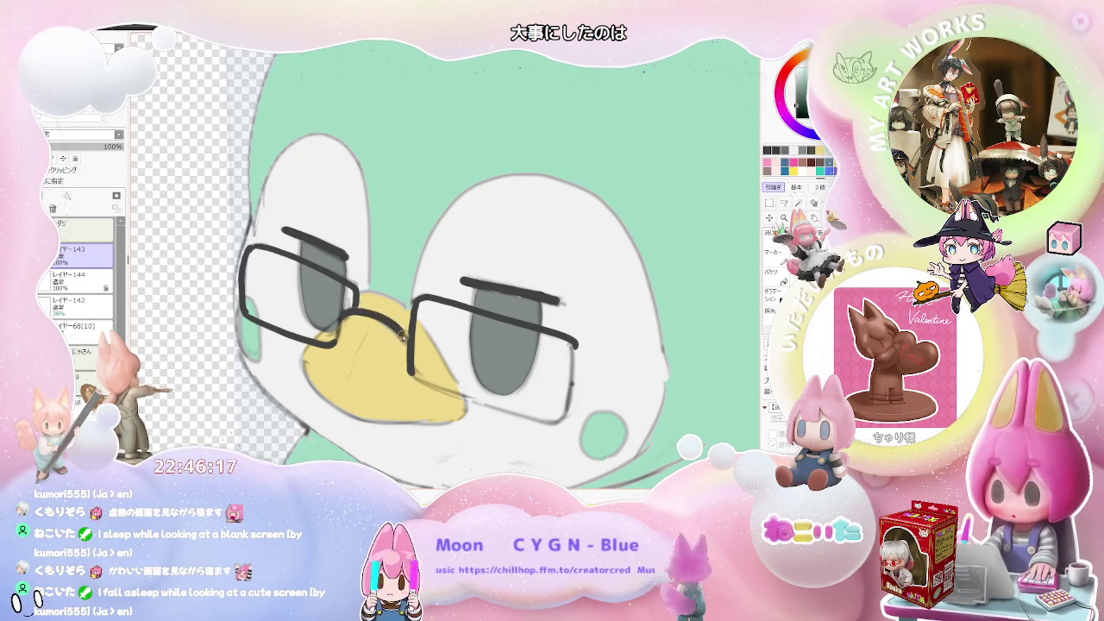
pyautogui.scroll(-2, 413, 350)
pyautogui.scroll(-1, 461, 373)
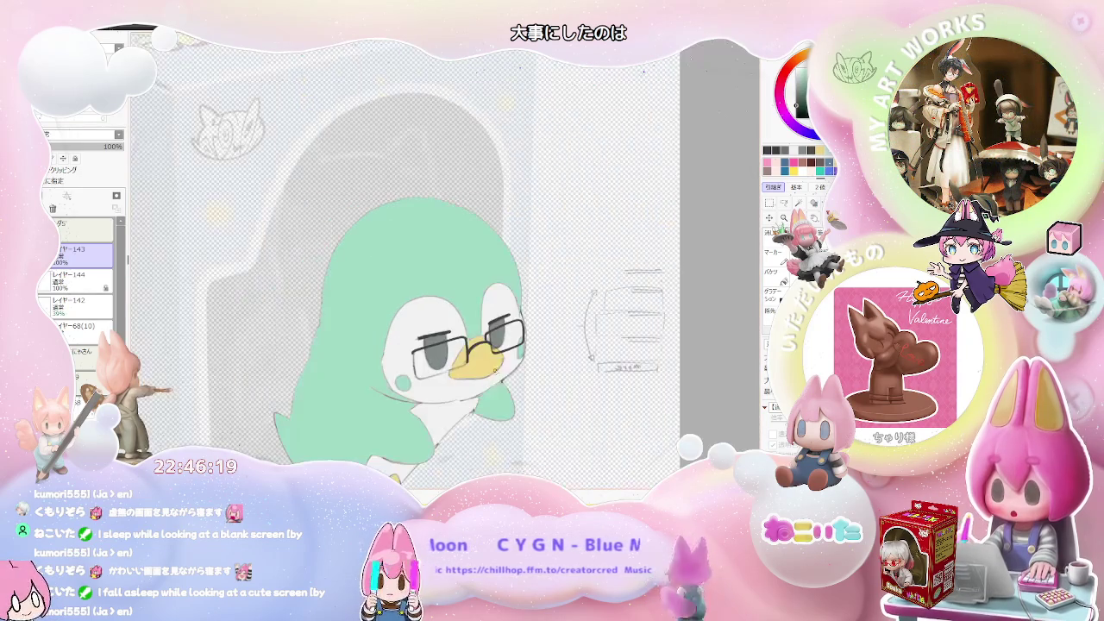
# Step: Draw the left lens frame's lower corner so its side line curves into the bottom
pyautogui.scroll(1, 507, 365)
pyautogui.scroll(1, 466, 363)
pyautogui.scroll(1, 431, 363)
pyautogui.scroll(-1, 404, 362)
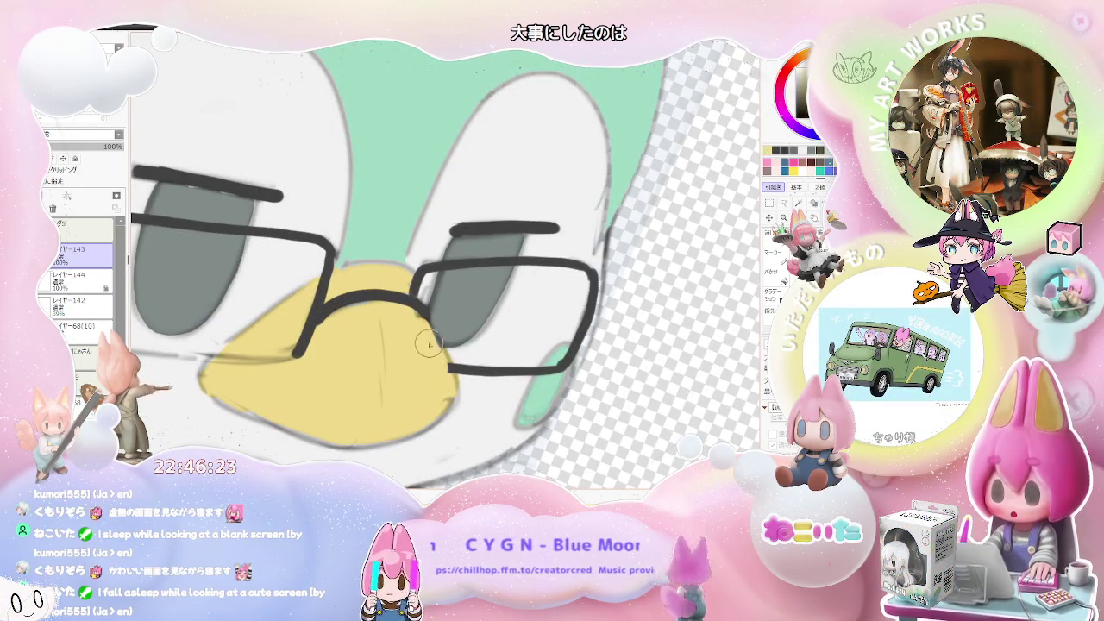
pyautogui.scroll(-1, 427, 358)
pyautogui.scroll(-2, 511, 352)
pyautogui.scroll(1, 509, 352)
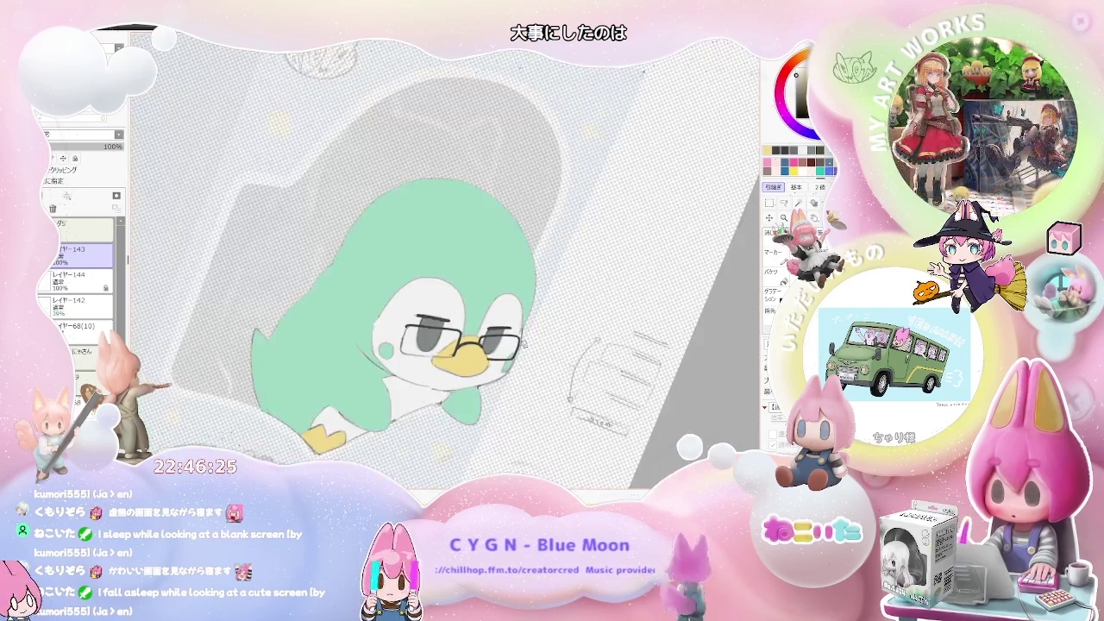
pyautogui.scroll(2, 484, 345)
pyautogui.scroll(1, 449, 340)
pyautogui.scroll(1, 415, 335)
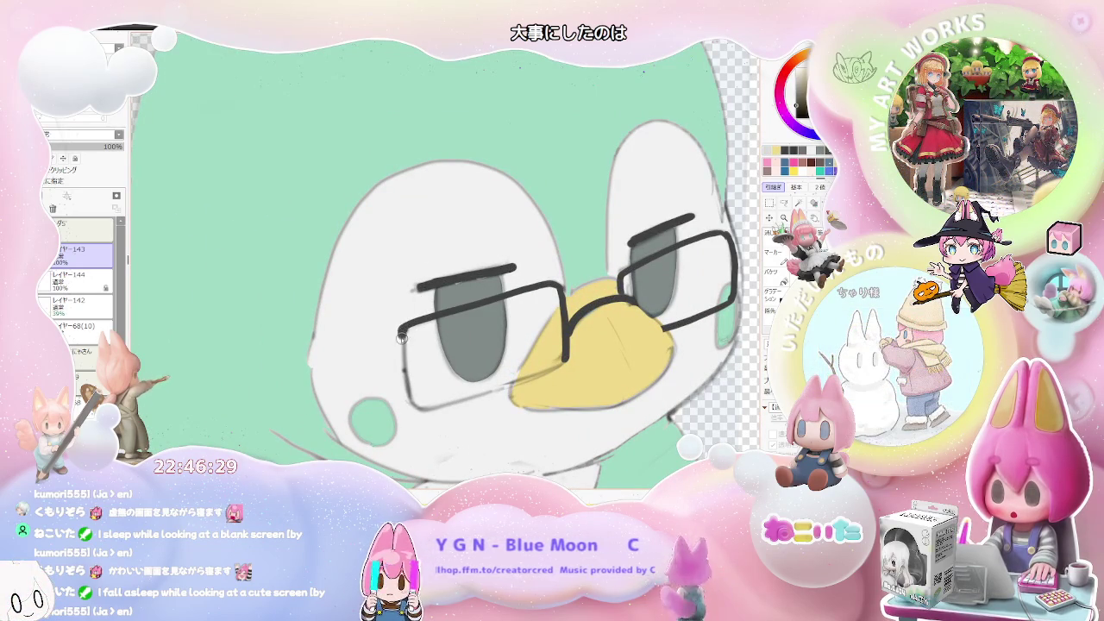
pyautogui.moveTo(408, 395); pyautogui.dragTo(425, 408)
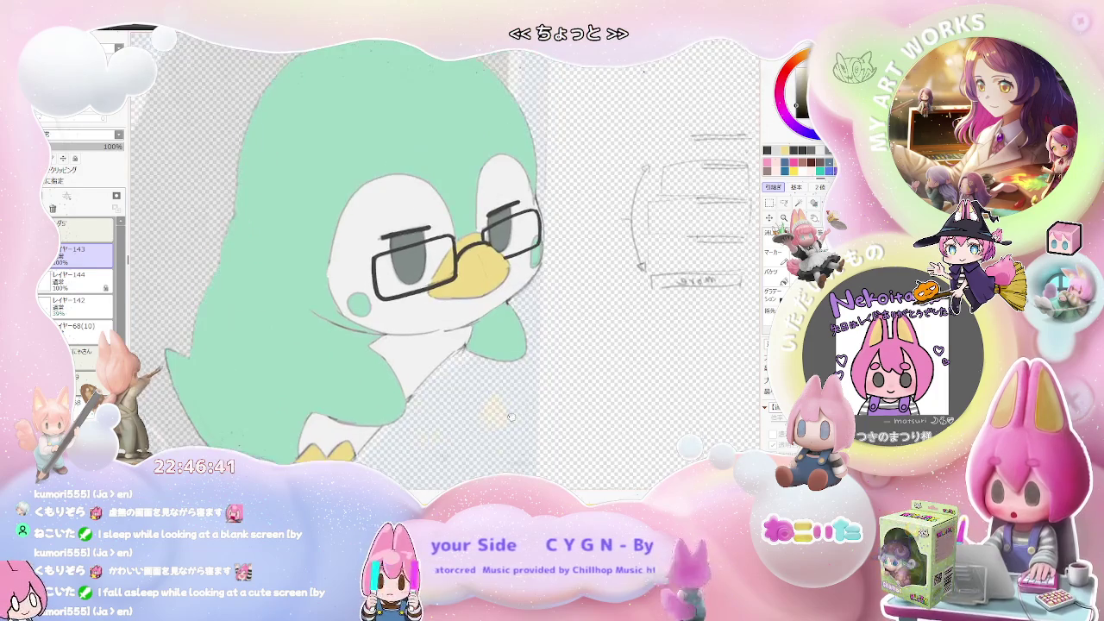
pyautogui.hotkey('ctrl', '-')
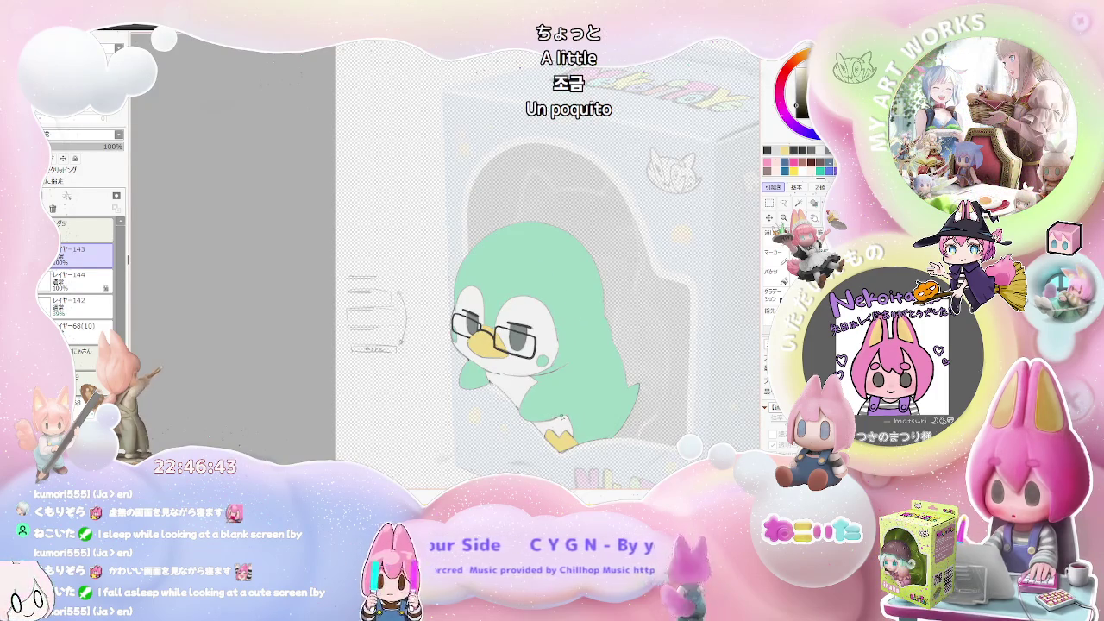
pyautogui.press('End')
pyautogui.press('End')
pyautogui.press('End')
pyautogui.press('End')
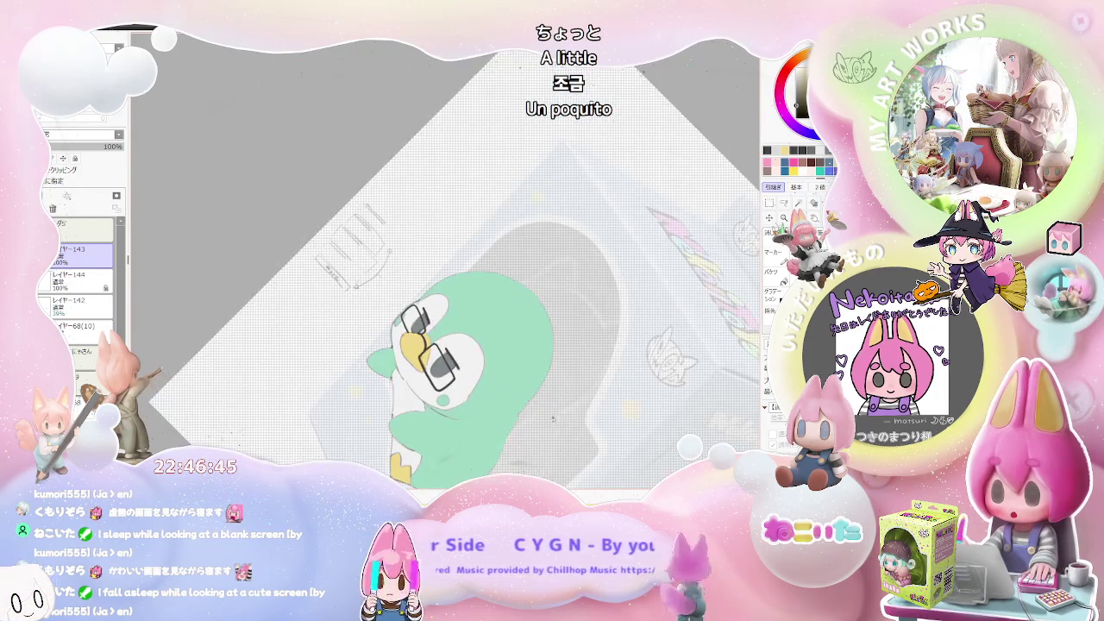
pyautogui.scroll(2, 405, 347)
pyautogui.scroll(2, 405, 347)
pyautogui.scroll(2, 405, 347)
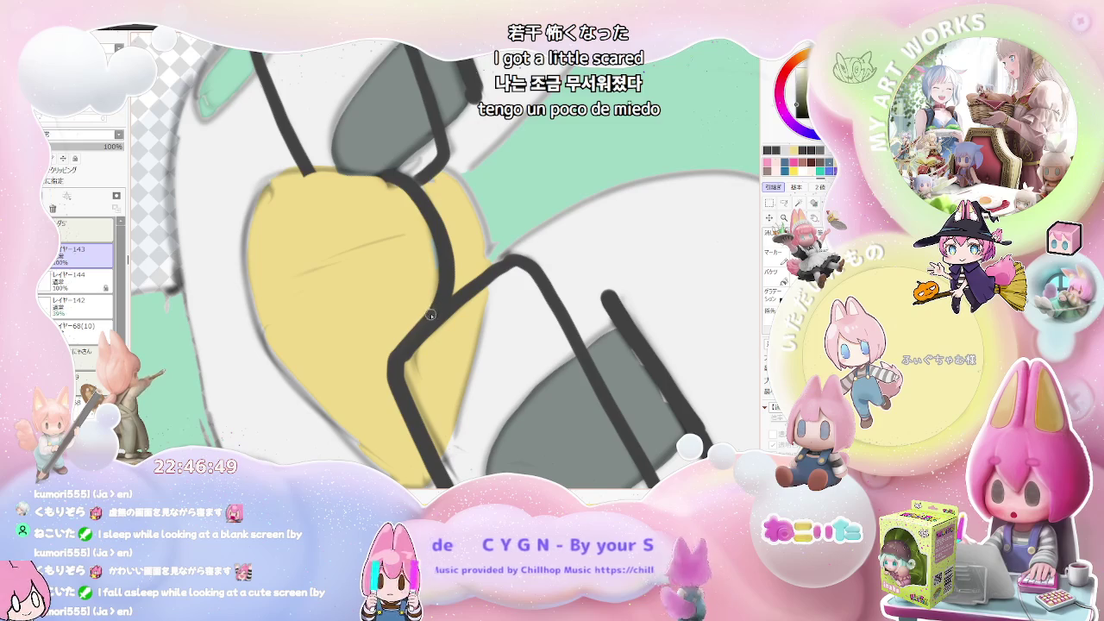
pyautogui.scroll(-1, 423, 361)
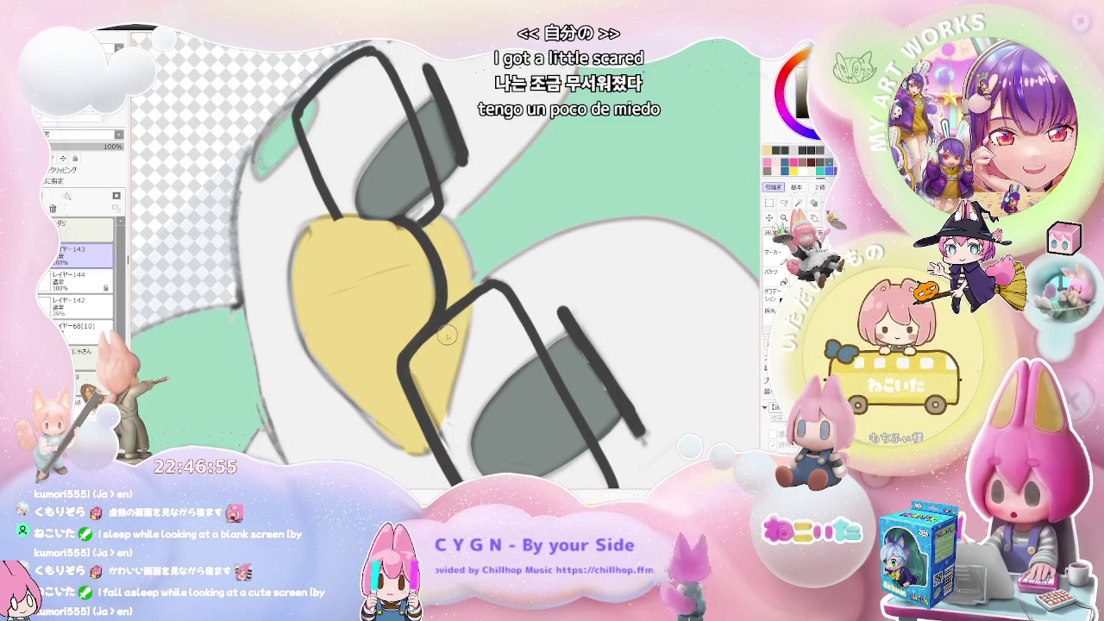
pyautogui.scroll(-2, 430, 386)
pyautogui.scroll(-2, 444, 399)
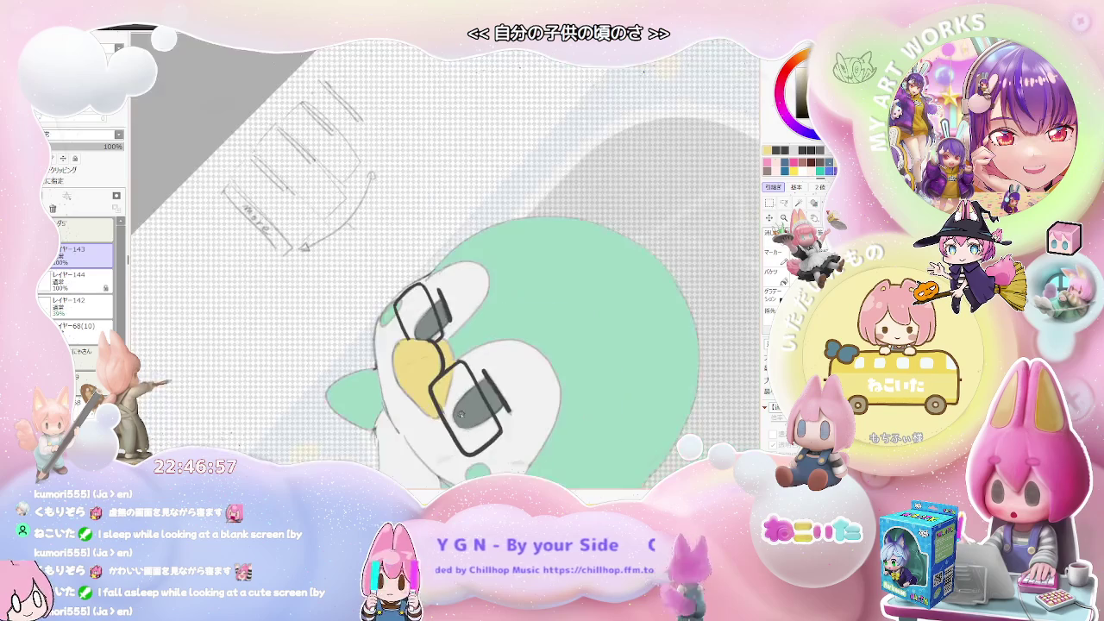
pyautogui.scroll(-2, 498, 435)
pyautogui.press('End')
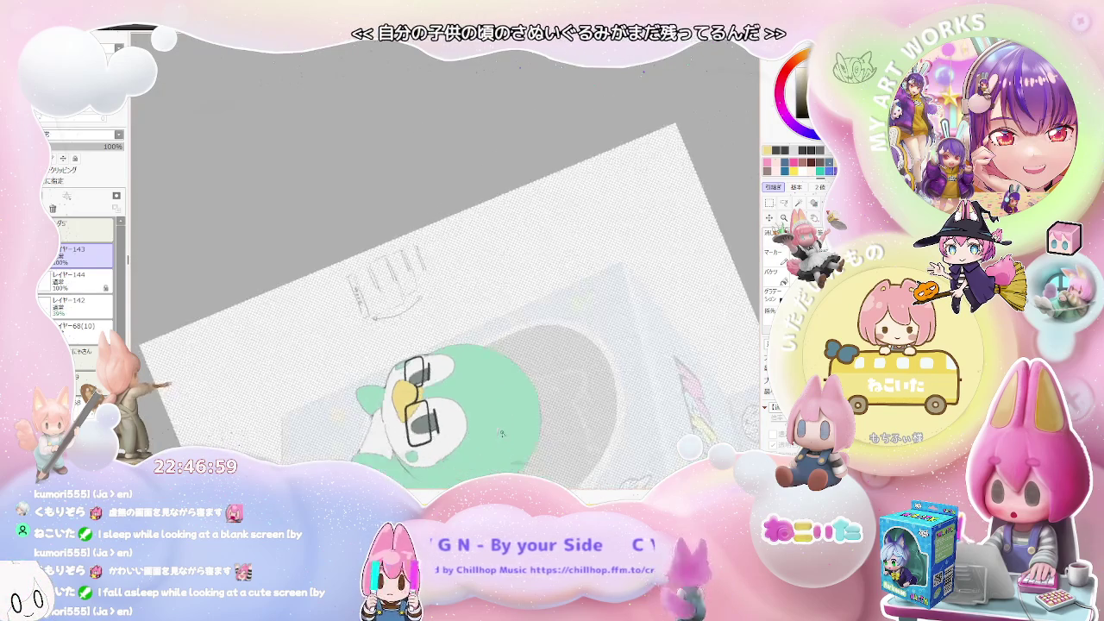
pyautogui.press('End')
pyautogui.scroll(2, 493, 443)
pyautogui.scroll(2, 493, 443)
pyautogui.scroll(1, 493, 442)
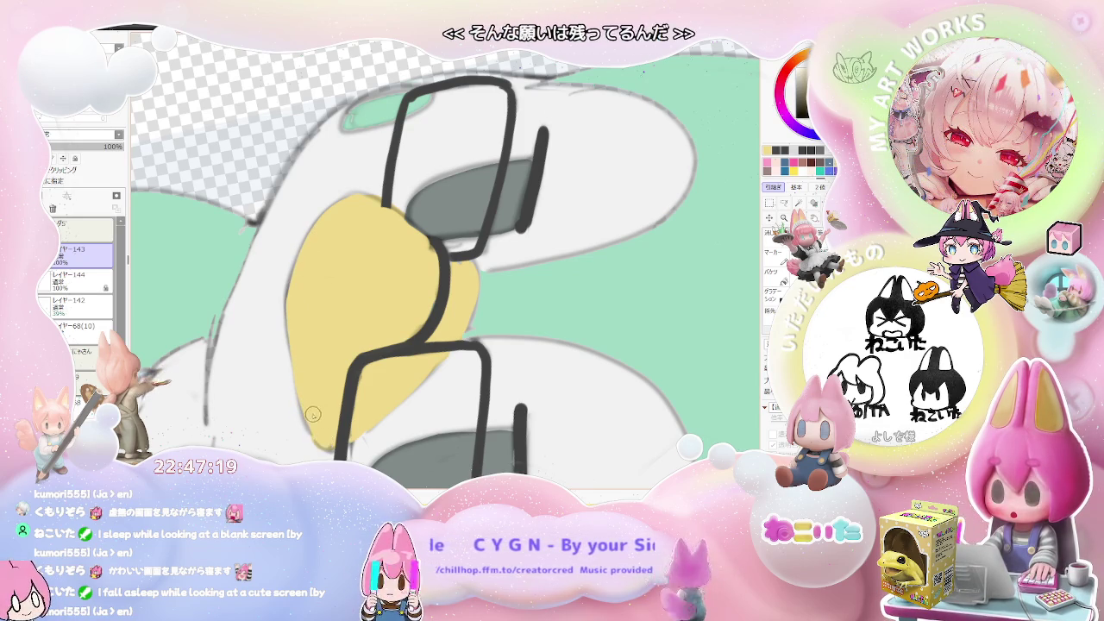
pyautogui.scroll(-5, 323, 440)
# Step: Rotate the canvas view clockwise and back to its tilted angle, and pick the fill tool
pyautogui.press('End')
pyautogui.press('End')
pyautogui.press('End')
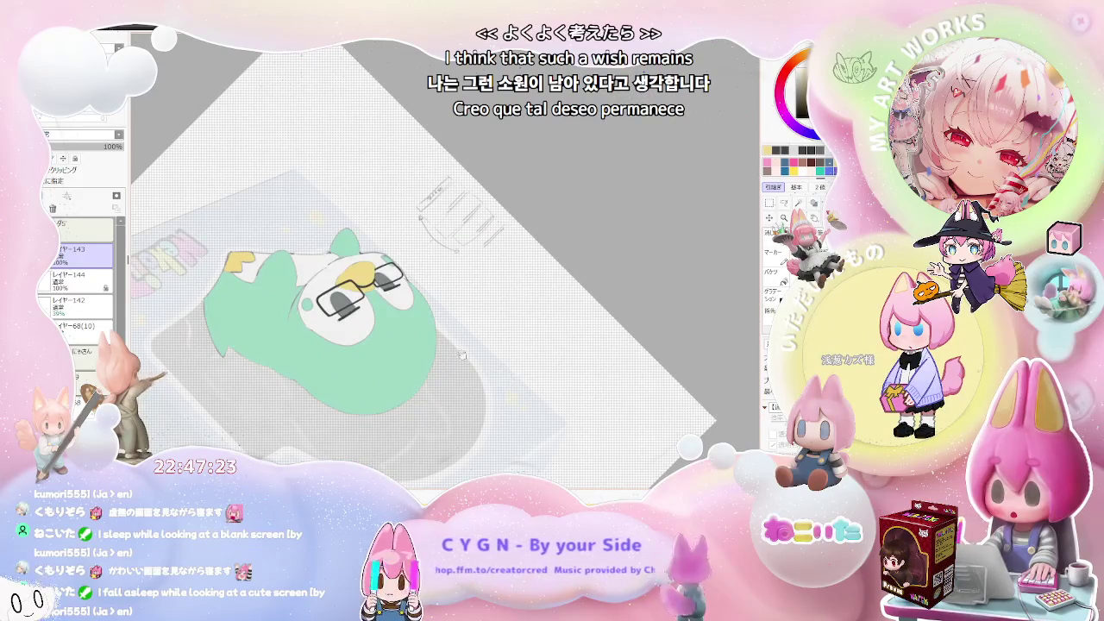
pyautogui.scroll(2, 470, 357)
pyautogui.scroll(2, 334, 369)
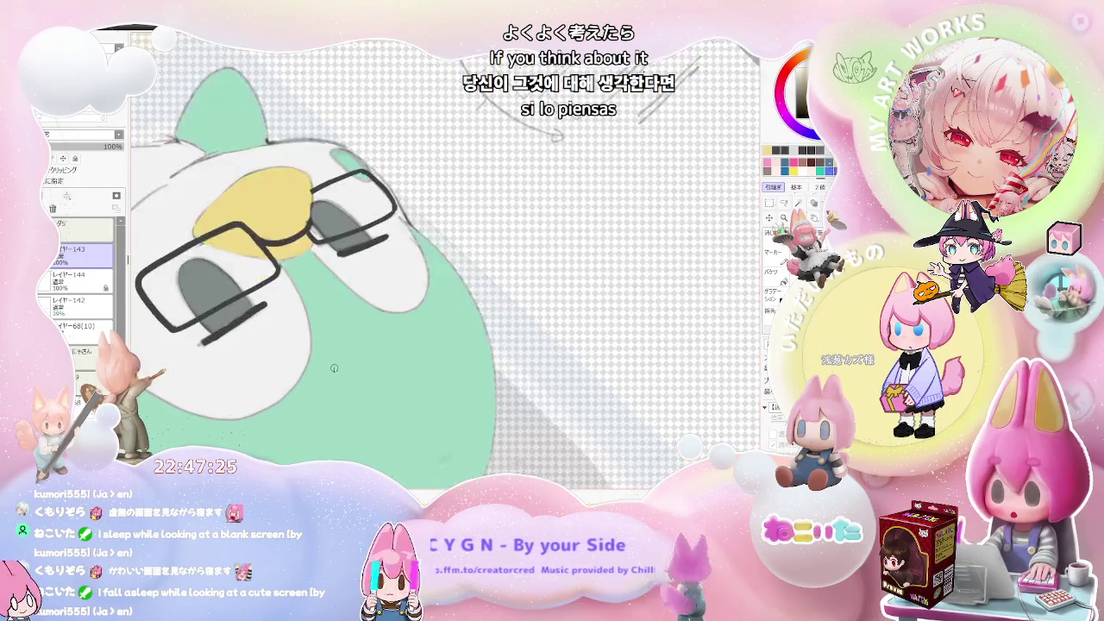
pyautogui.scroll(-2, 380, 331)
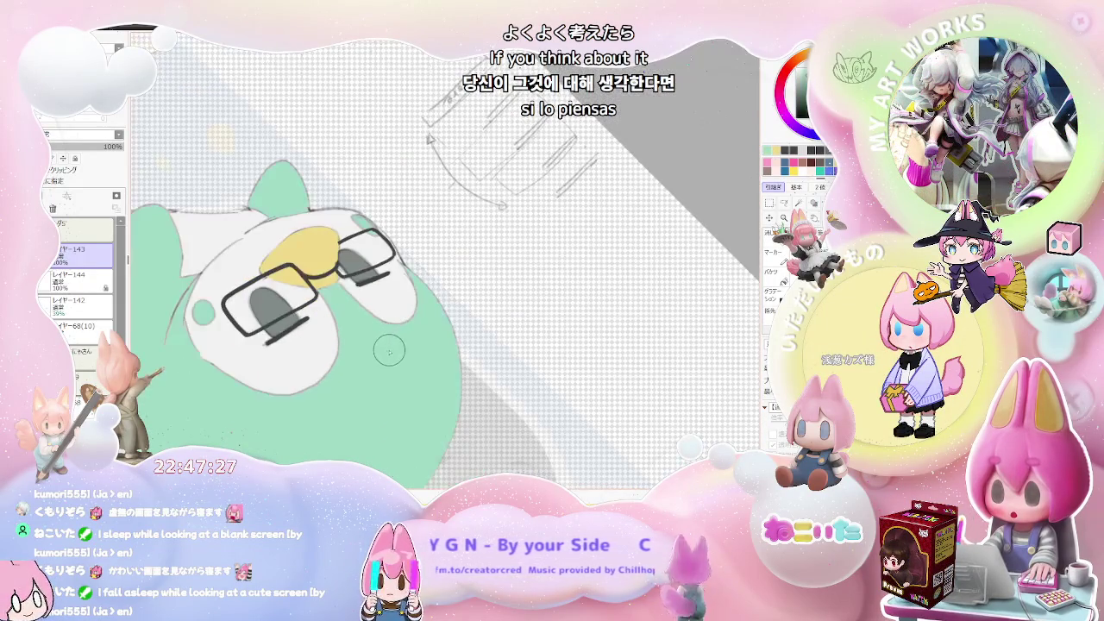
pyautogui.press('End')
pyautogui.press('Delete')
pyautogui.press('g')
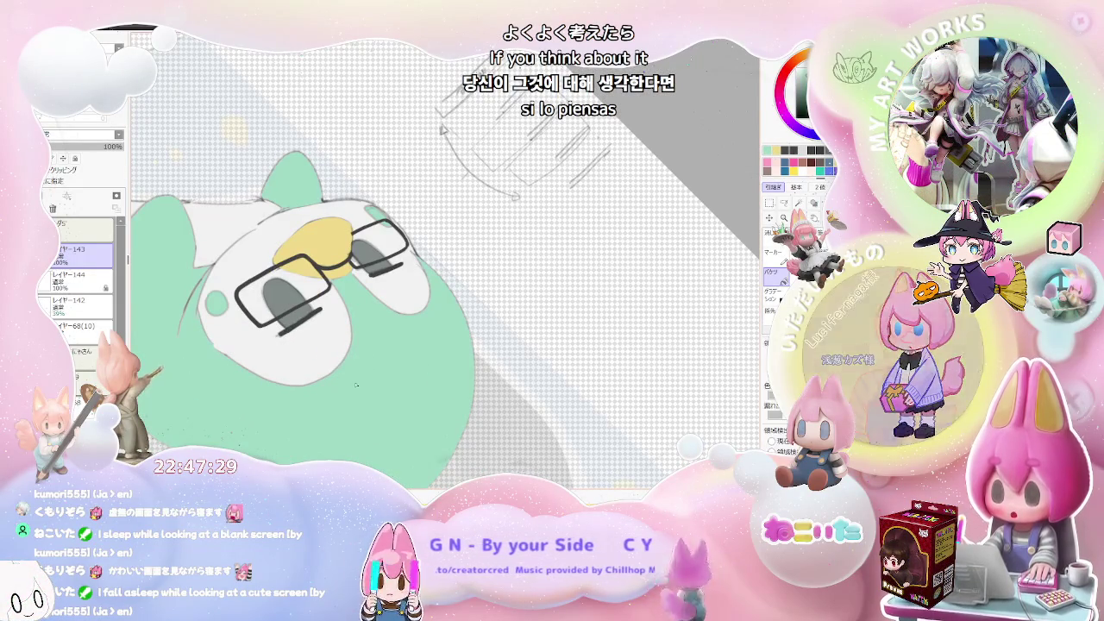
# Step: Zoom in and out repeatedly to inspect the penguin's details
pyautogui.scroll(2, 351, 384)
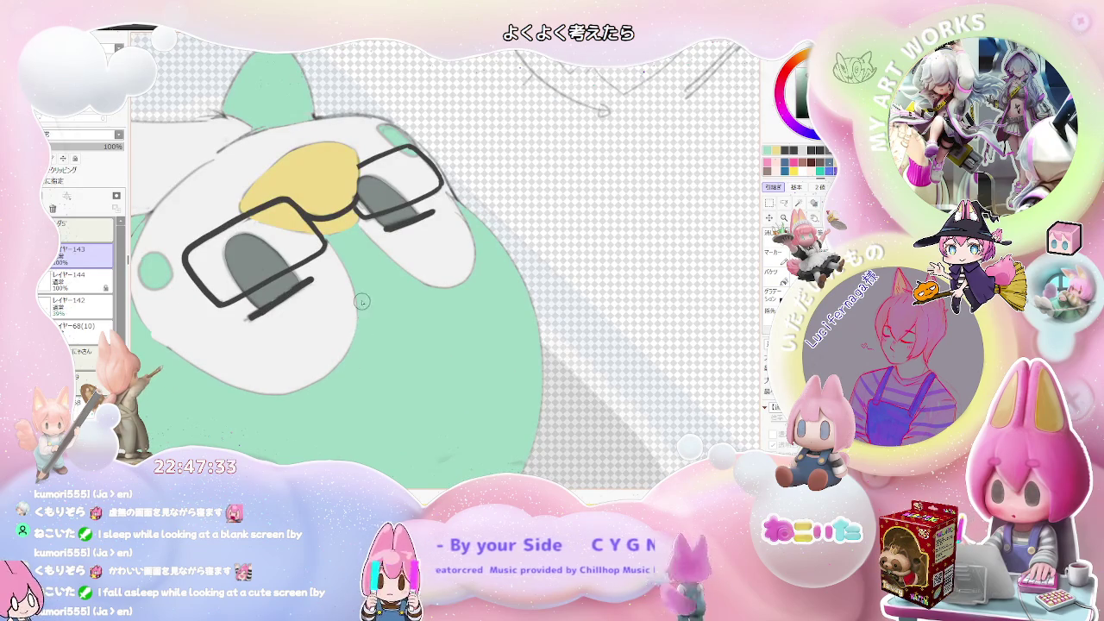
pyautogui.scroll(-2, 405, 294)
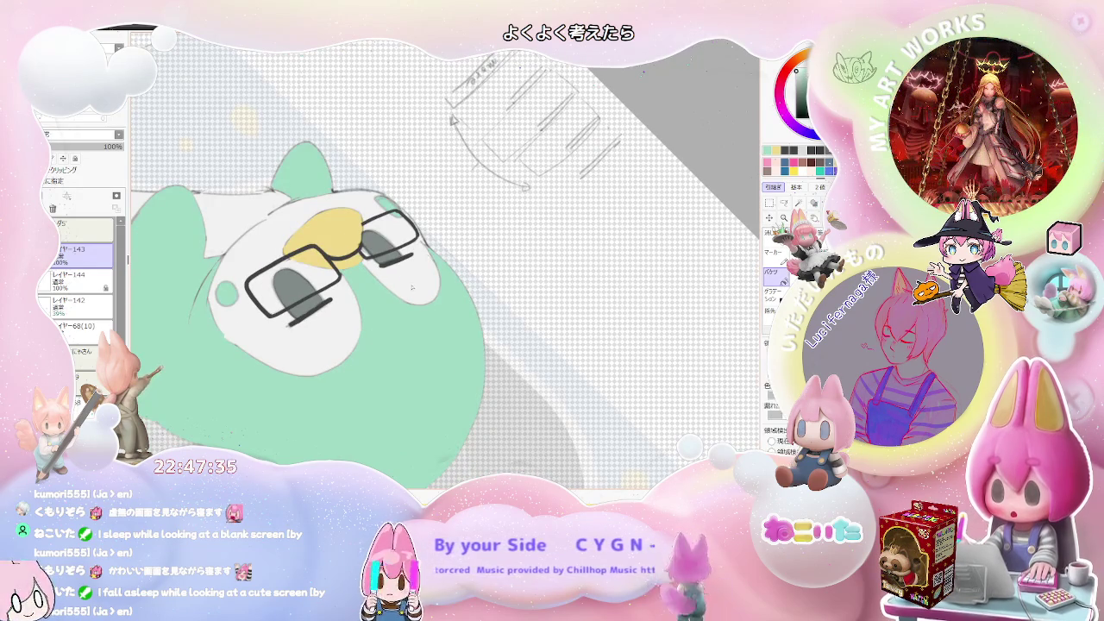
pyautogui.scroll(-1, 330, 343)
pyautogui.scroll(-1, 331, 343)
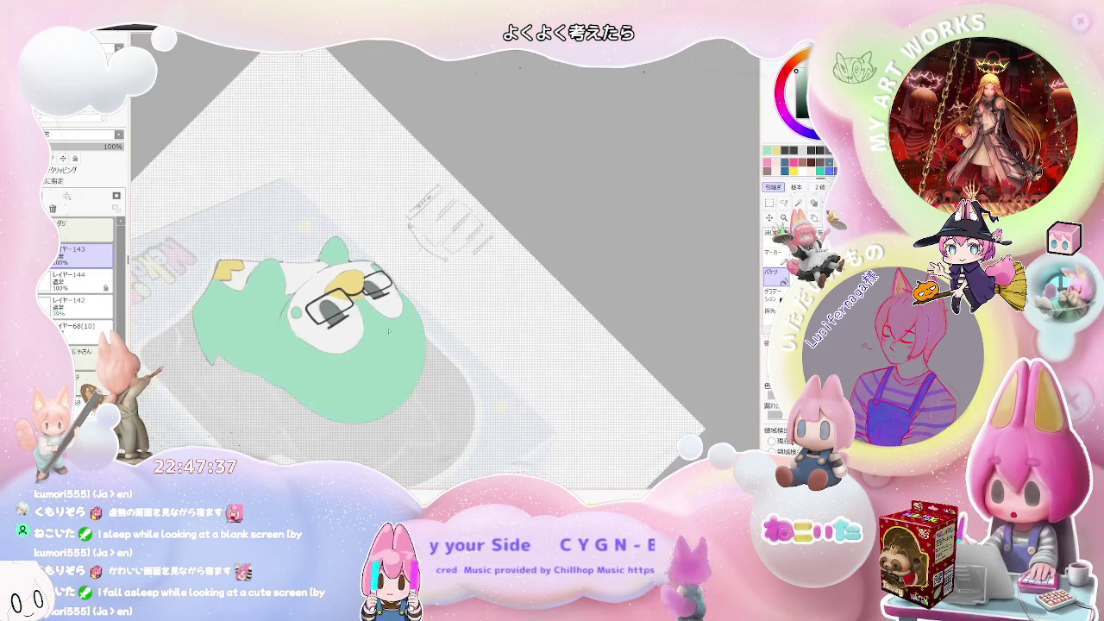
pyautogui.scroll(-1, 331, 343)
pyautogui.scroll(-1, 330, 343)
pyautogui.scroll(1, 246, 318)
pyautogui.scroll(1, 246, 318)
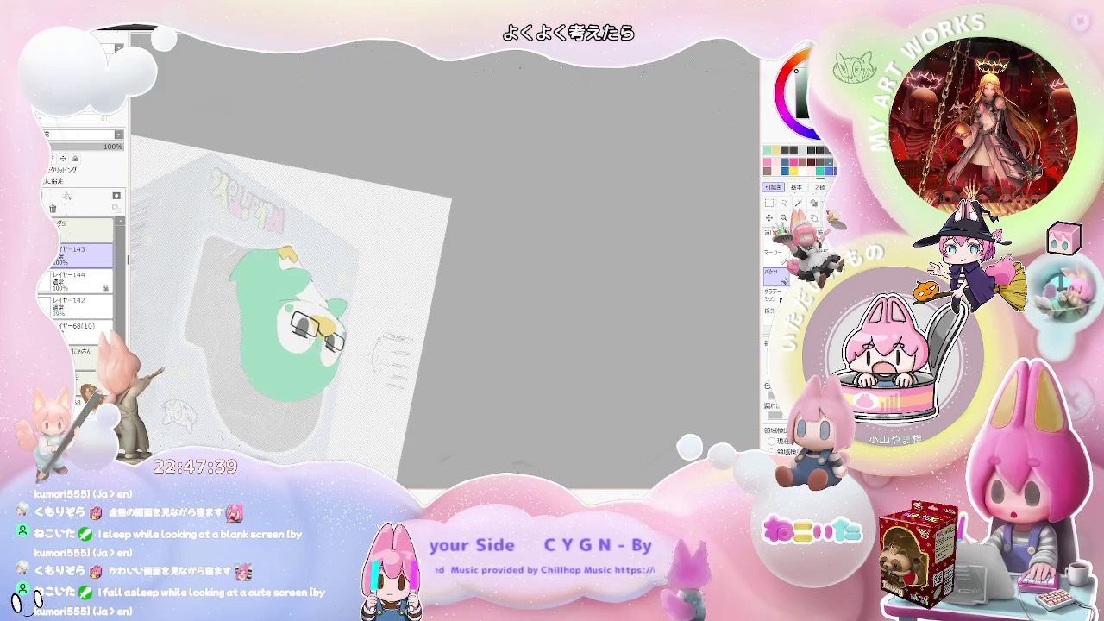
pyautogui.scroll(2, 246, 318)
pyautogui.scroll(1, 246, 319)
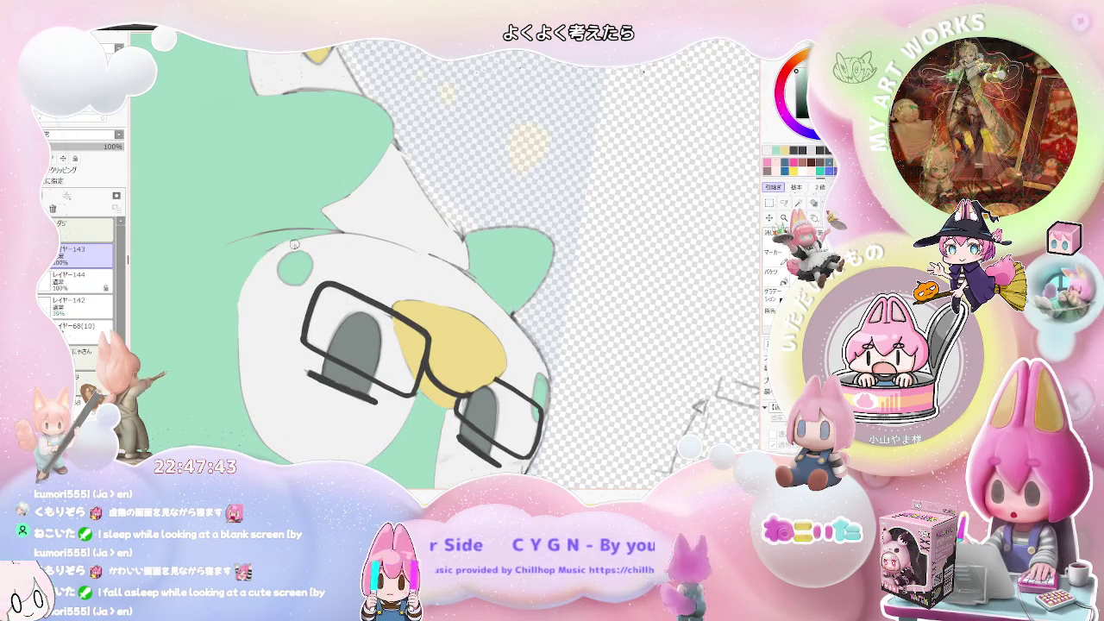
pyautogui.scroll(1, 303, 257)
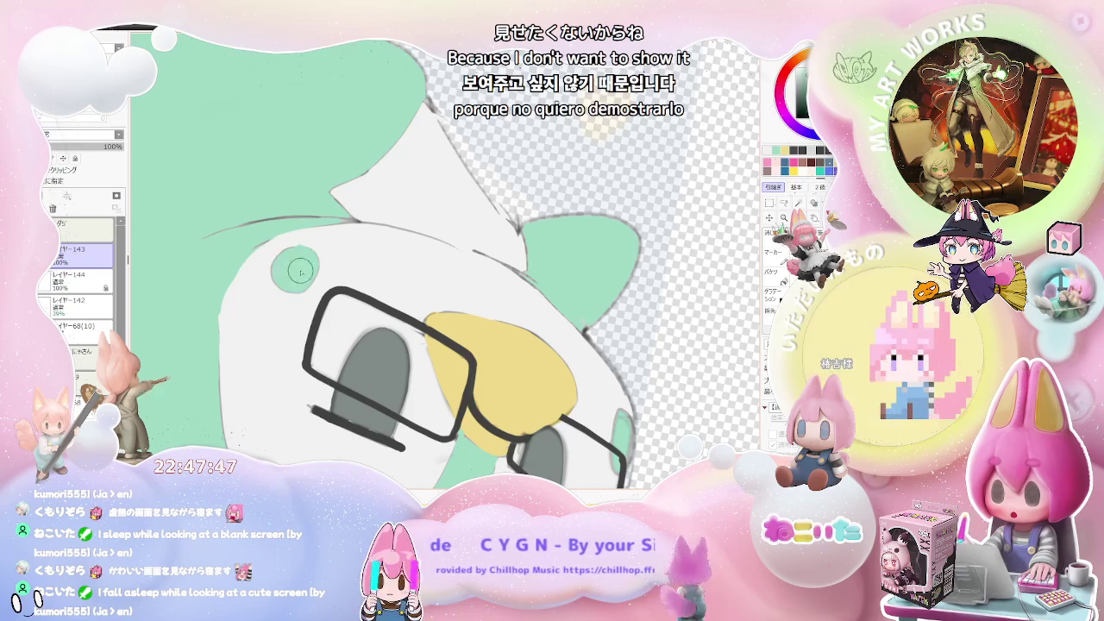
pyautogui.scroll(-1, 302, 266)
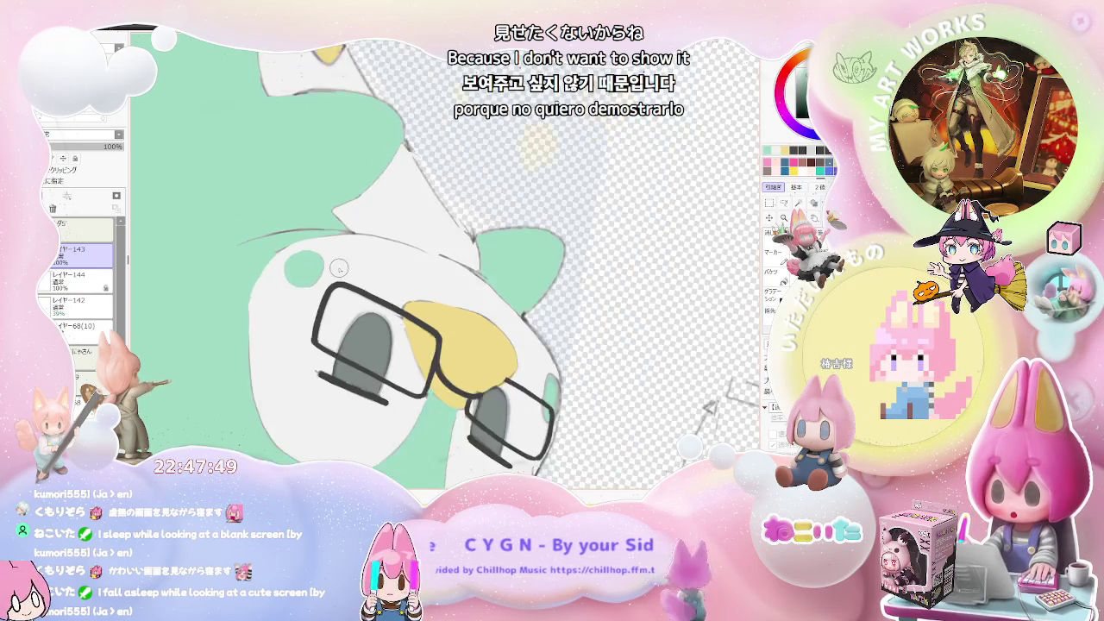
pyautogui.scroll(-3, 388, 302)
pyautogui.scroll(-1, 480, 340)
pyautogui.scroll(1, 466, 344)
pyautogui.scroll(1, 440, 347)
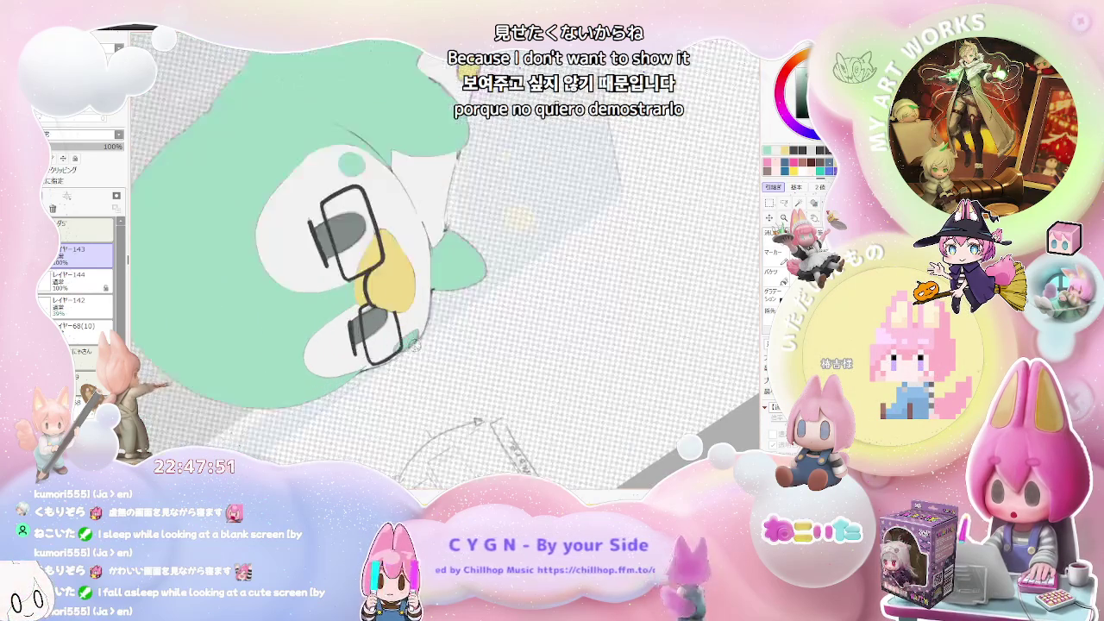
pyautogui.scroll(2, 414, 350)
pyautogui.scroll(1, 392, 353)
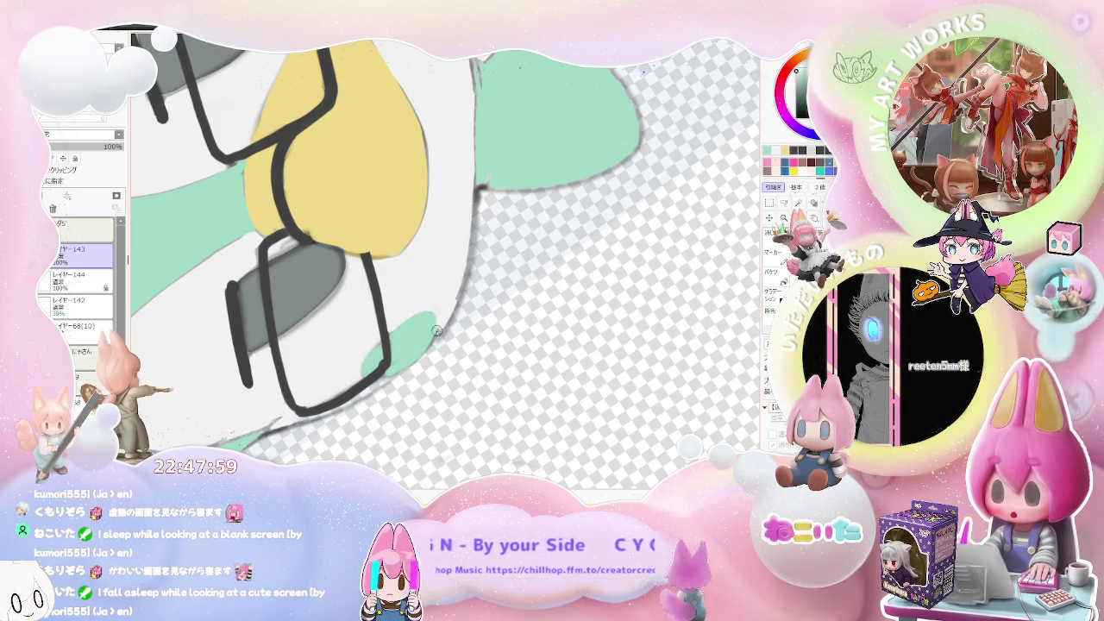
pyautogui.scroll(-2, 438, 328)
pyautogui.scroll(-2, 438, 332)
pyautogui.scroll(-2, 435, 340)
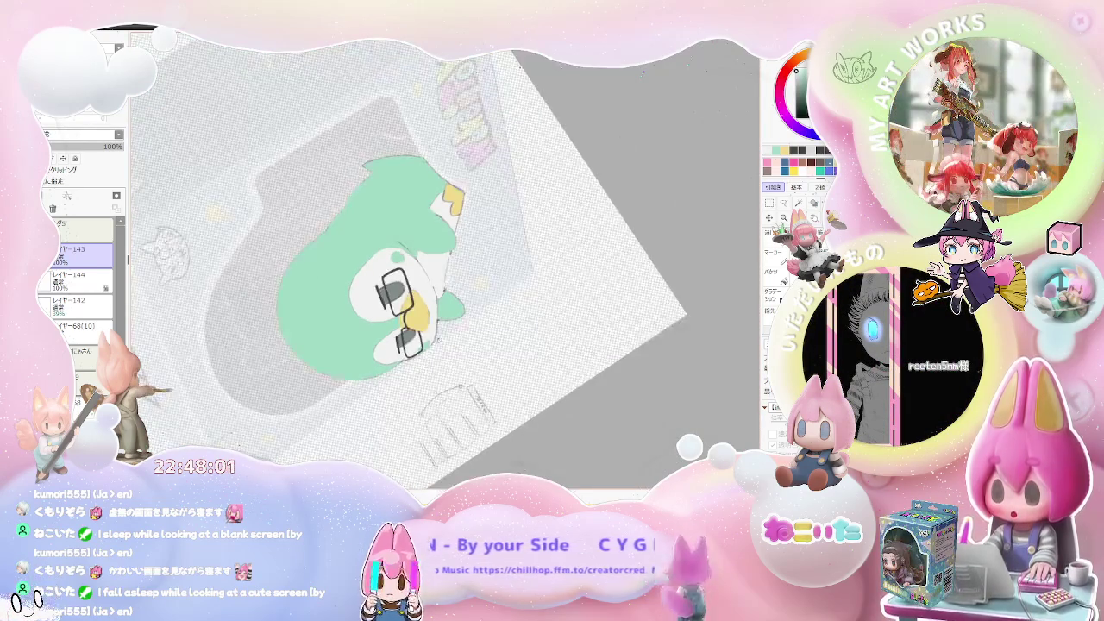
pyautogui.scroll(2, 435, 339)
pyautogui.scroll(2, 436, 337)
pyautogui.scroll(2, 434, 335)
pyautogui.scroll(1, 435, 334)
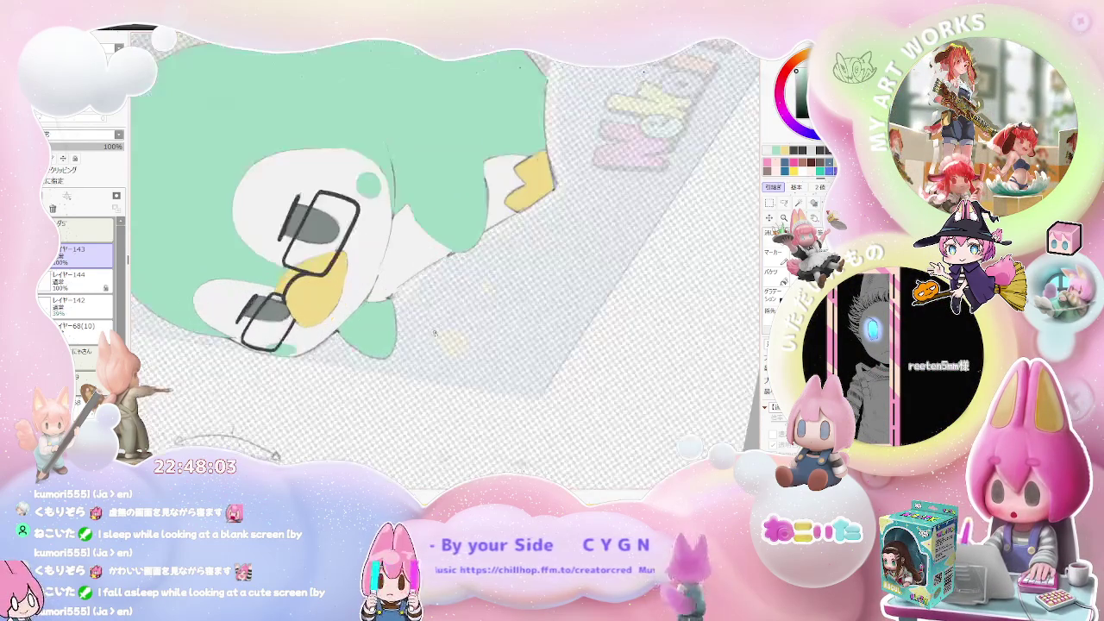
pyautogui.scroll(2, 388, 345)
pyautogui.scroll(2, 328, 358)
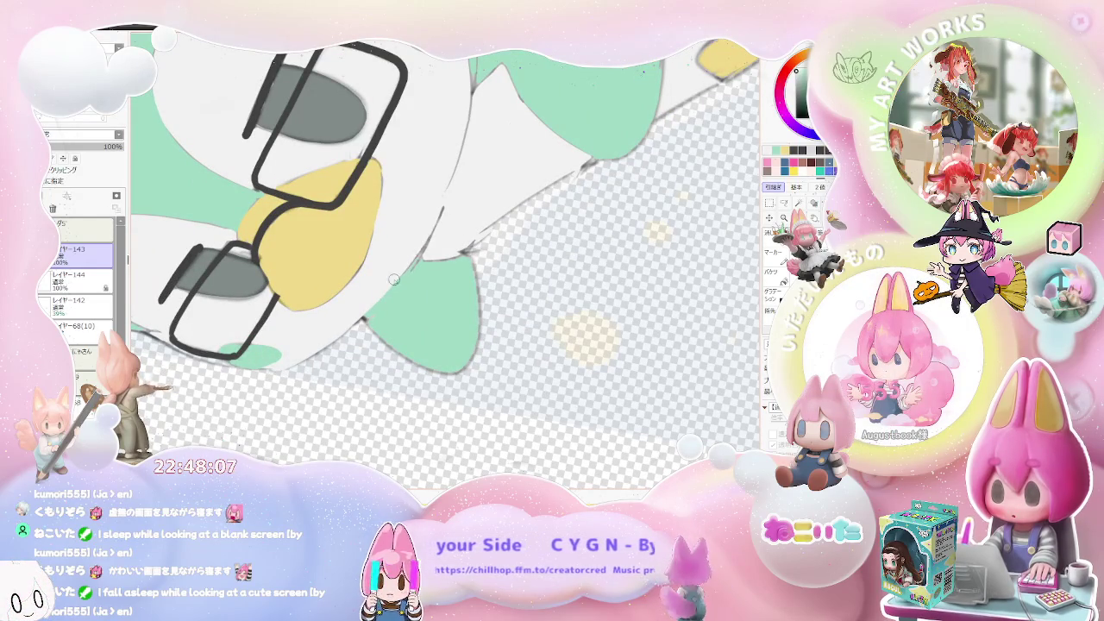
pyautogui.scroll(-1, 440, 225)
pyautogui.scroll(-2, 429, 246)
pyautogui.scroll(-2, 440, 249)
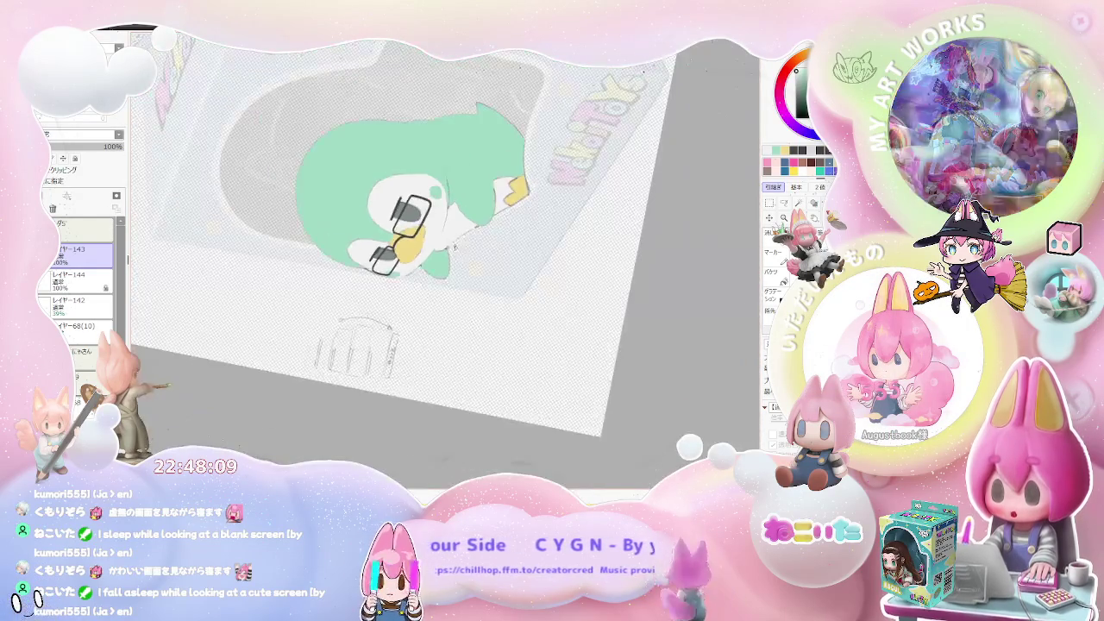
pyautogui.scroll(-1, 459, 253)
pyautogui.scroll(1, 477, 246)
pyautogui.scroll(1, 448, 267)
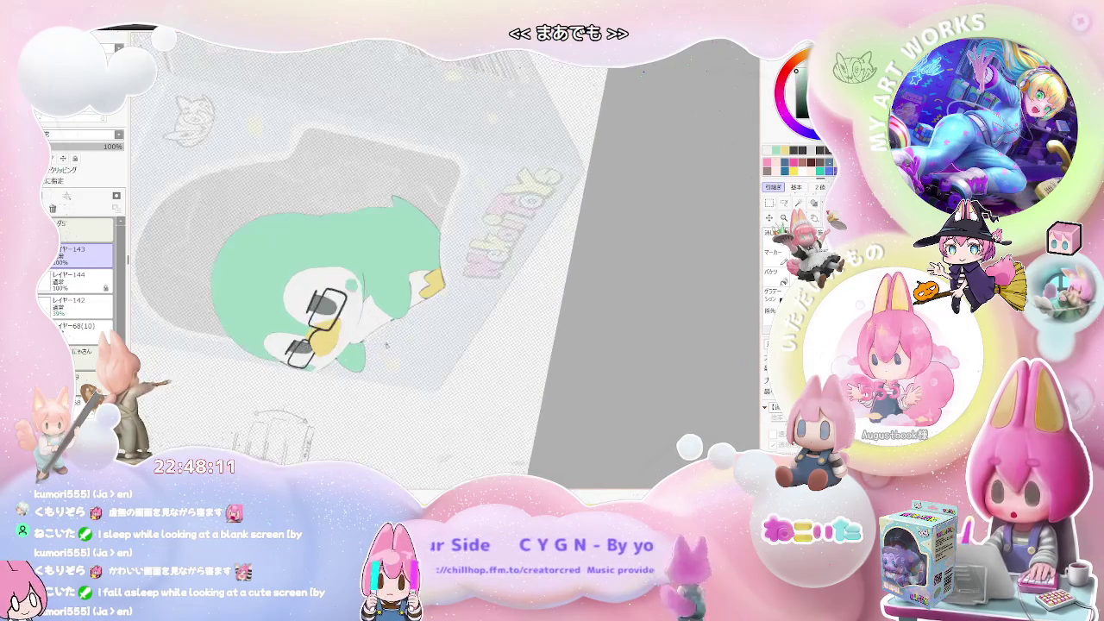
pyautogui.scroll(1, 406, 302)
pyautogui.scroll(1, 350, 341)
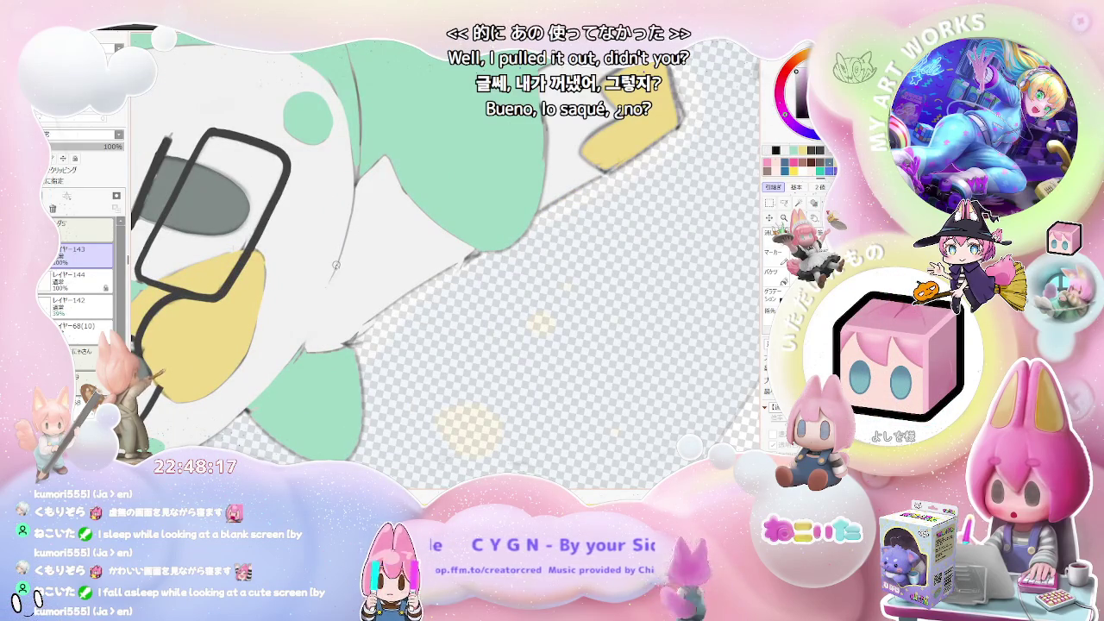
# Step: Zoom out, set the canvas view upright and mirror it horizontally to check the figure
pyautogui.scroll(-1, 322, 321)
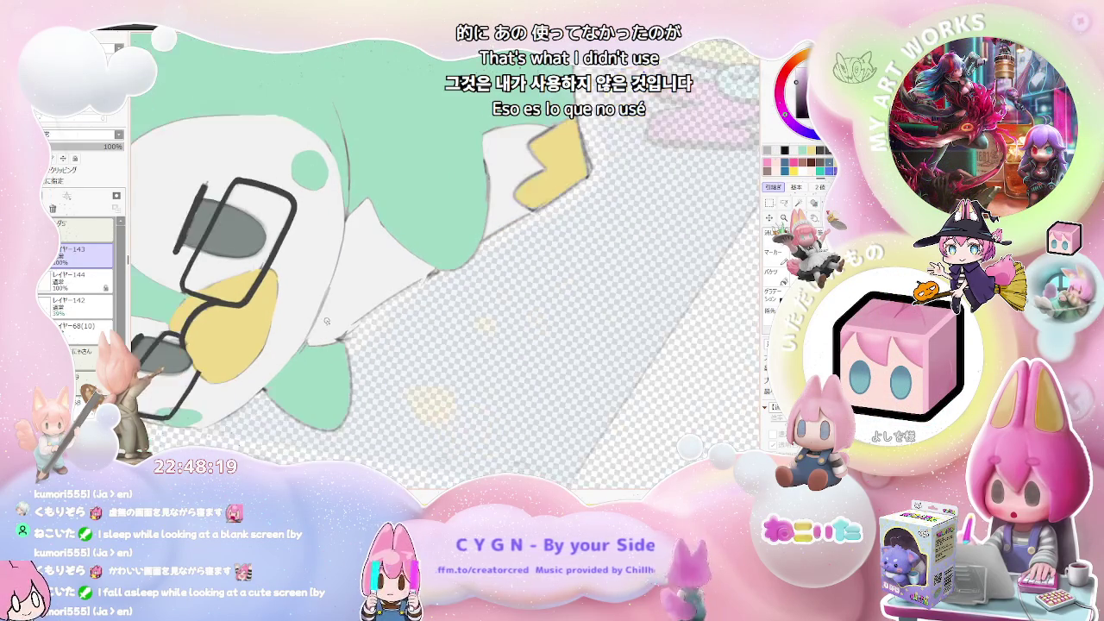
pyautogui.scroll(-1, 328, 322)
pyautogui.scroll(-1, 363, 332)
pyautogui.scroll(-1, 402, 341)
pyautogui.scroll(-1, 436, 349)
pyautogui.press('Home')
pyautogui.press('Insert')
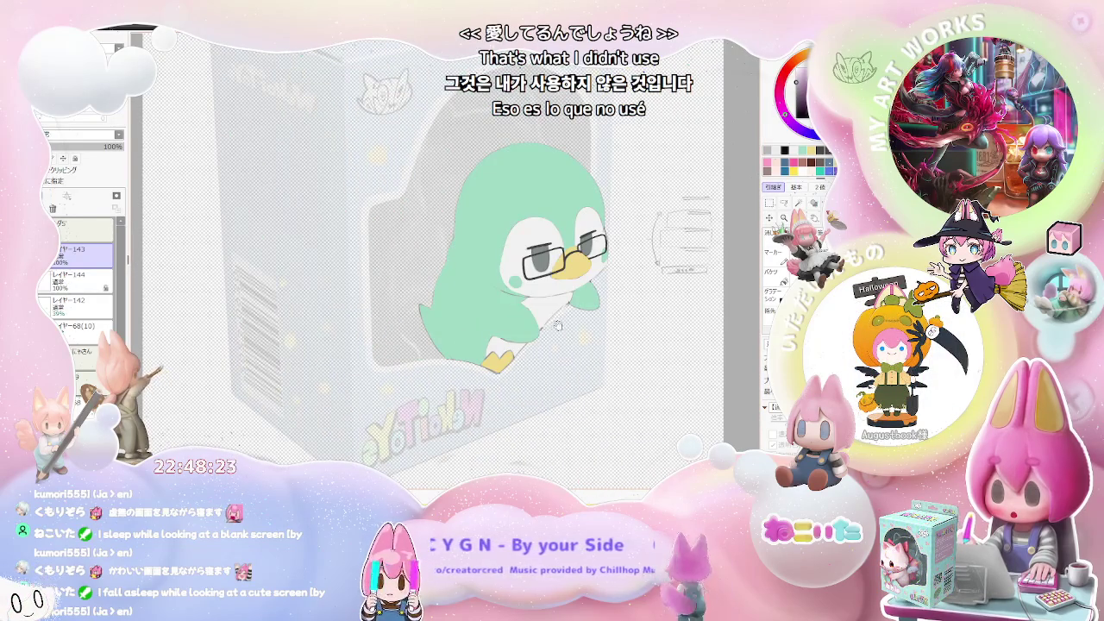
# Step: Rotate the canvas view to a comfortable painting angle and reframe the penguin
pyautogui.press('End')
pyautogui.press('End')
pyautogui.press('End')
pyautogui.press('End')
pyautogui.press('End')
pyautogui.press('End')
pyautogui.press('End')
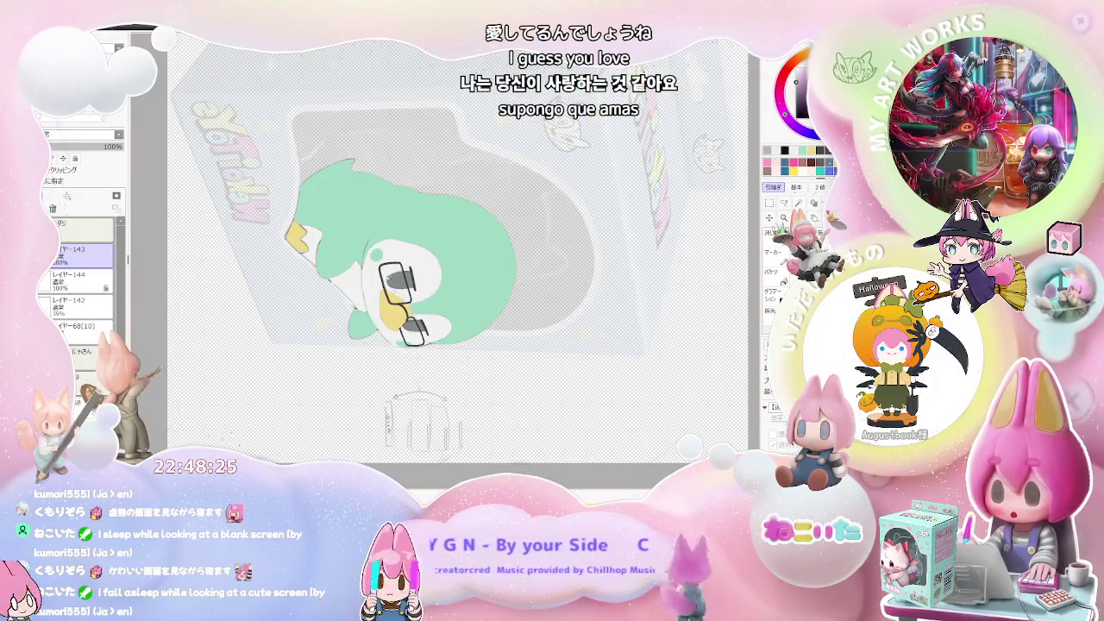
pyautogui.scroll(2, 355, 247)
pyautogui.scroll(1, 354, 247)
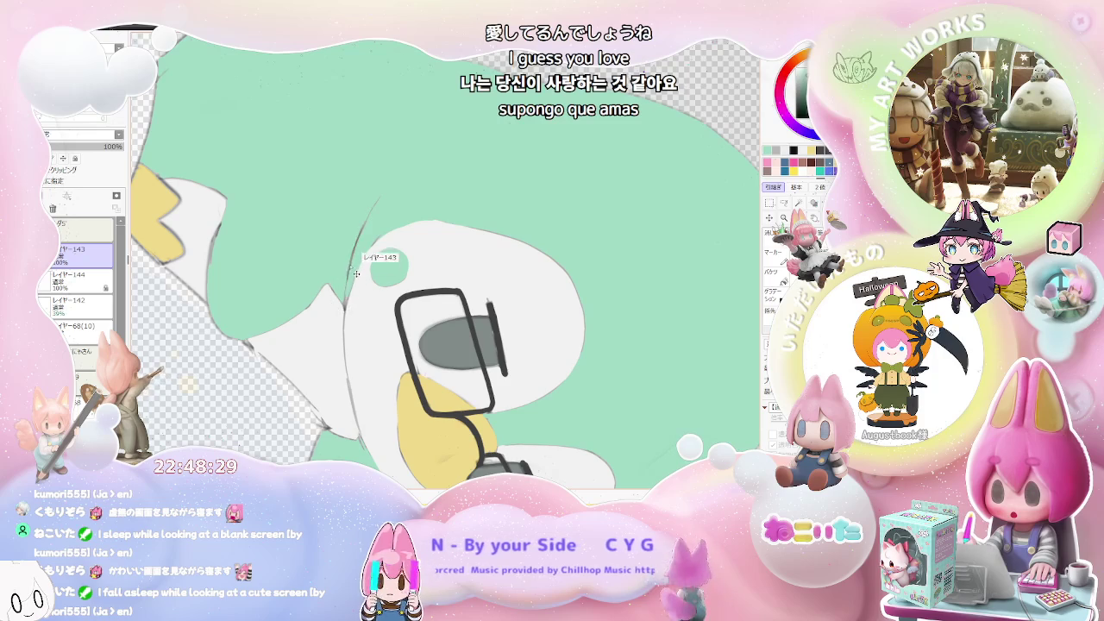
pyautogui.scroll(1, 355, 275)
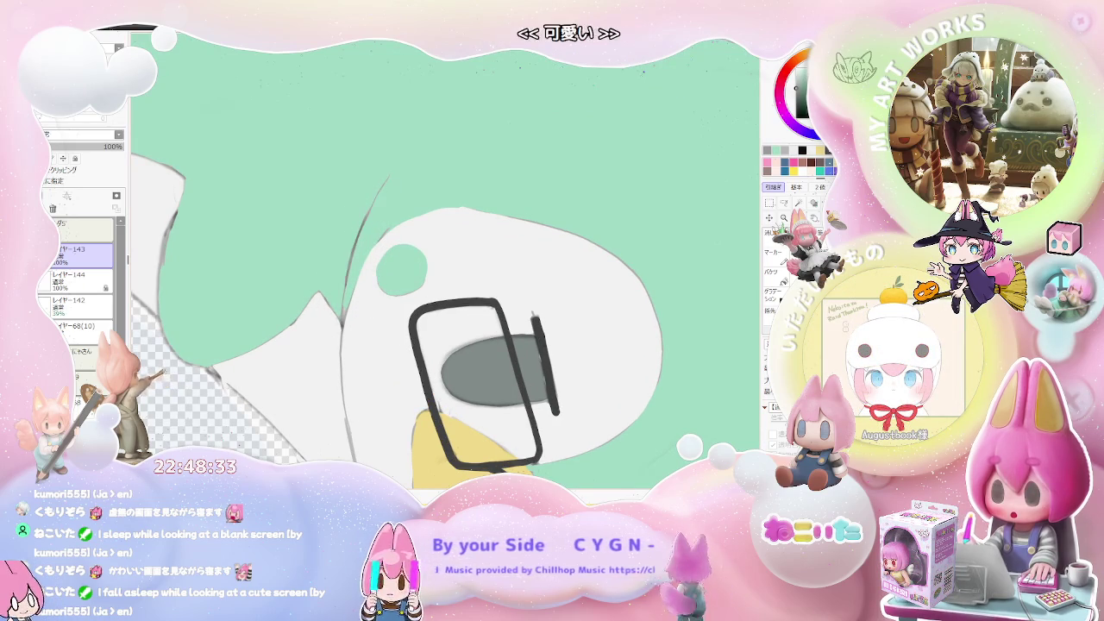
pyautogui.scroll(2, 362, 274)
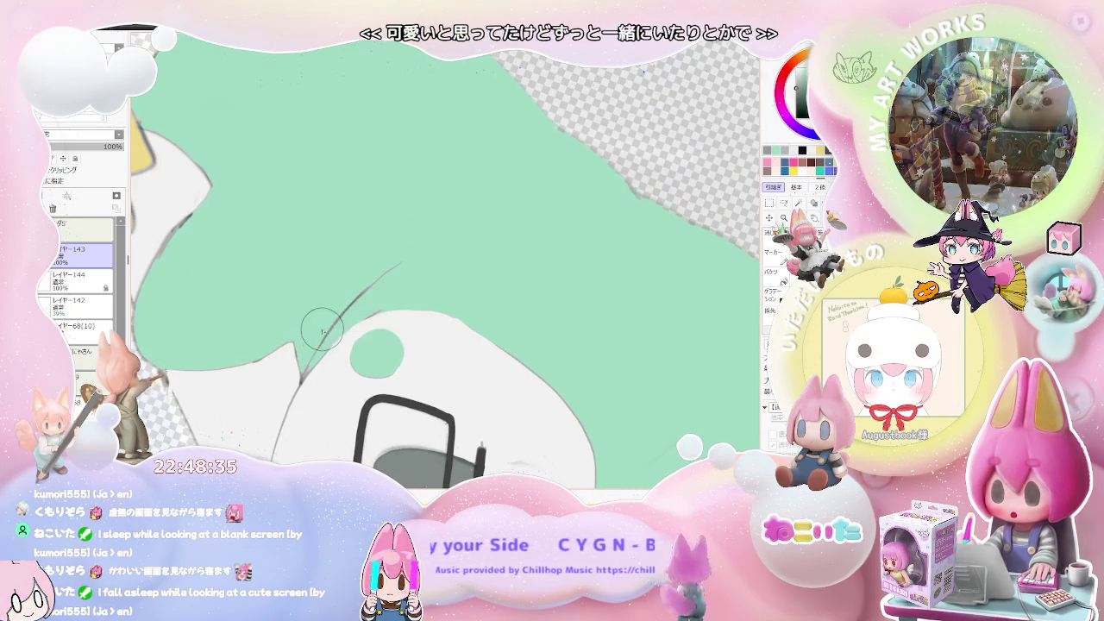
pyautogui.scroll(-2, 432, 245)
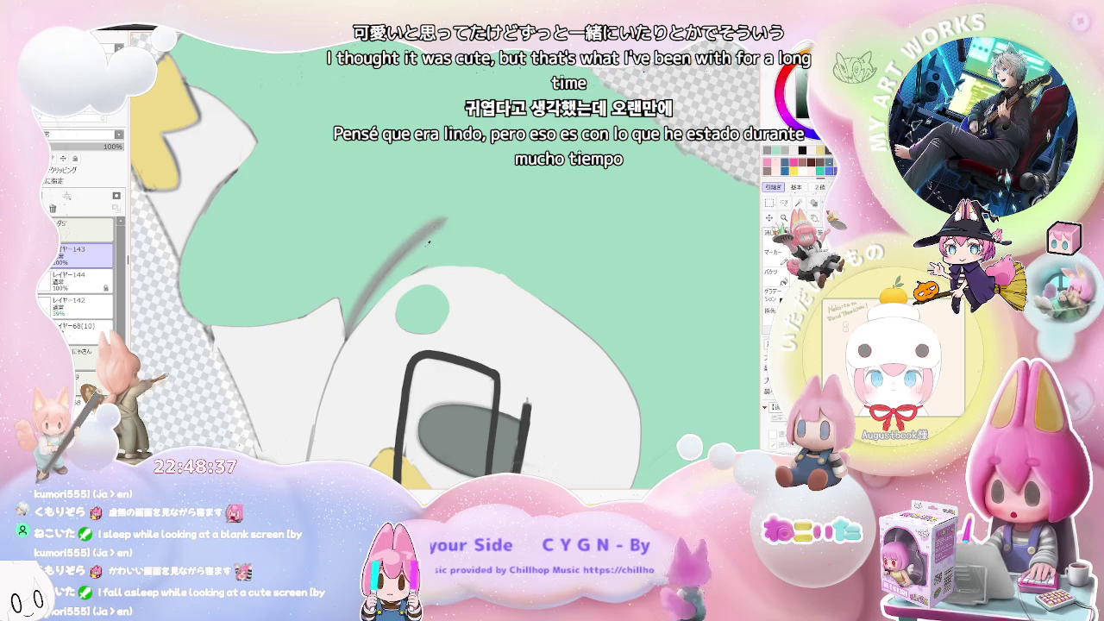
# Step: Halve the brush size and paint soft grey shading along the penguin's head
pyautogui.press('[')
pyautogui.press('[')
pyautogui.scroll(-2, 454, 216)
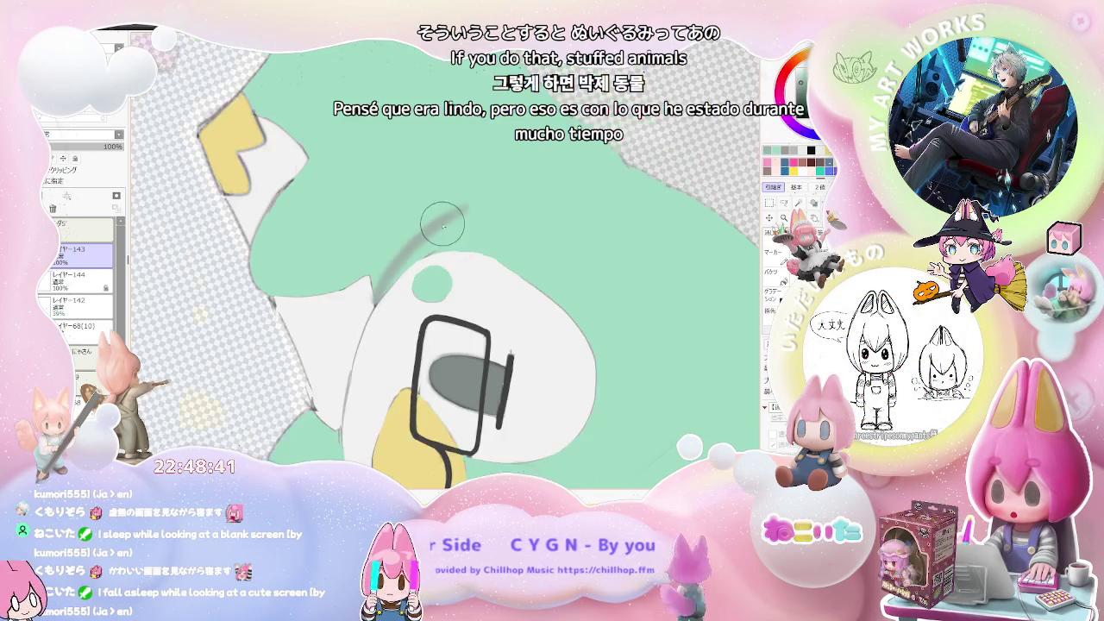
pyautogui.scroll(-3, 631, 275)
pyautogui.scroll(3, 631, 275)
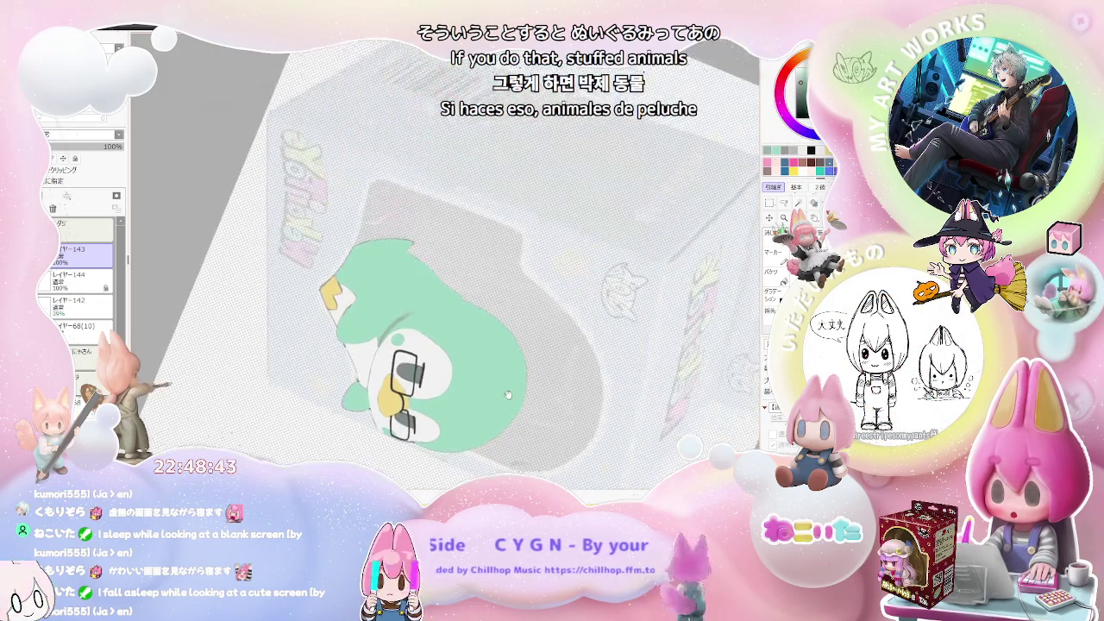
pyautogui.scroll(3, 319, 356)
pyautogui.scroll(2, 319, 355)
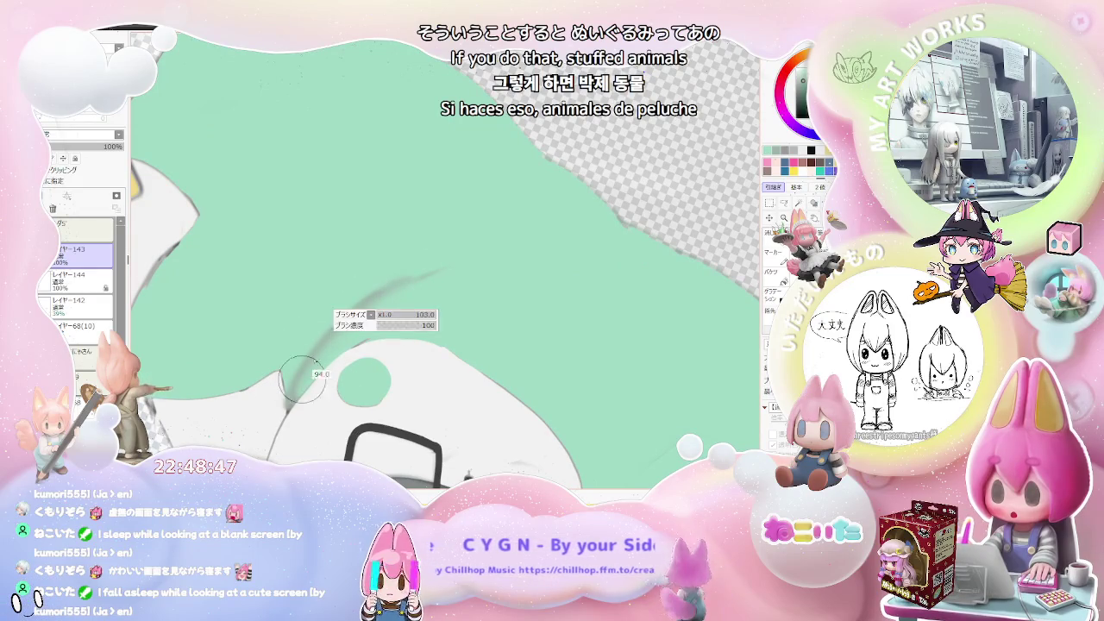
pyautogui.moveTo(294, 388); pyautogui.dragTo(493, 251)
# Step: Flip the canvas view horizontally to check the penguin drawing in mirror
pyautogui.scroll(-3, 615, 281)
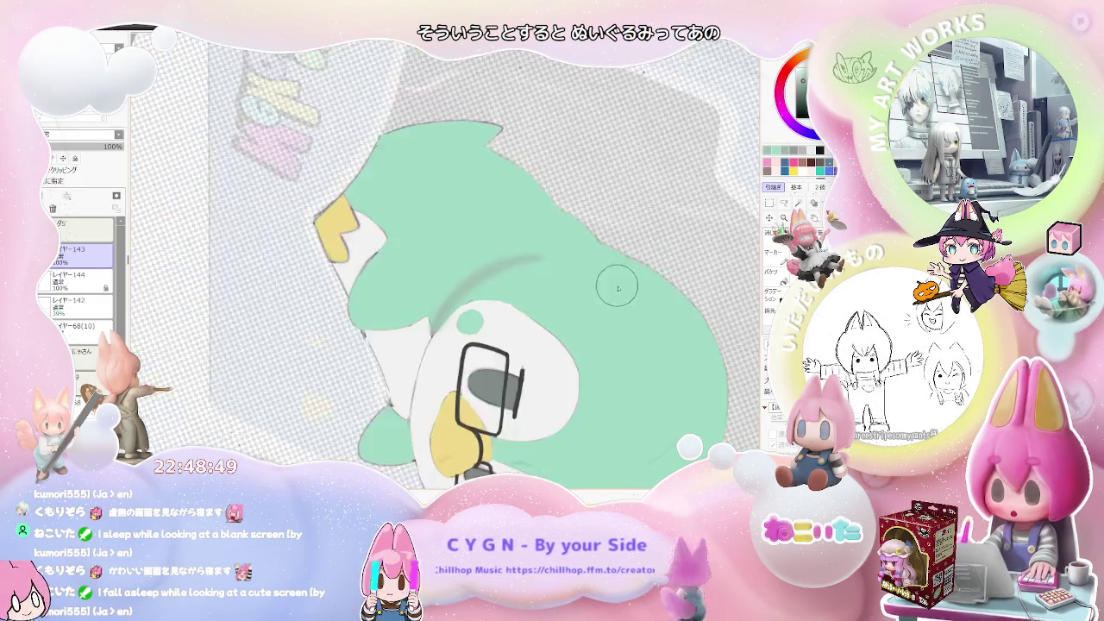
pyautogui.scroll(3, 311, 368)
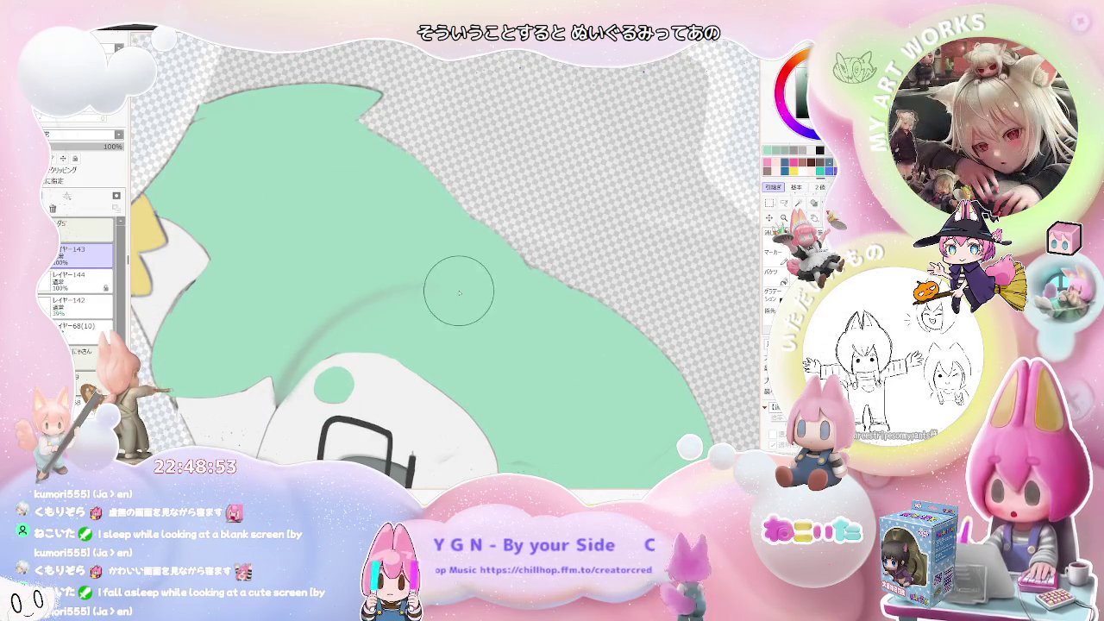
pyautogui.scroll(-3, 444, 291)
pyautogui.scroll(3, 459, 292)
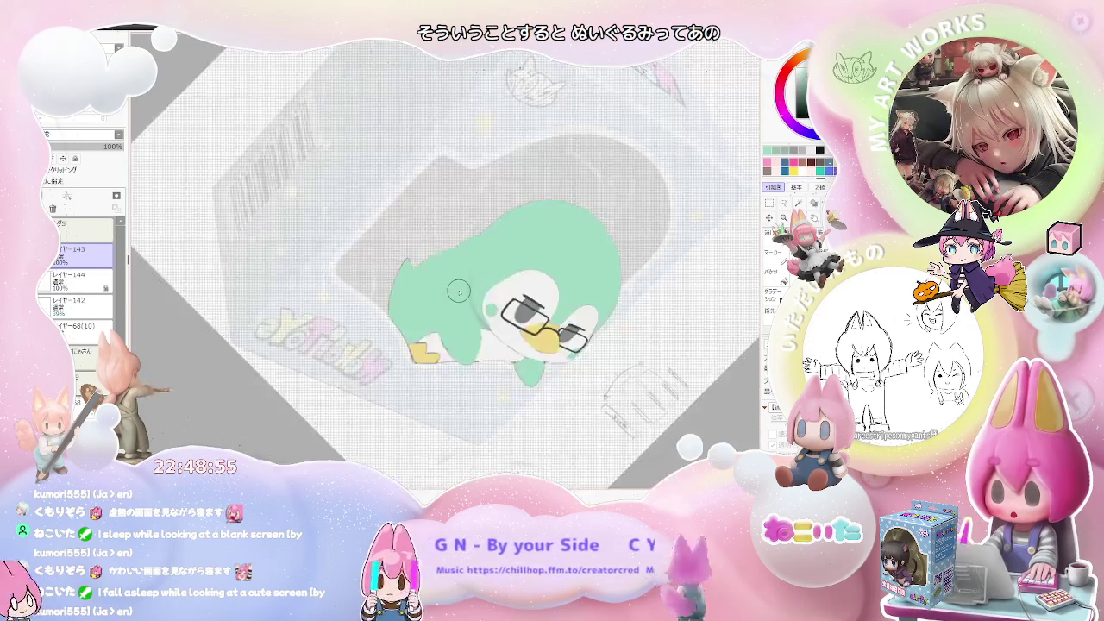
pyautogui.scroll(-3, 459, 292)
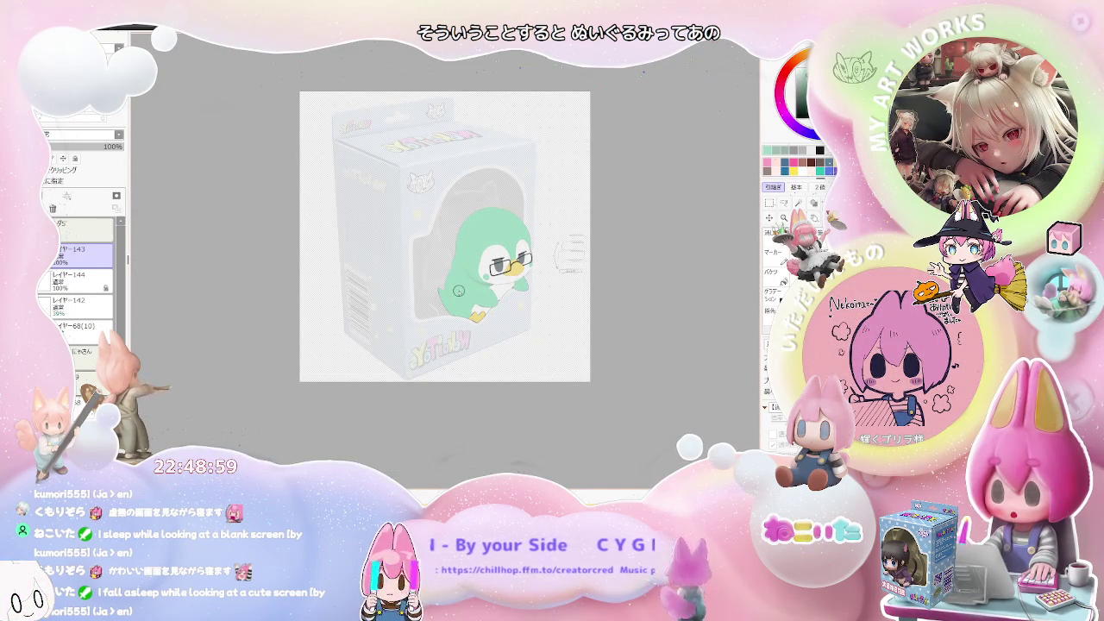
pyautogui.scroll(2, 459, 291)
pyautogui.scroll(3, 459, 291)
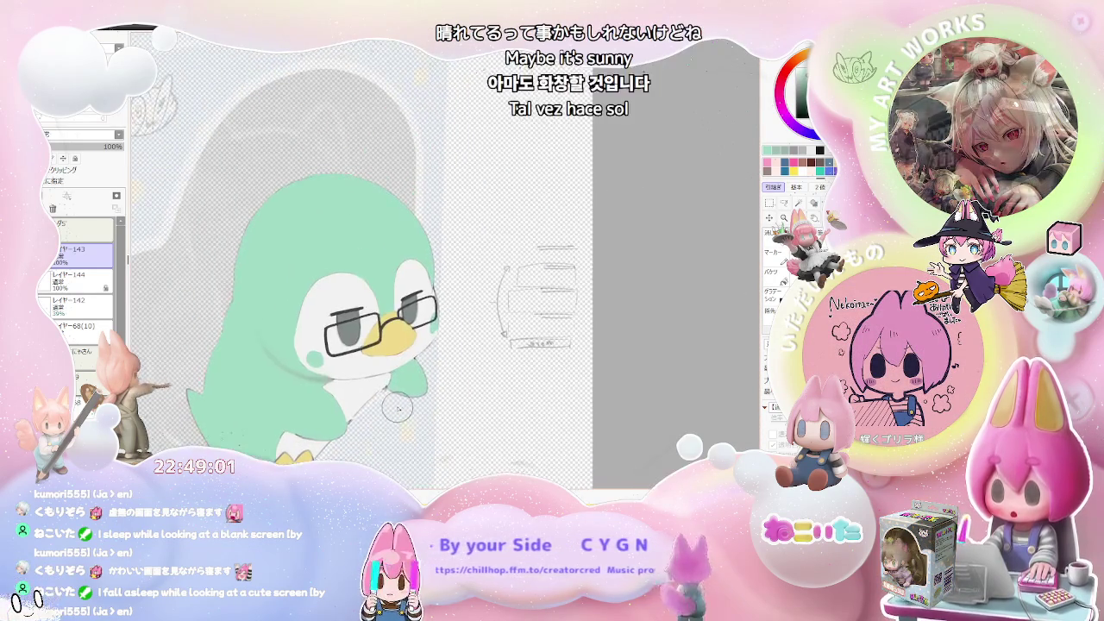
pyautogui.scroll(-3, 397, 410)
pyautogui.scroll(-1, 406, 401)
pyautogui.press('h')
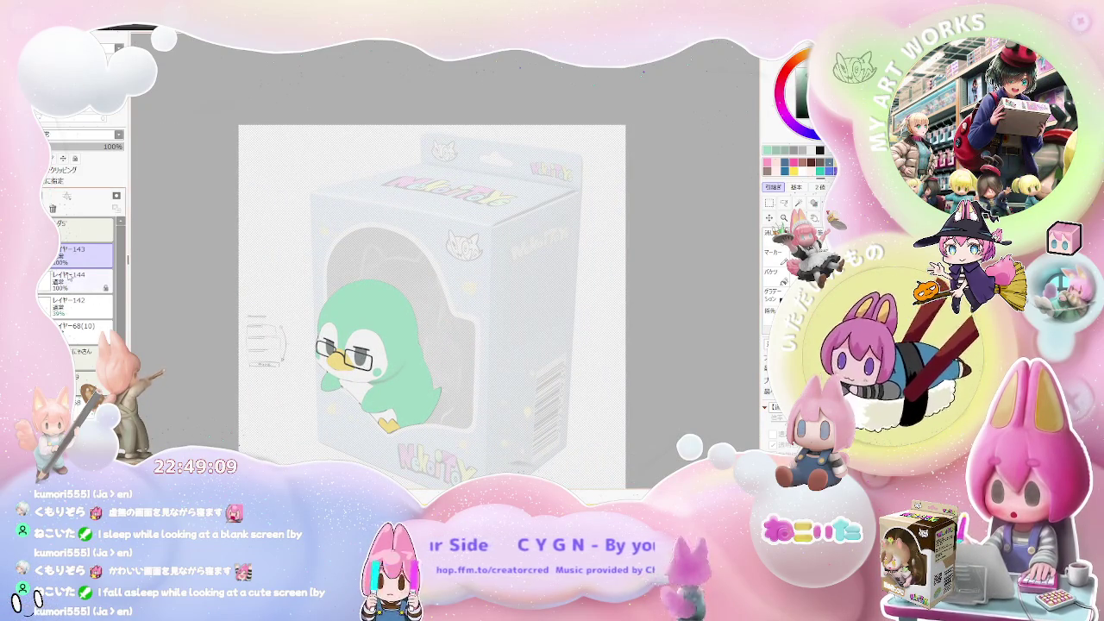
# Step: Delete Layer 144 and duplicate Layer 143
pyautogui.click(83, 280)
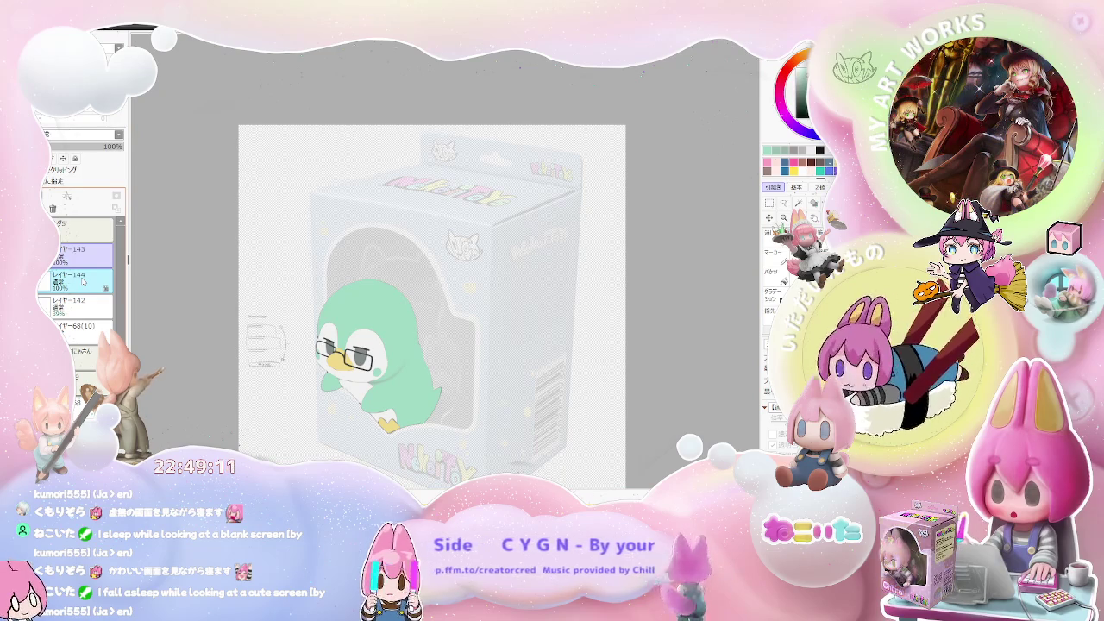
pyautogui.hotkey('ctrl', 'e')
pyautogui.hotkey('ctrl', 'j')
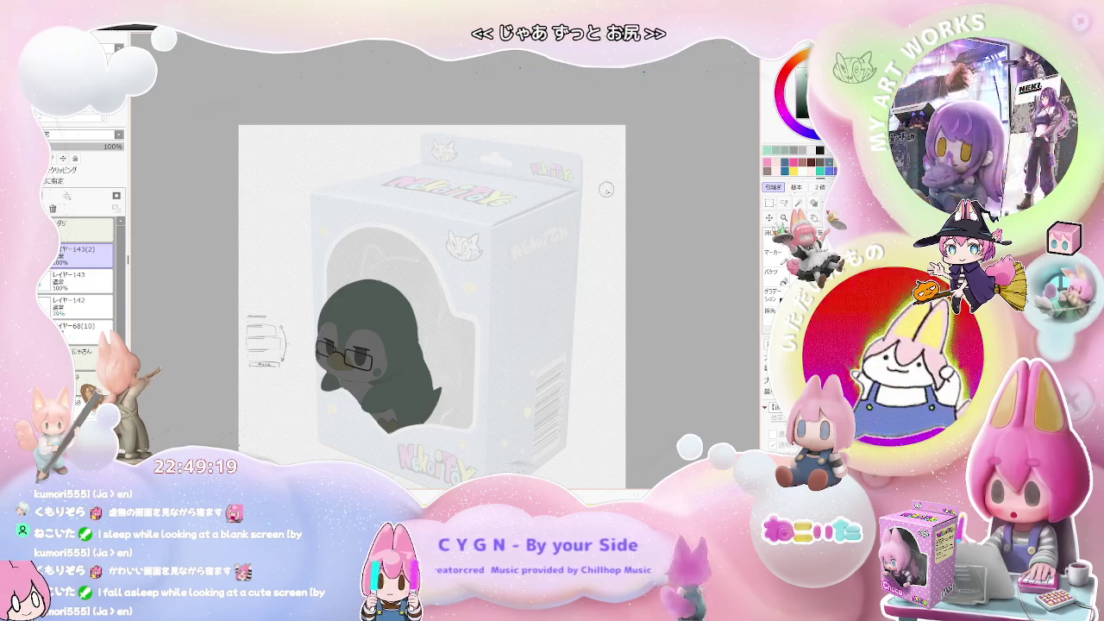
# Step: Airbrush soft teal-green over the penguin's head and body to round its form
pyautogui.moveTo(381, 304); pyautogui.dragTo(239, 283)
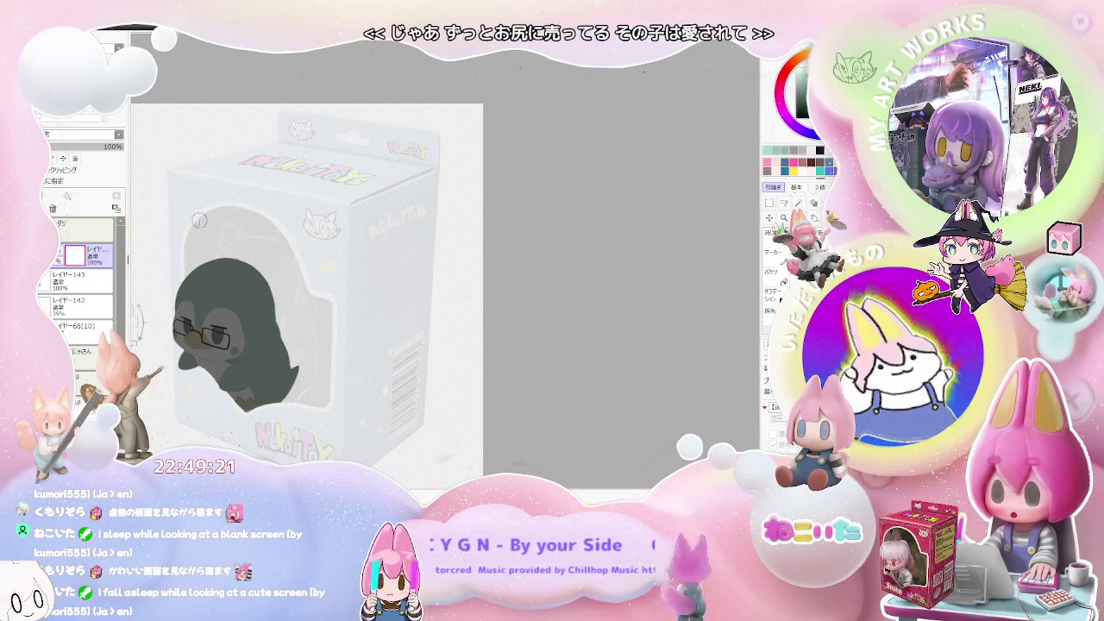
pyautogui.scroll(2, 192, 289)
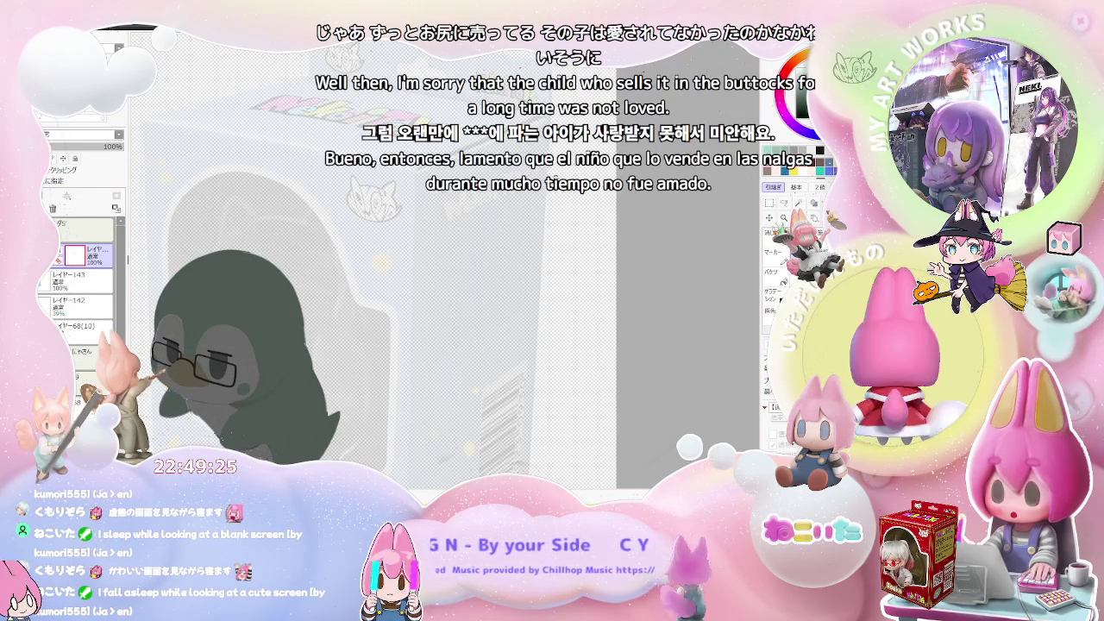
pyautogui.moveTo(207, 276); pyautogui.dragTo(249, 306)
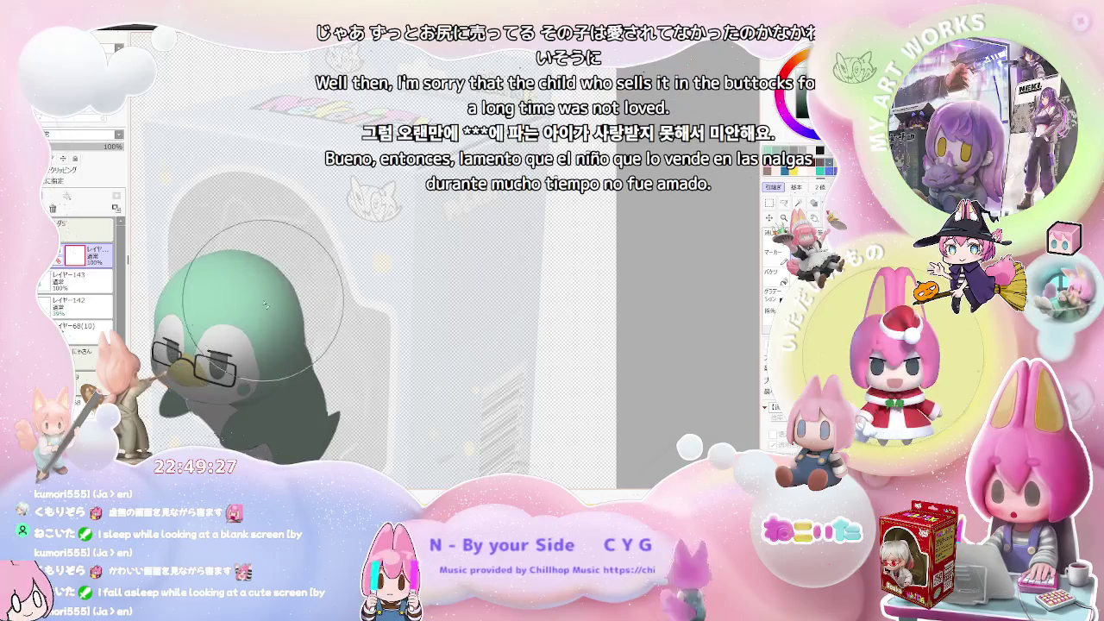
pyautogui.scroll(-1, 276, 310)
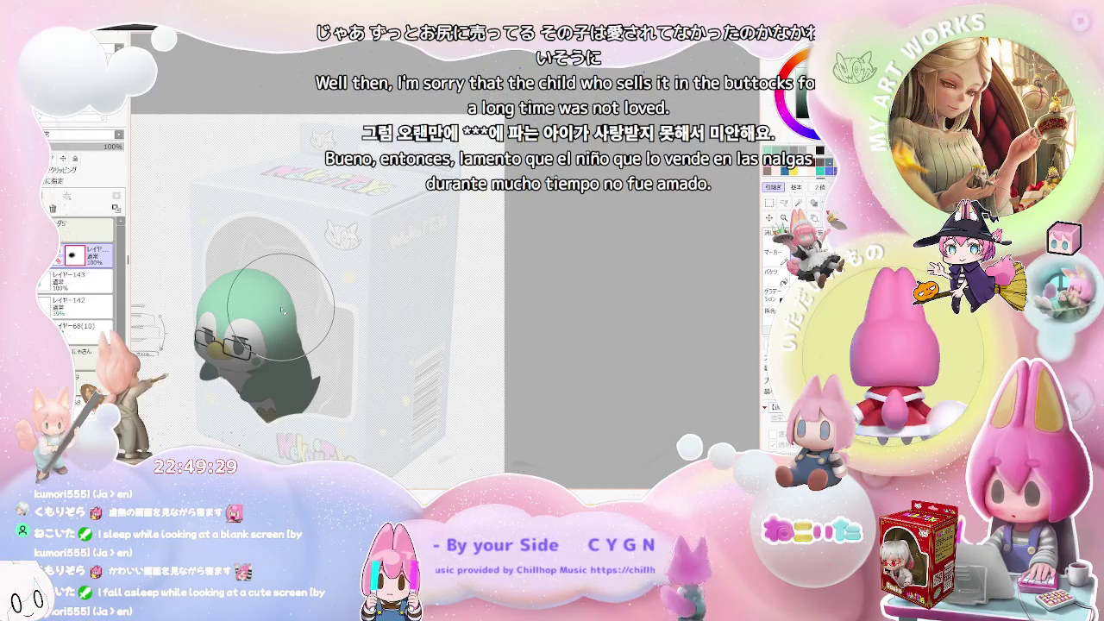
pyautogui.scroll(2, 282, 311)
pyautogui.scroll(2, 250, 332)
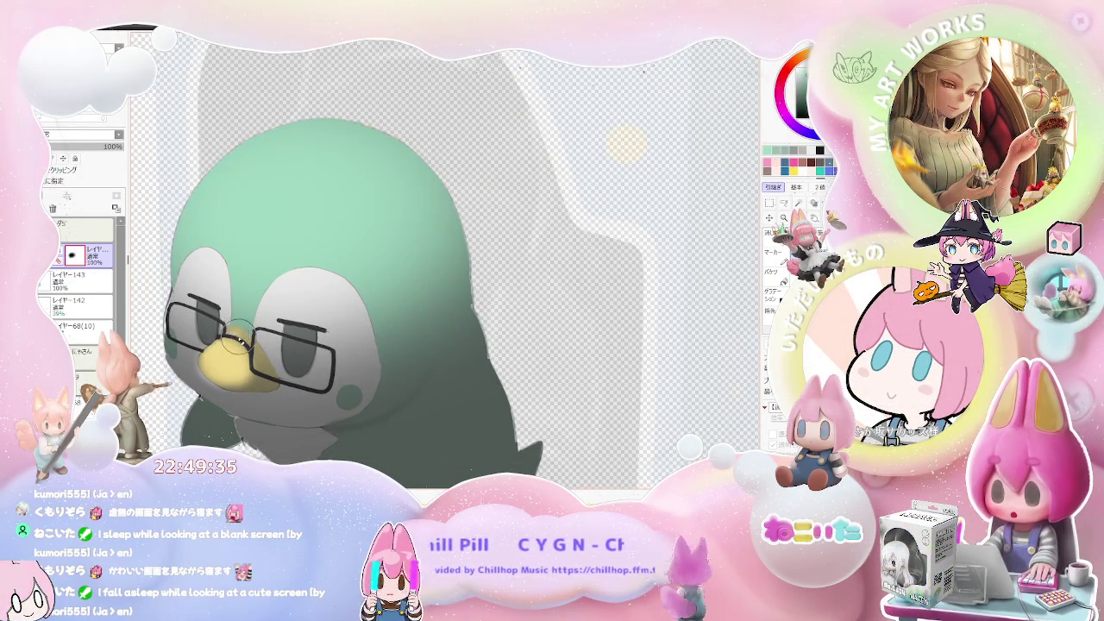
pyautogui.scroll(-1, 259, 354)
pyautogui.scroll(-1, 294, 367)
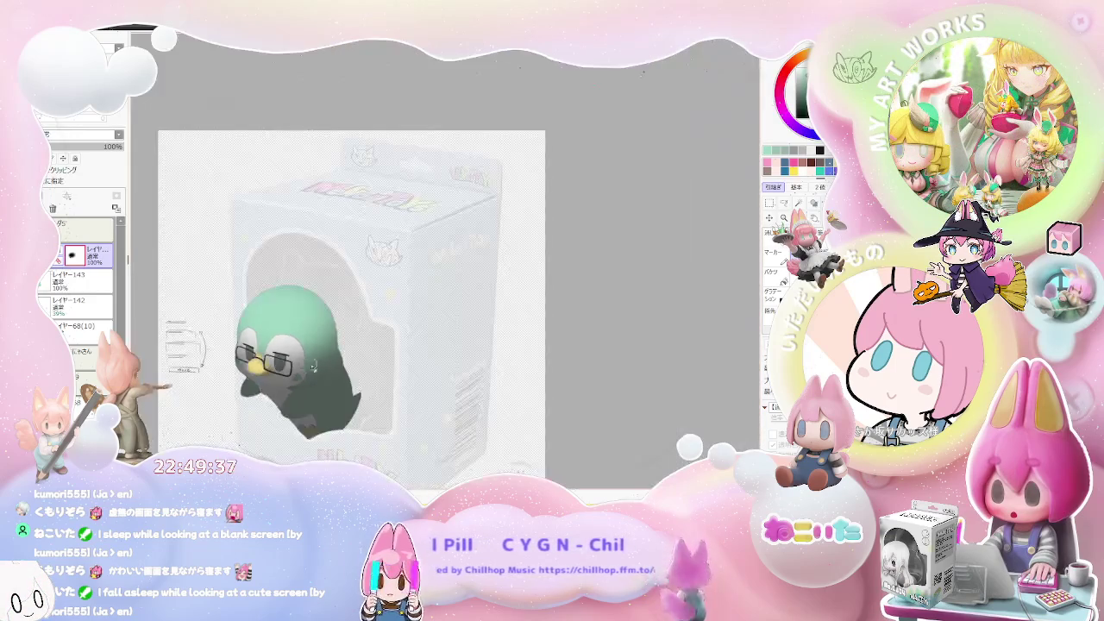
pyautogui.scroll(-2, 345, 384)
pyautogui.scroll(1, 346, 384)
pyautogui.scroll(1, 337, 397)
pyautogui.scroll(2, 324, 422)
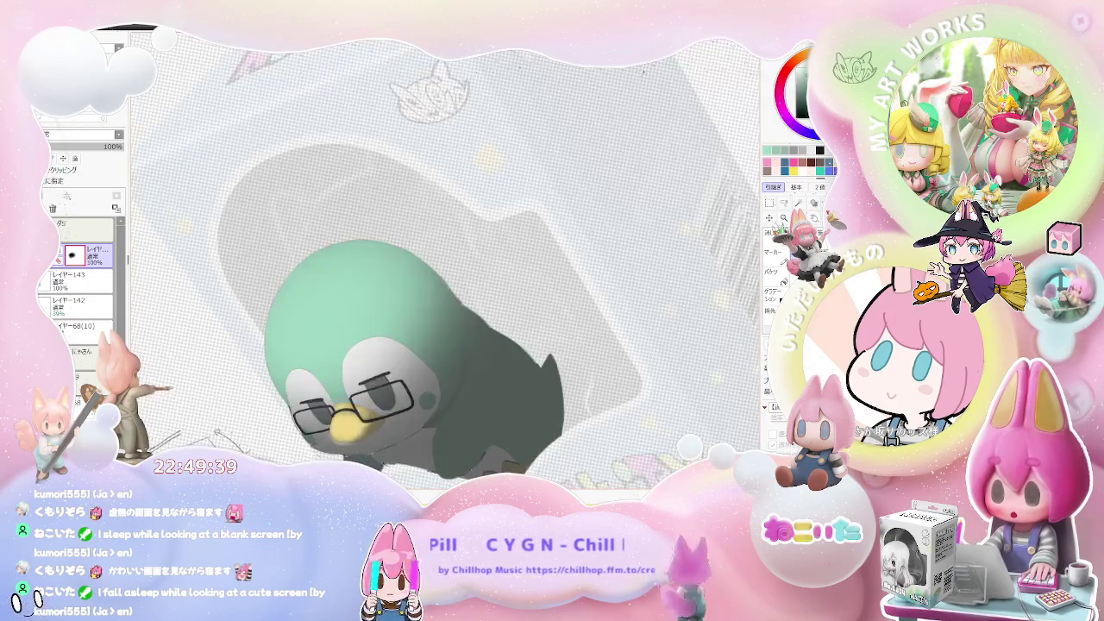
pyautogui.scroll(1, 309, 446)
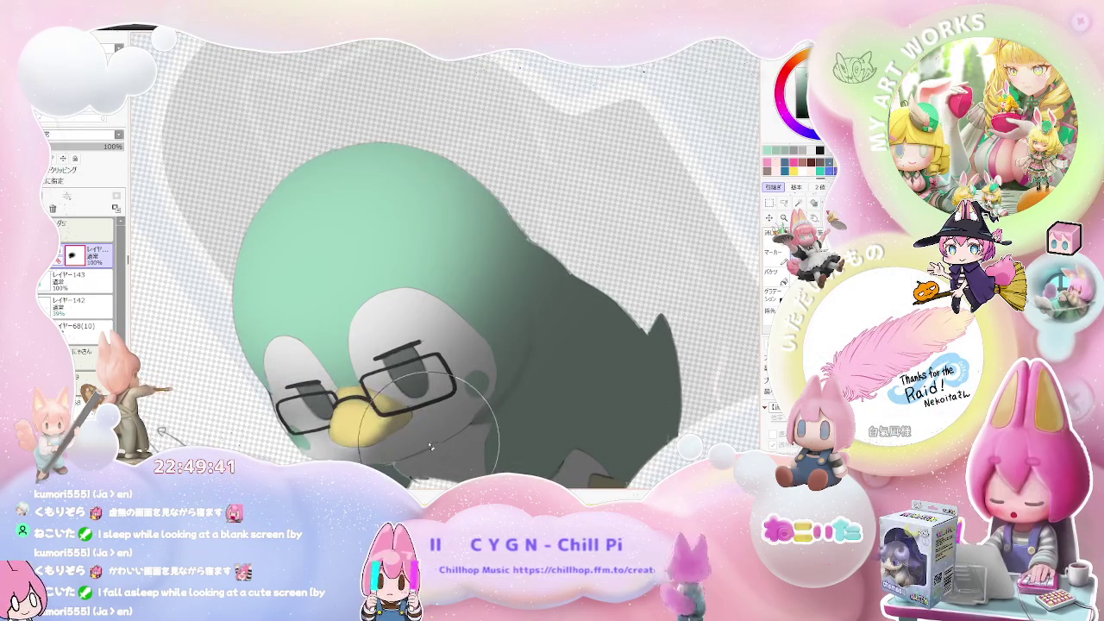
pyautogui.scroll(-1, 493, 405)
pyautogui.scroll(-1, 497, 366)
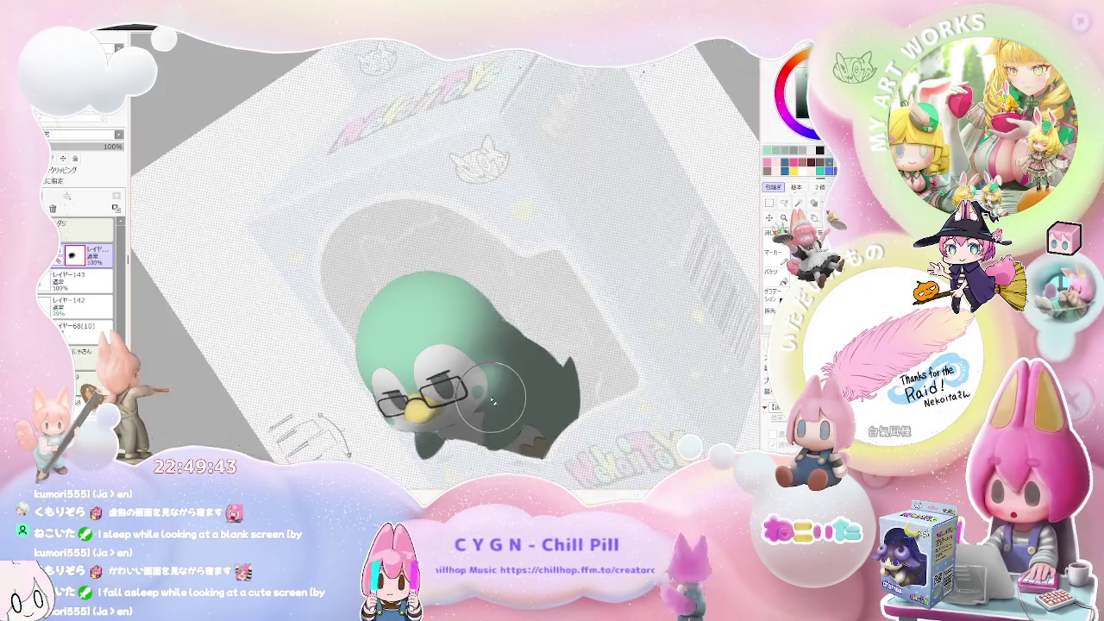
pyautogui.scroll(-1, 449, 354)
pyautogui.scroll(1, 376, 334)
pyautogui.scroll(1, 346, 312)
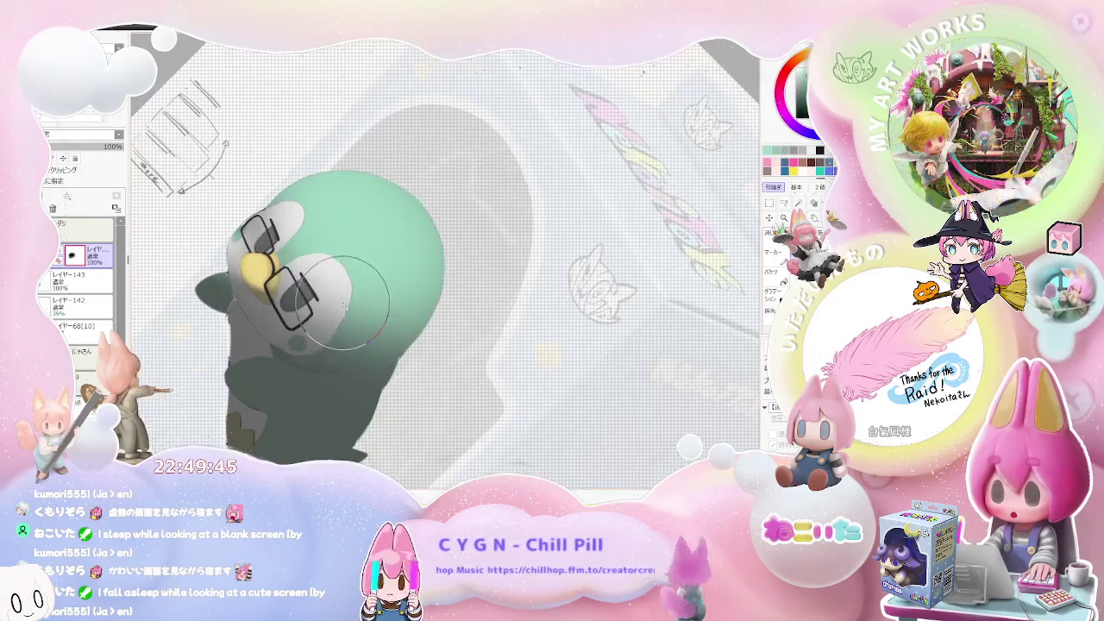
pyautogui.scroll(-1, 343, 338)
pyautogui.scroll(-1, 345, 302)
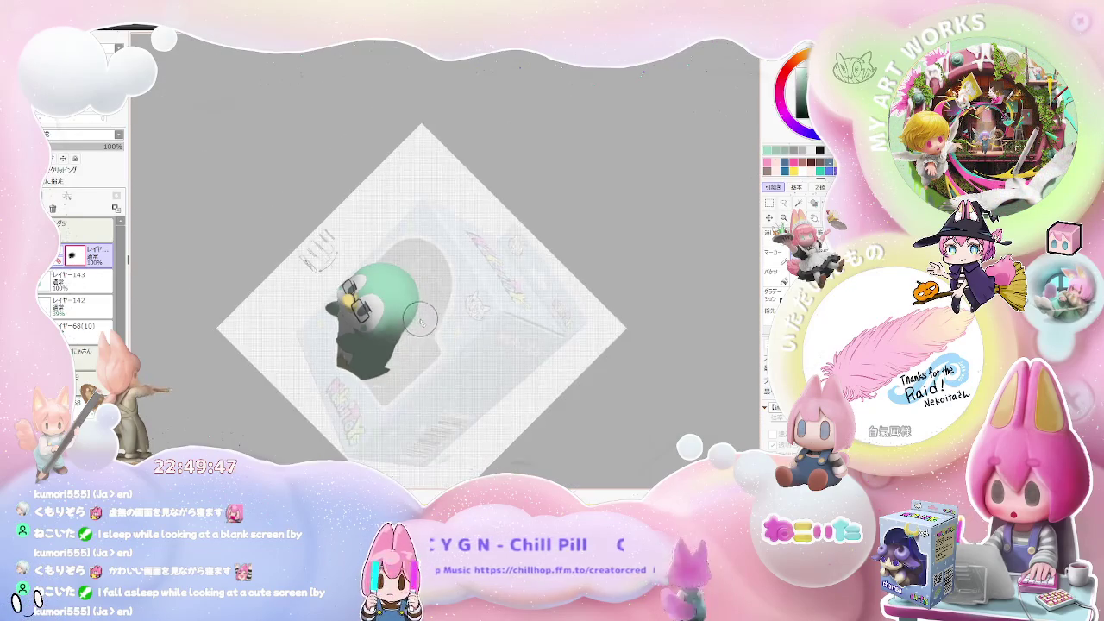
pyautogui.scroll(1, 346, 250)
pyautogui.scroll(2, 346, 253)
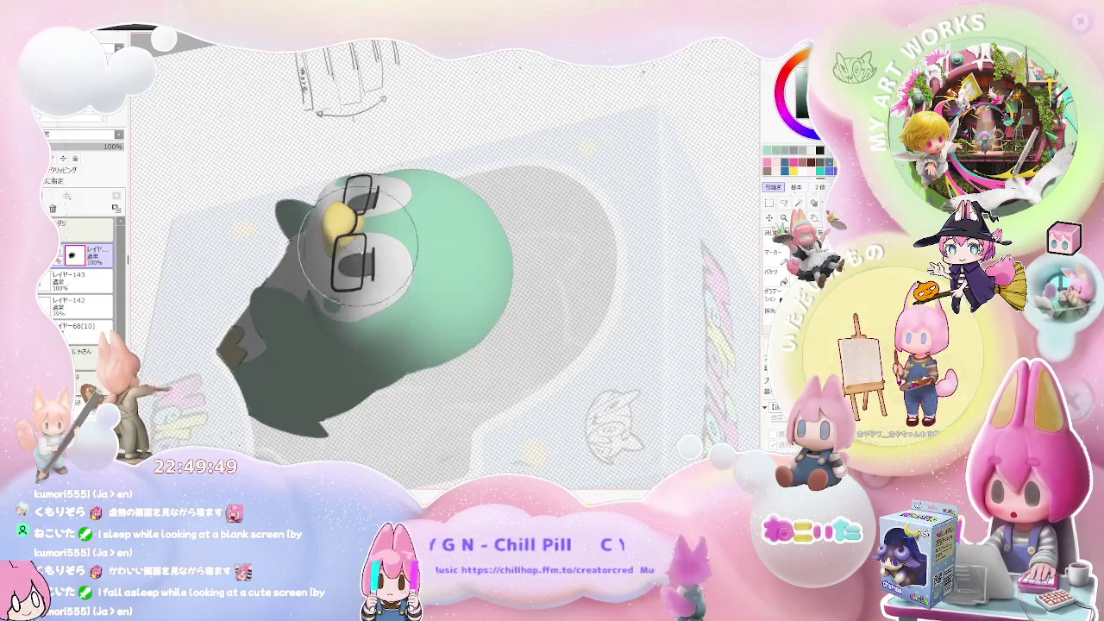
pyautogui.scroll(-2, 345, 294)
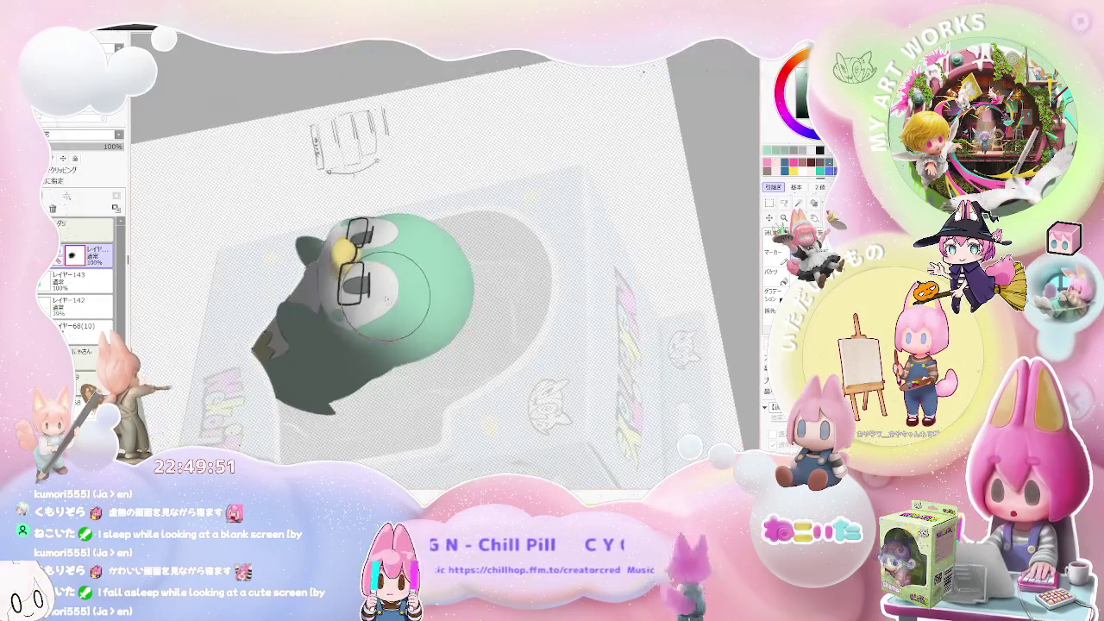
pyautogui.scroll(1, 332, 286)
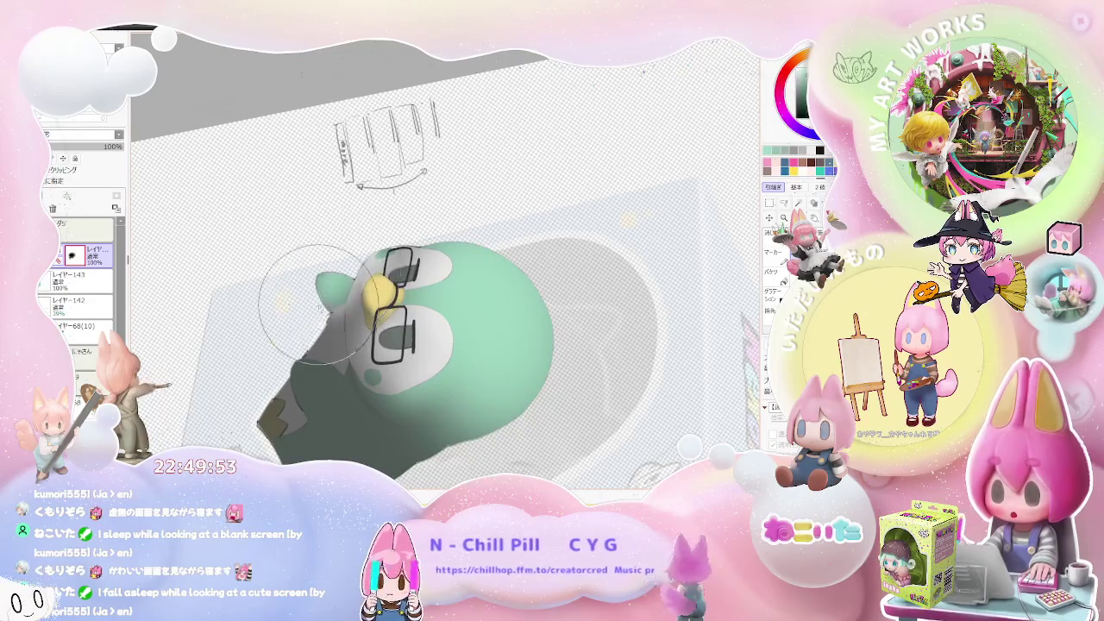
pyautogui.scroll(-1, 328, 395)
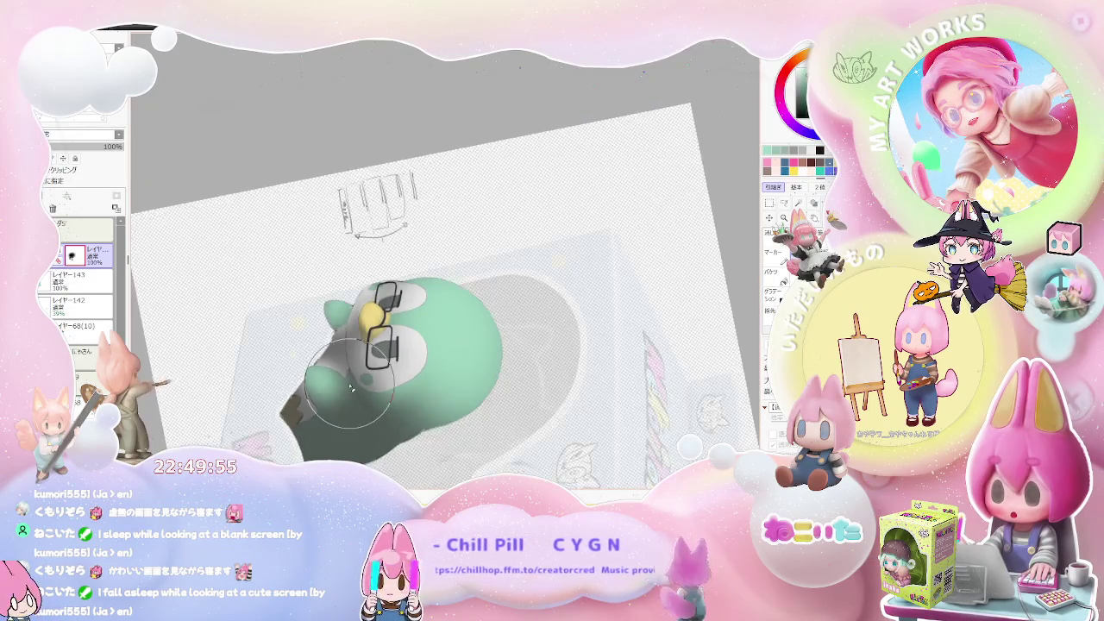
pyautogui.scroll(-1, 340, 384)
pyautogui.scroll(1, 345, 371)
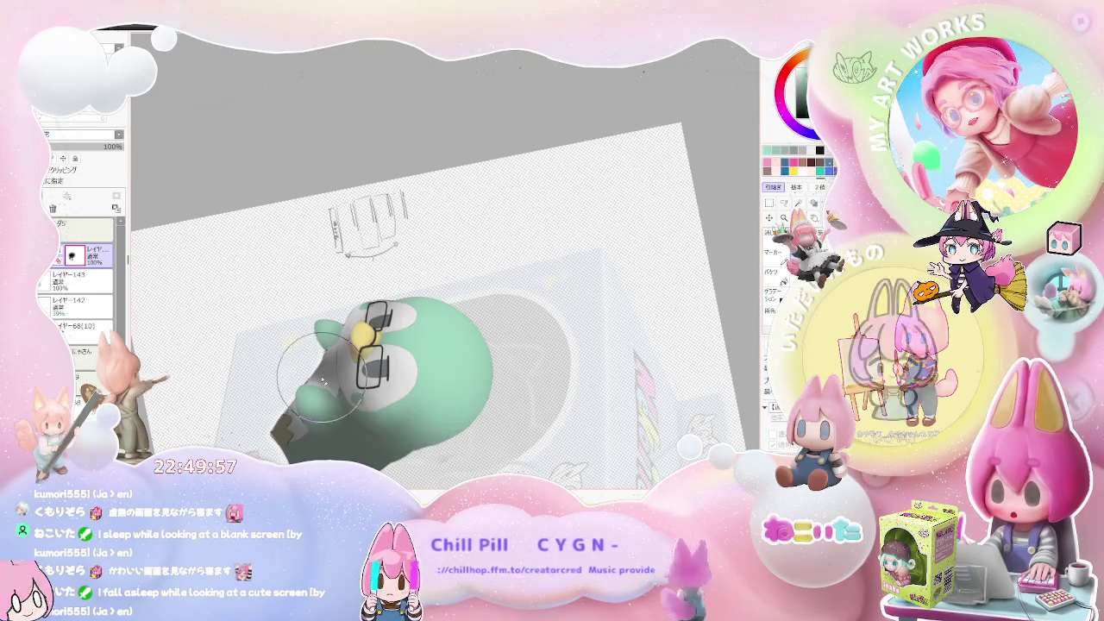
pyautogui.scroll(1, 414, 363)
pyautogui.scroll(1, 466, 354)
pyautogui.scroll(1, 477, 352)
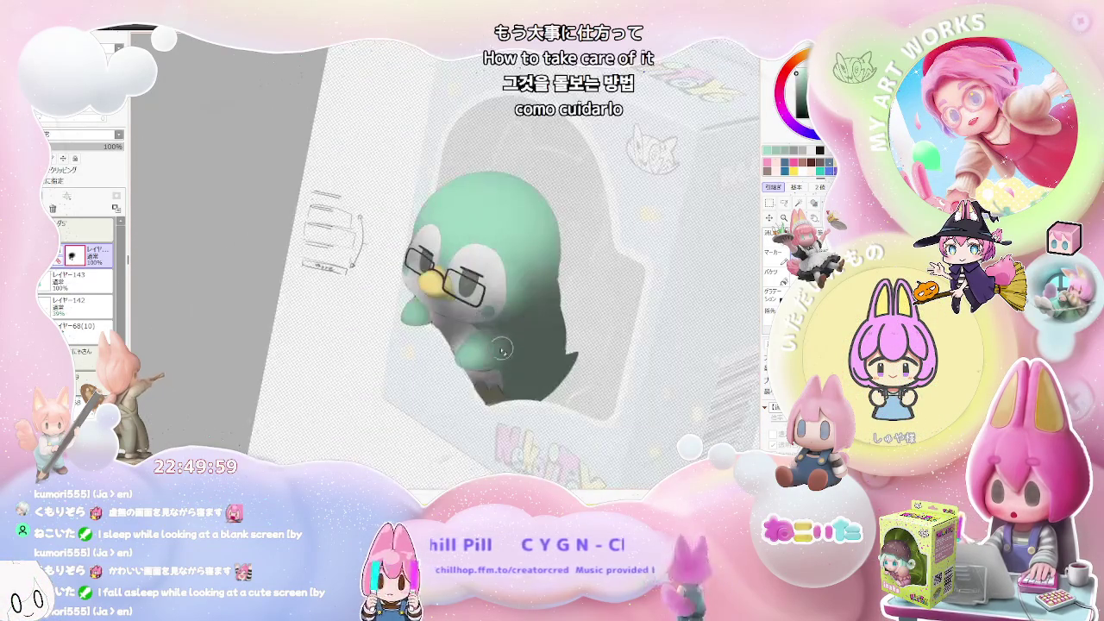
pyautogui.scroll(1, 457, 354)
pyautogui.scroll(1, 446, 355)
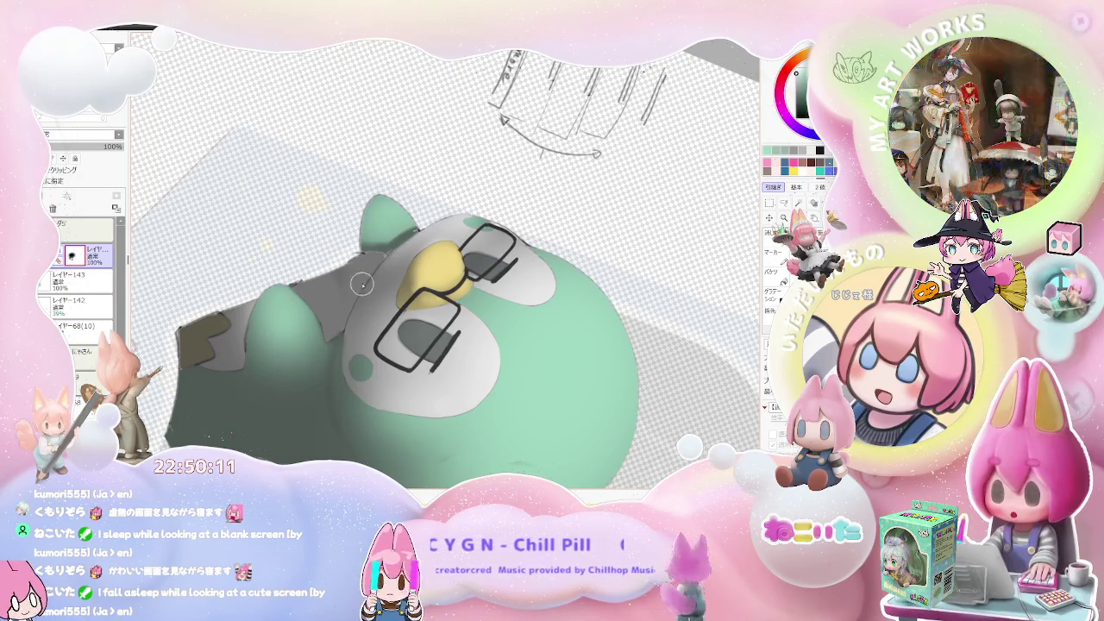
pyautogui.scroll(2, 384, 259)
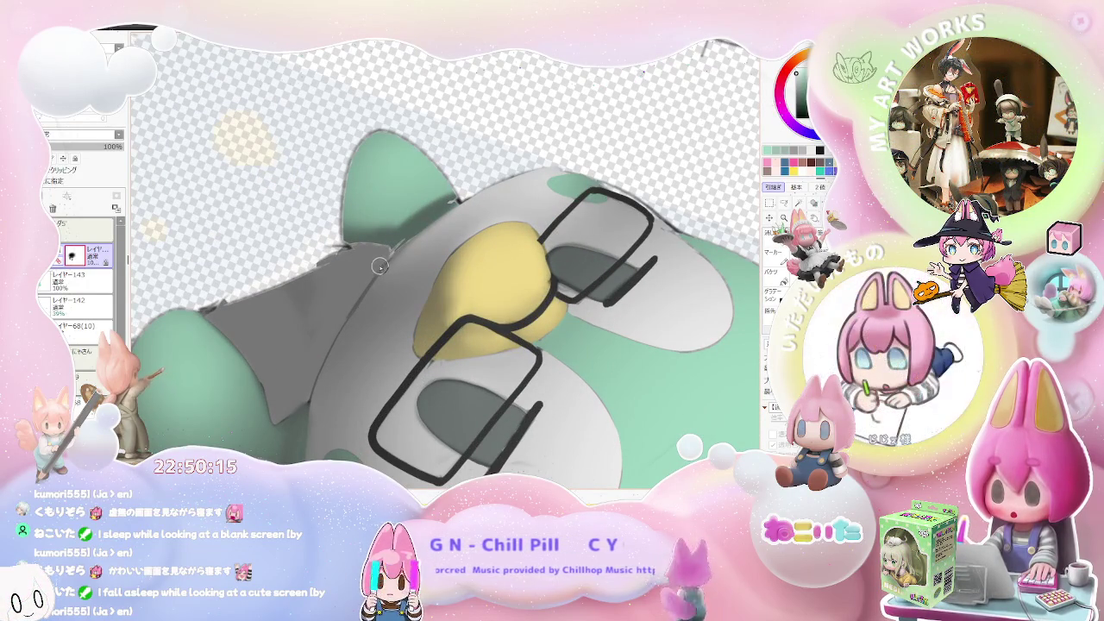
pyautogui.click(95, 278)
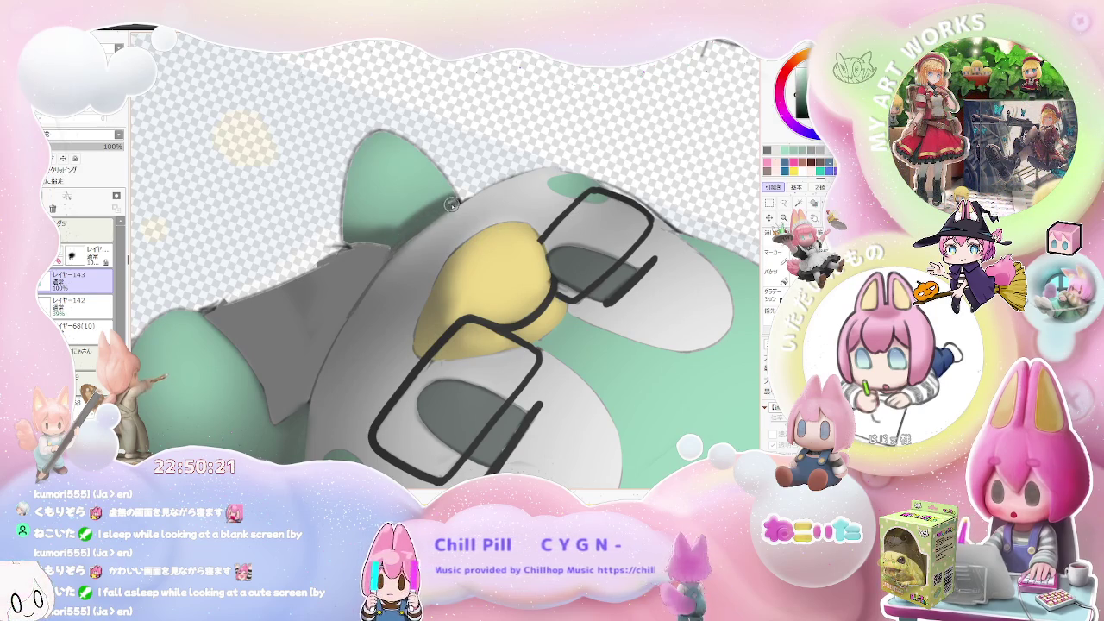
pyautogui.scroll(-2, 451, 203)
pyautogui.scroll(-2, 450, 212)
pyautogui.scroll(-2, 448, 218)
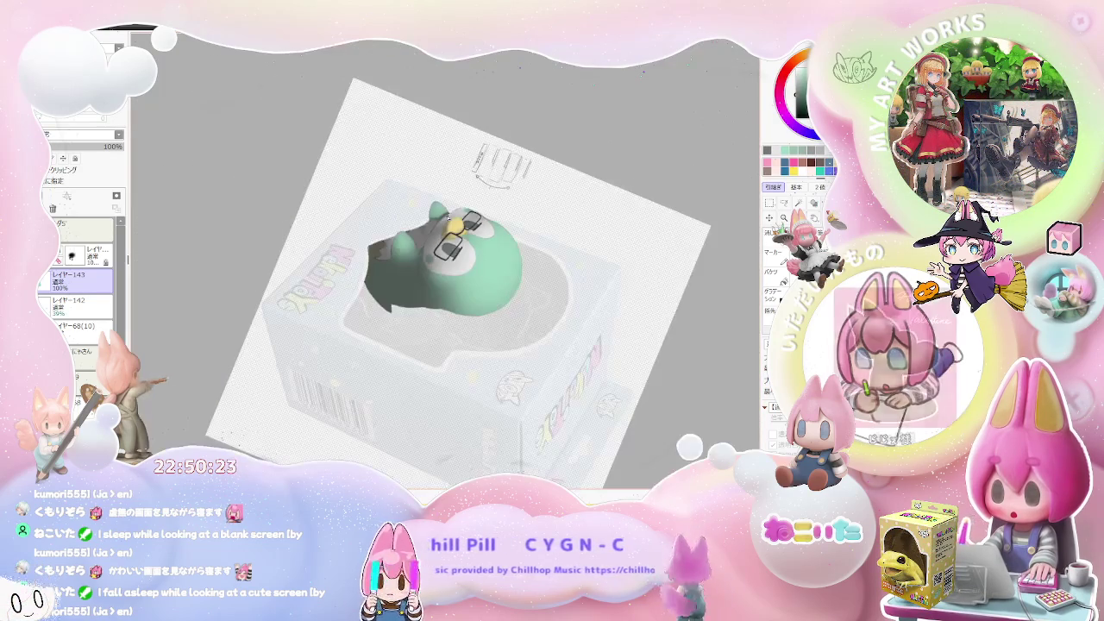
pyautogui.press('Delete')
pyautogui.press('Delete')
pyautogui.press('Delete')
pyautogui.press('Delete')
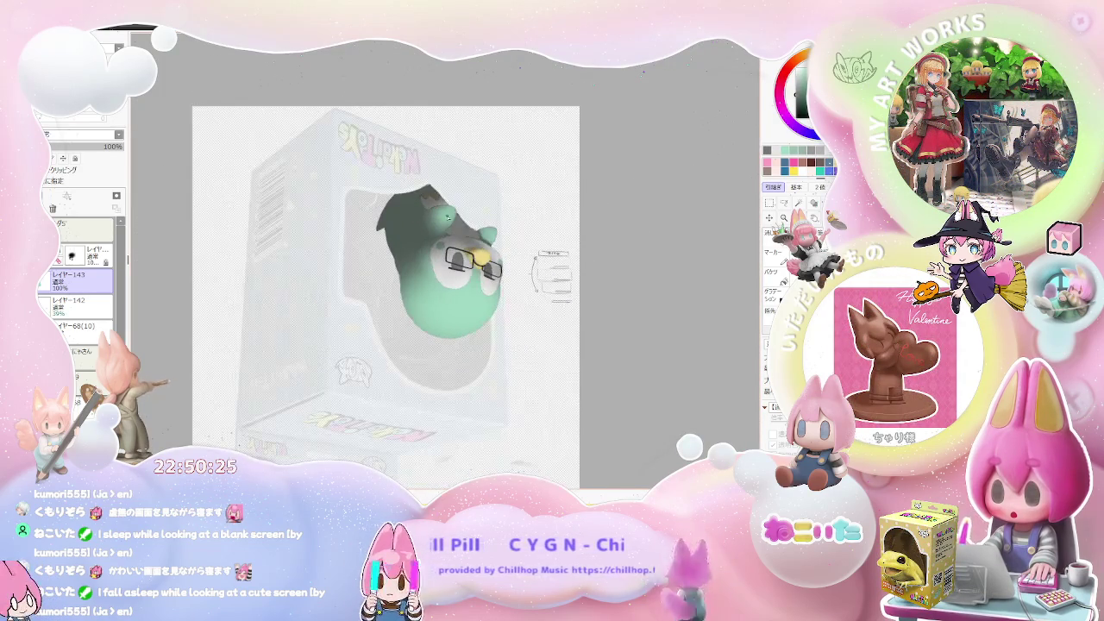
pyautogui.scroll(-2, 447, 217)
pyautogui.scroll(2, 447, 219)
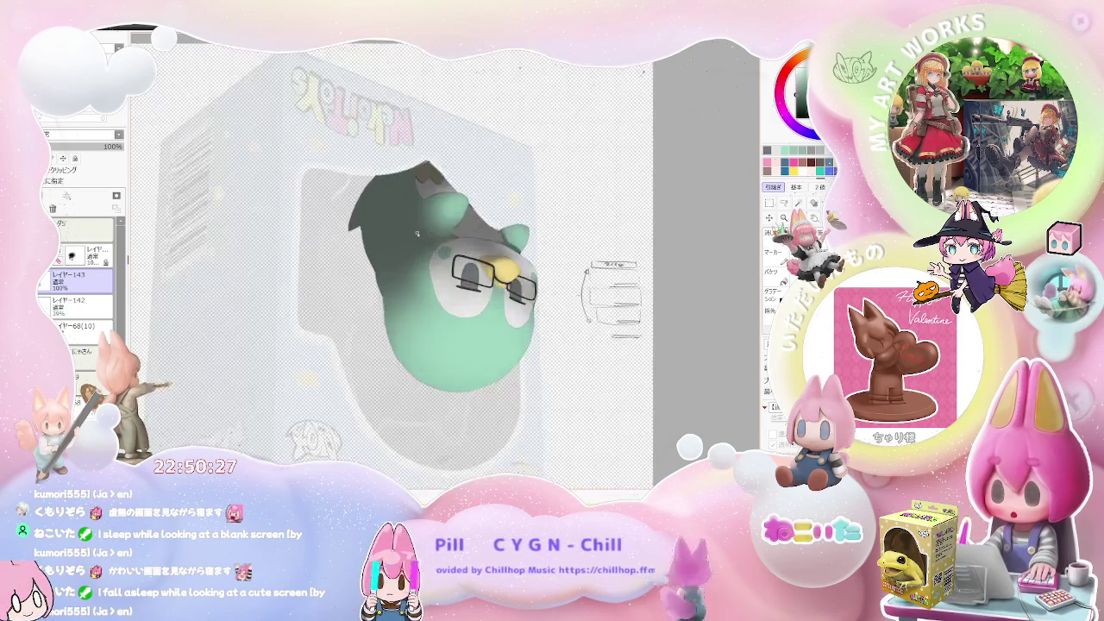
pyautogui.scroll(1, 448, 218)
pyautogui.scroll(2, 301, 341)
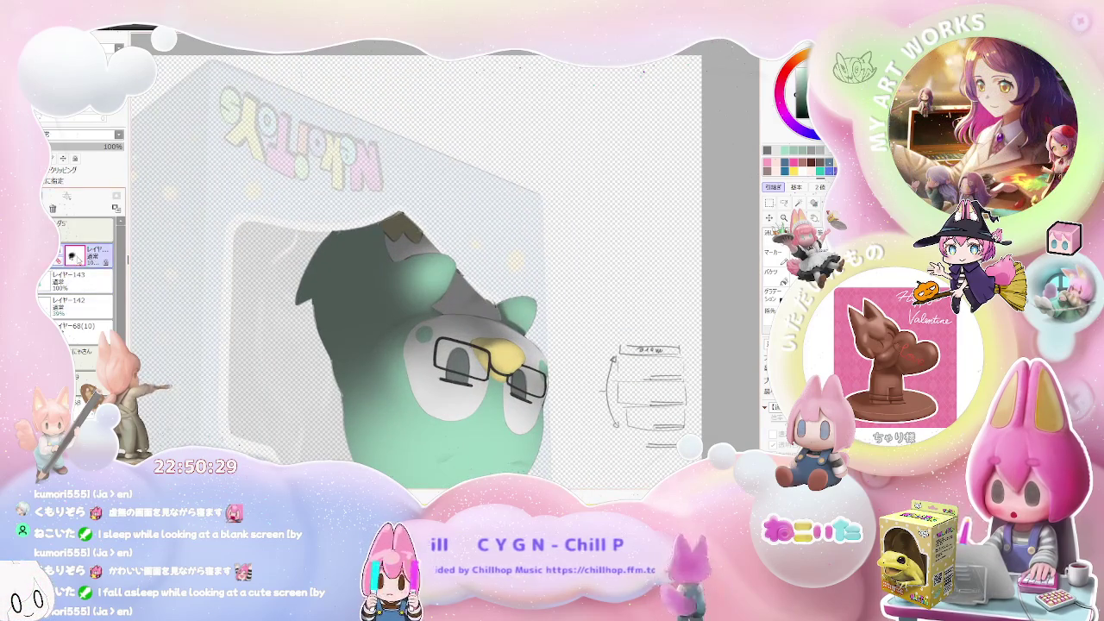
pyautogui.moveTo(319, 277); pyautogui.dragTo(345, 379)
pyautogui.moveTo(328, 327)
pyautogui.mouseDown()
pyautogui.moveTo(351, 377)
pyautogui.moveTo(399, 291)
pyautogui.mouseUp()
pyautogui.scroll(-2, 388, 246)
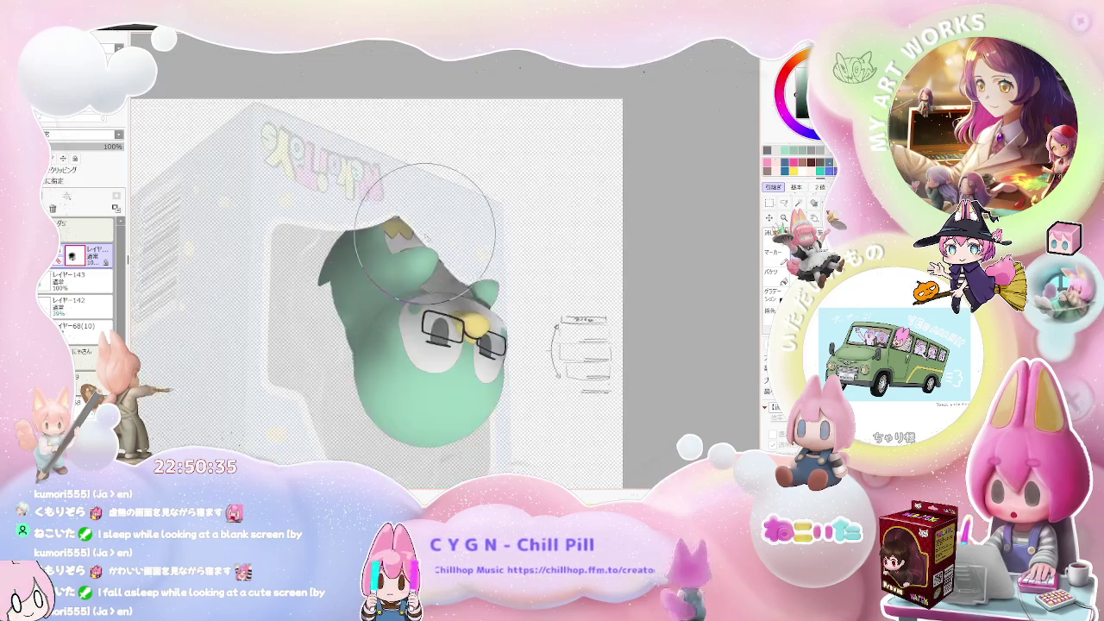
pyautogui.scroll(-2, 371, 271)
pyautogui.scroll(-2, 481, 233)
pyautogui.press('End')
pyautogui.scroll(2, 532, 300)
pyautogui.scroll(3, 430, 276)
pyautogui.press('End')
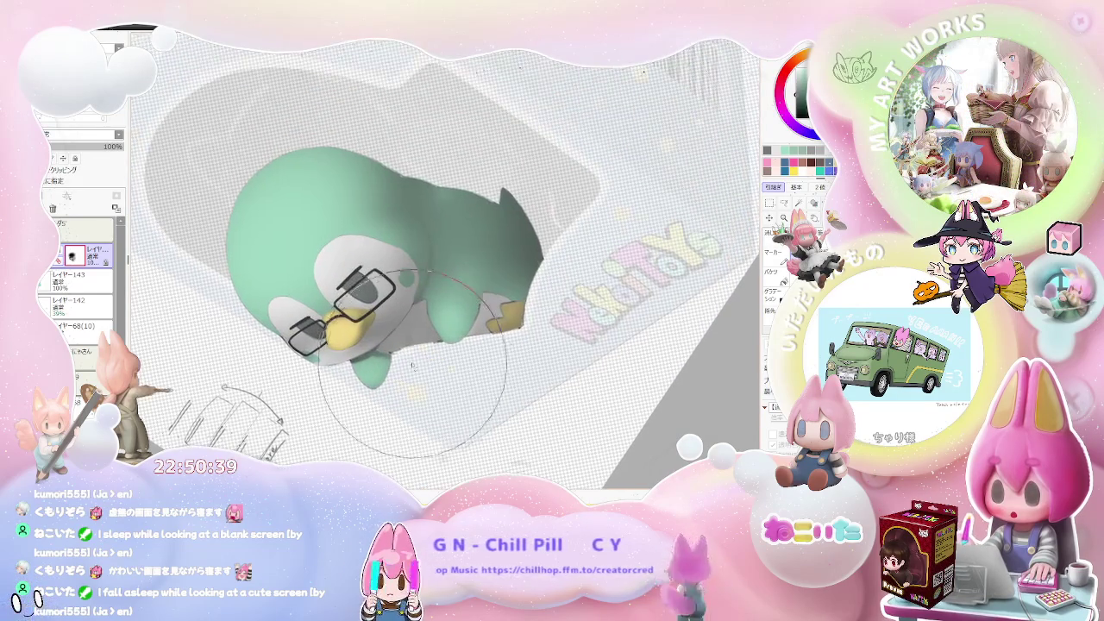
pyautogui.scroll(2, 386, 345)
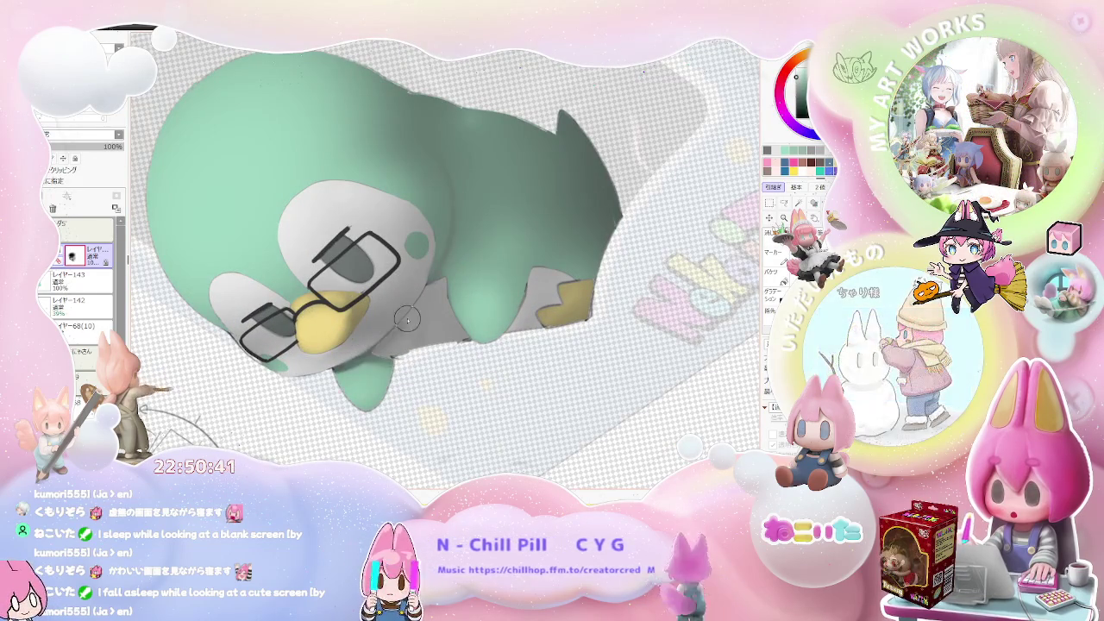
pyautogui.scroll(-2, 389, 357)
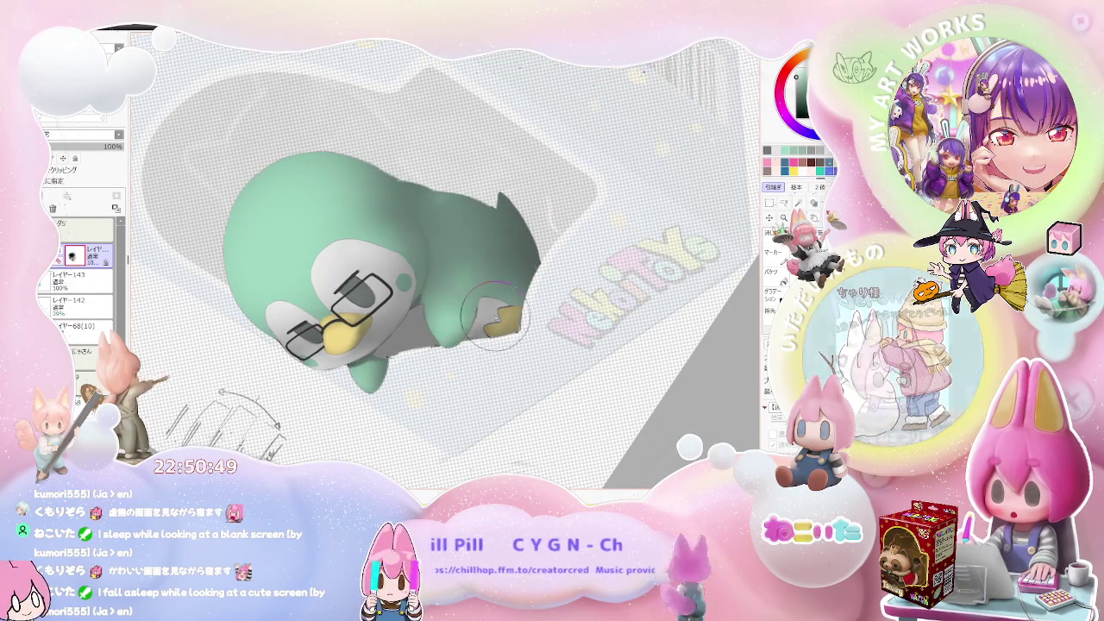
pyautogui.moveTo(450, 362); pyautogui.dragTo(485, 297)
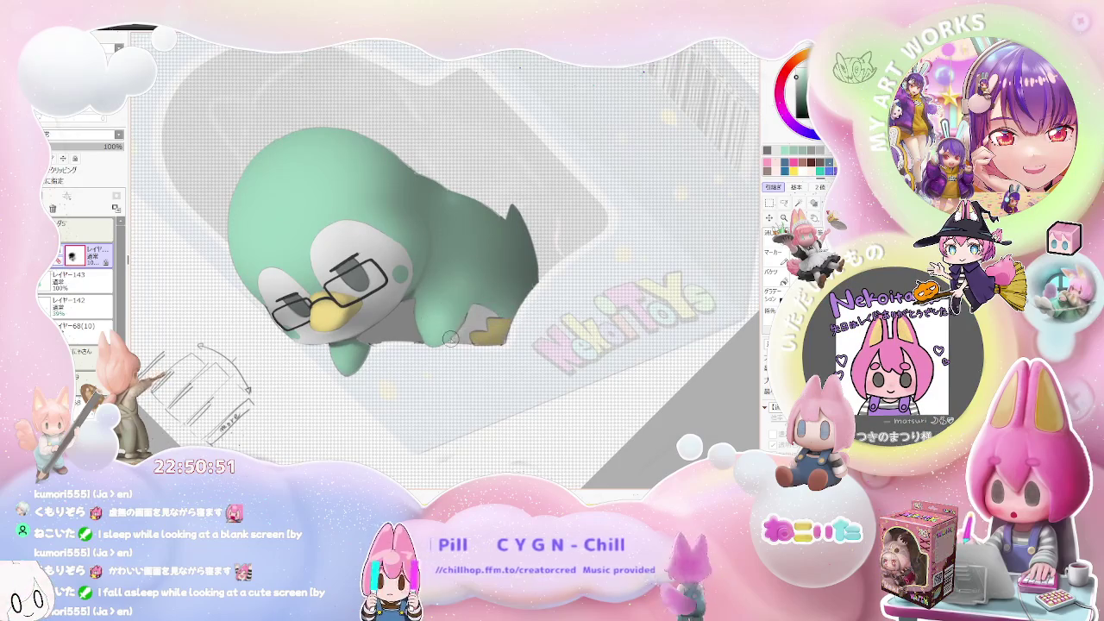
pyautogui.press('pagedown')
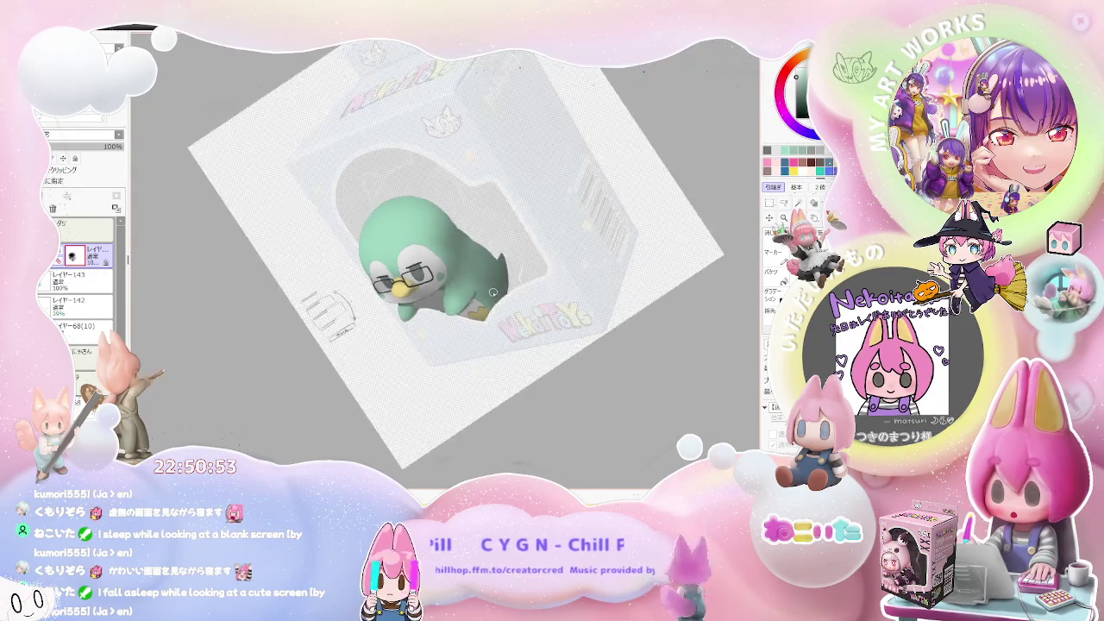
pyautogui.press('End')
pyautogui.press('End')
pyautogui.press('End')
pyautogui.scroll(2, 475, 307)
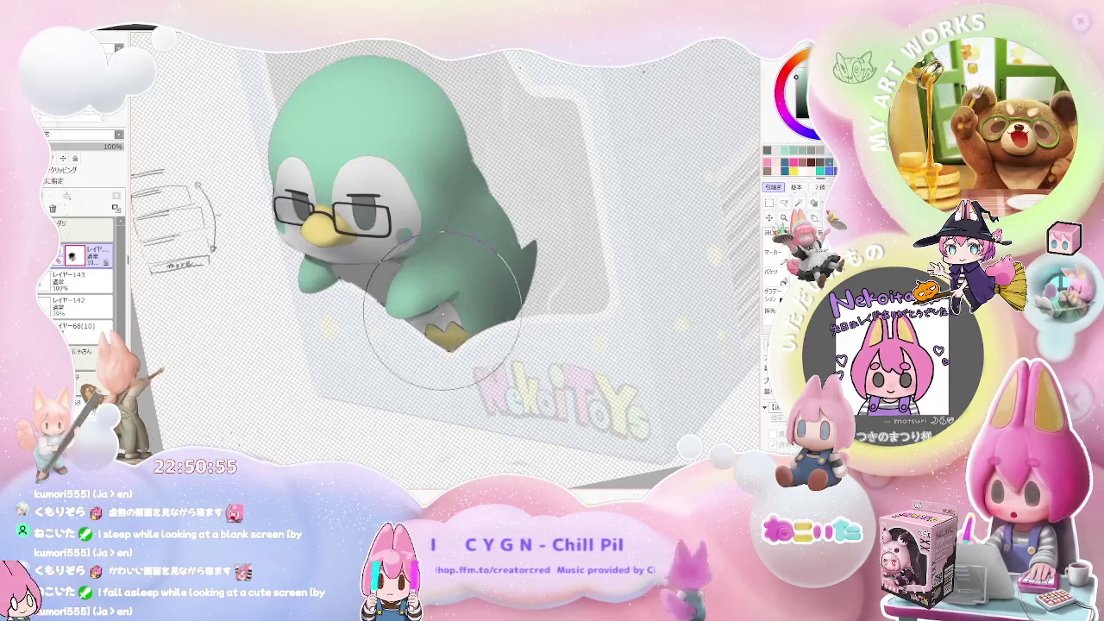
pyautogui.moveTo(436, 318); pyautogui.dragTo(427, 321)
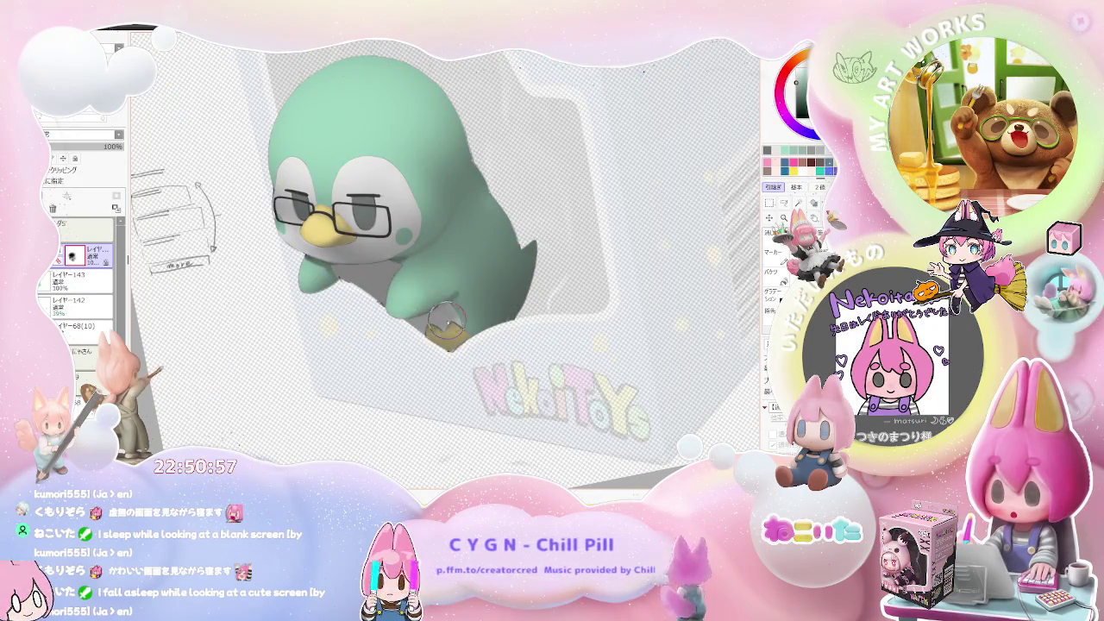
pyautogui.press('pagedown')
pyautogui.press('pagedown')
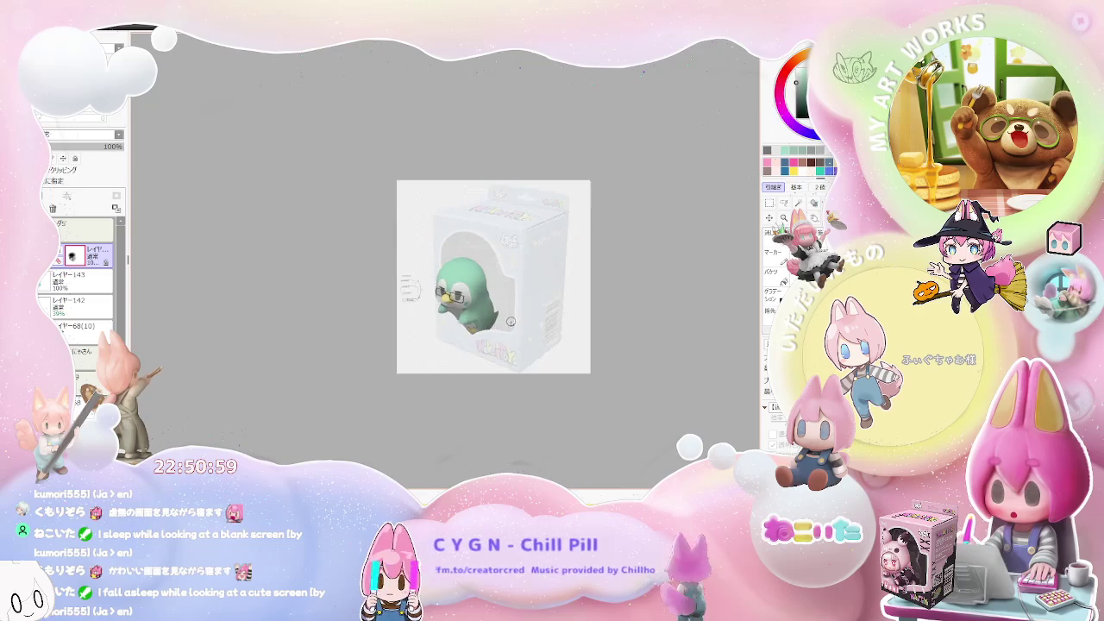
pyautogui.press('End')
pyautogui.press('End')
pyautogui.scroll(2, 489, 336)
pyautogui.scroll(1, 466, 323)
pyautogui.scroll(1, 427, 302)
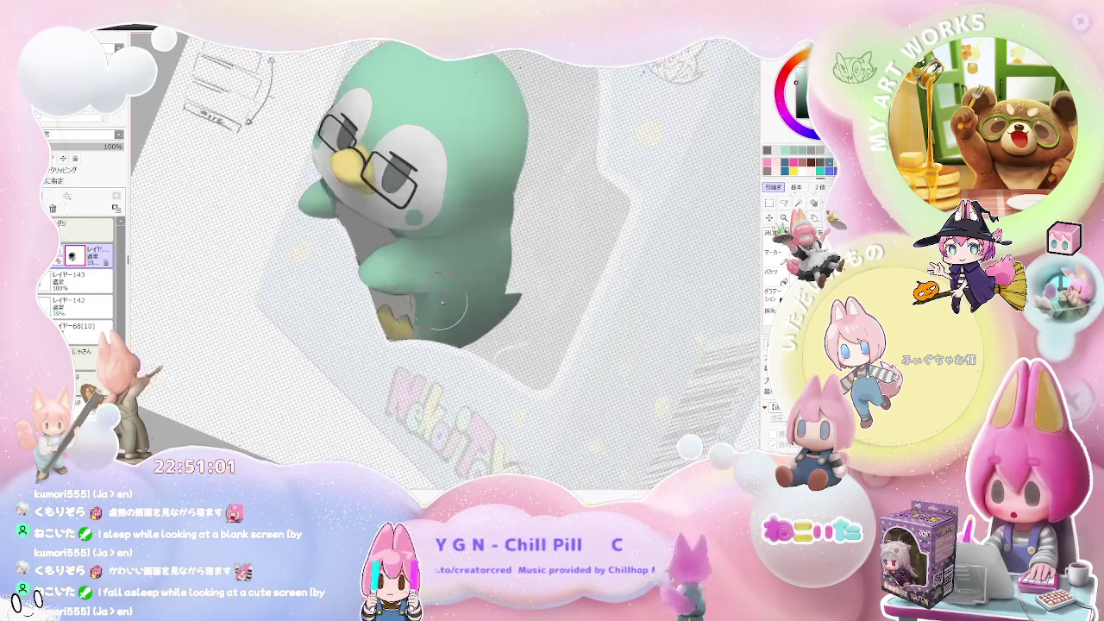
pyautogui.scroll(-1, 468, 291)
pyautogui.moveTo(468, 291); pyautogui.dragTo(420, 317)
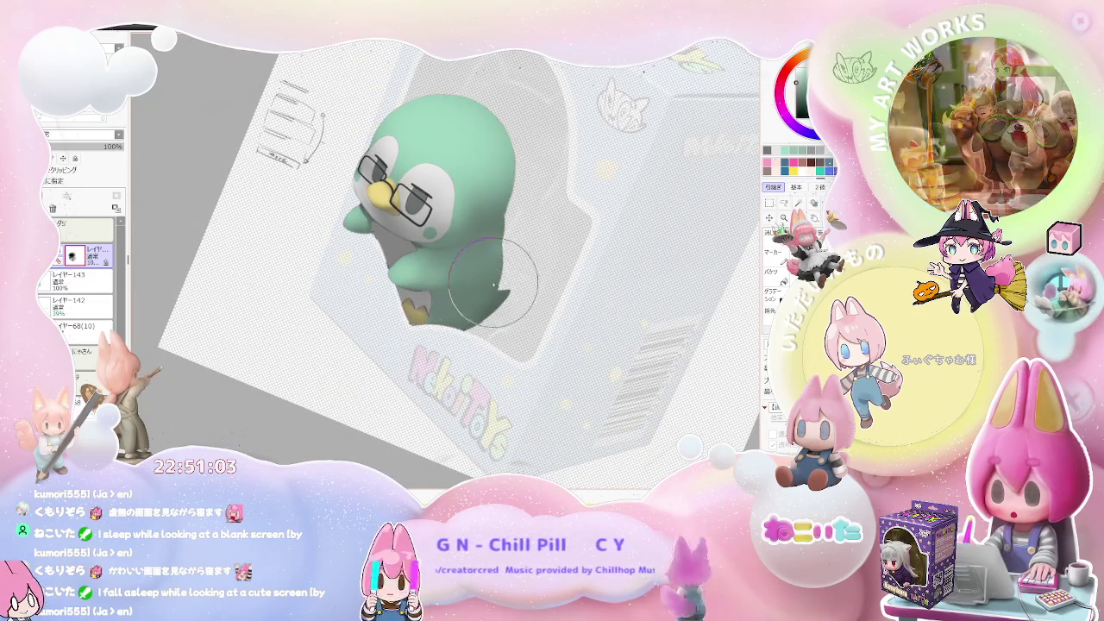
pyautogui.scroll(-2, 476, 273)
pyautogui.press('End')
pyautogui.press('End')
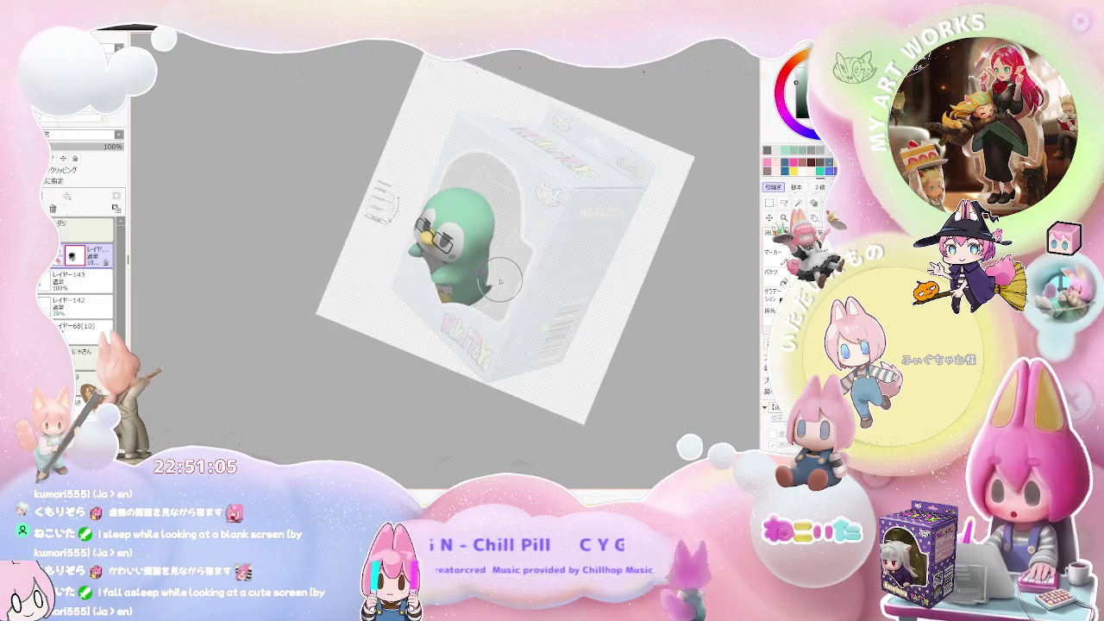
pyautogui.scroll(2, 464, 288)
pyautogui.scroll(1, 464, 287)
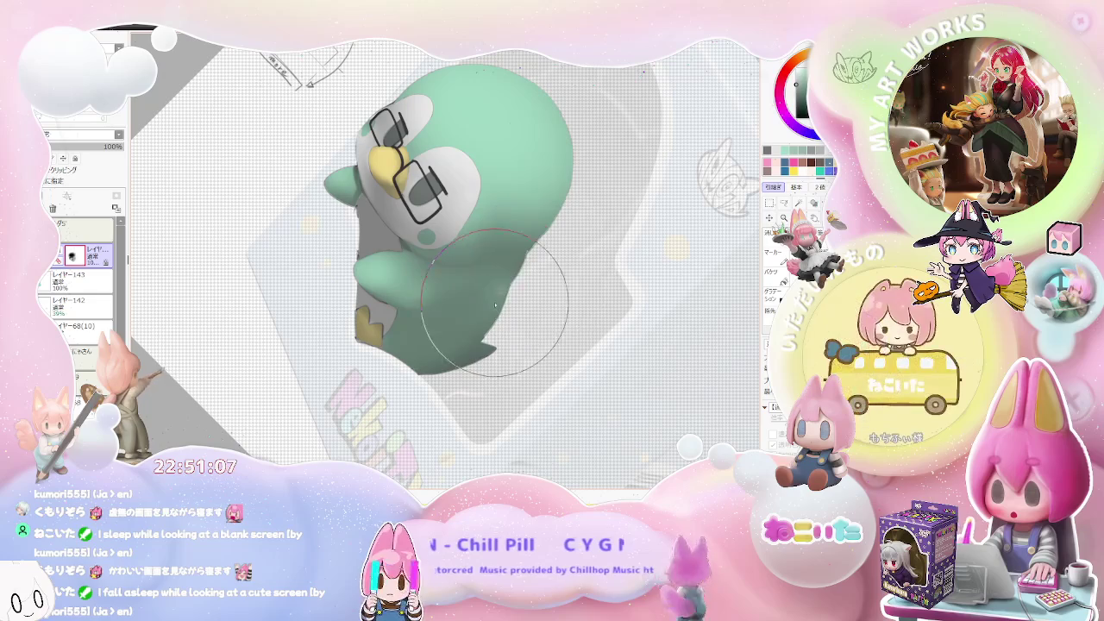
pyautogui.scroll(-1, 508, 287)
pyautogui.scroll(-2, 483, 320)
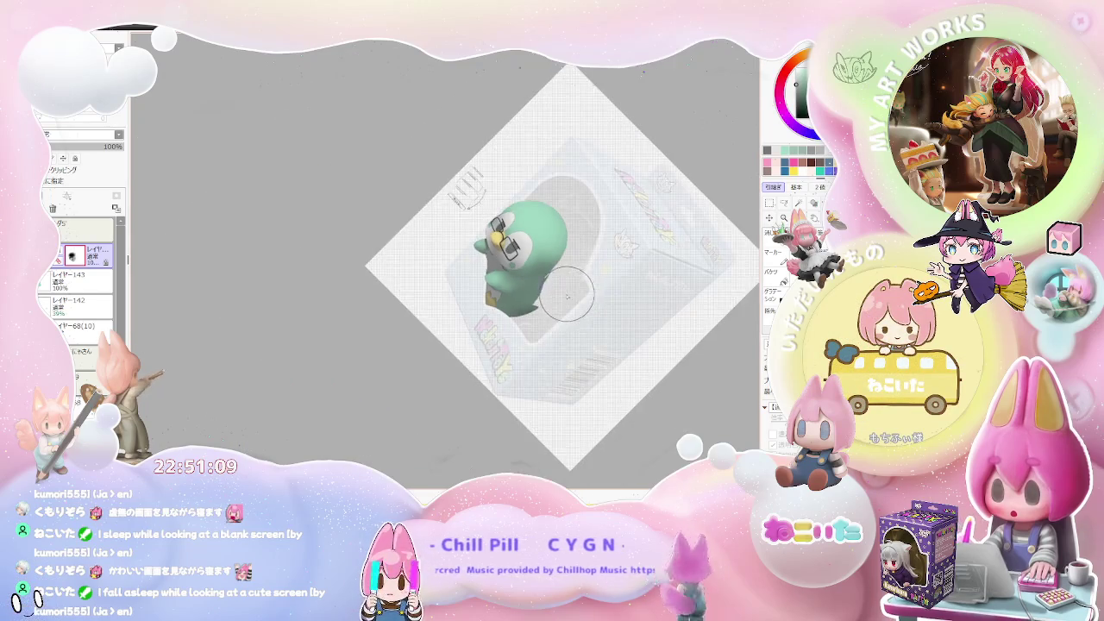
pyautogui.press('Delete')
pyautogui.press('Home')
pyautogui.scroll(1, 457, 336)
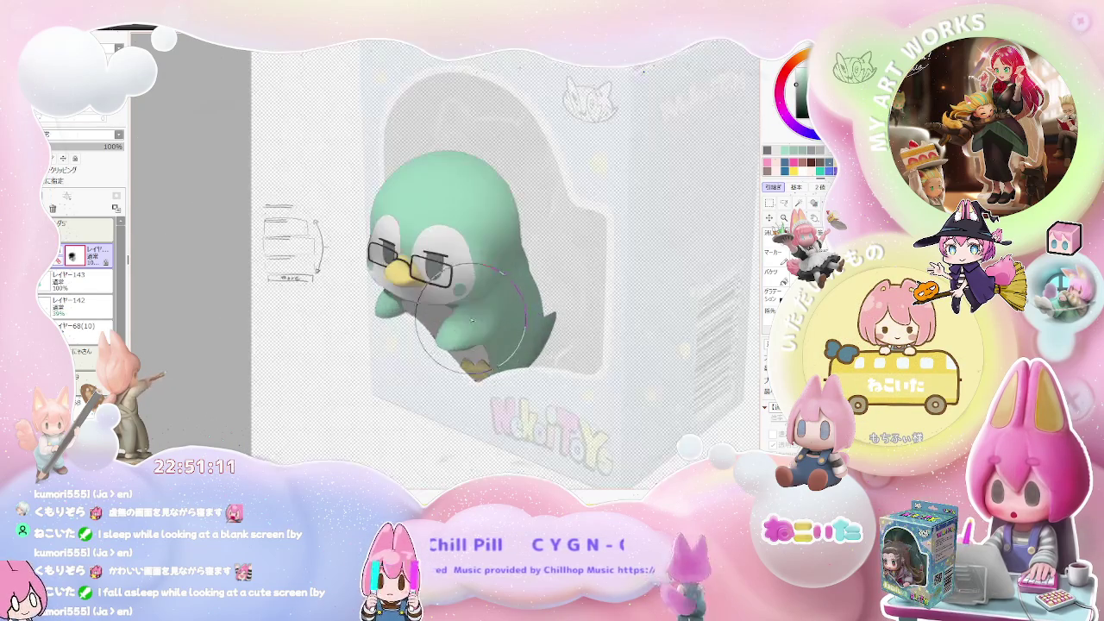
pyautogui.scroll(1, 444, 323)
pyautogui.scroll(1, 427, 306)
pyautogui.press('[')
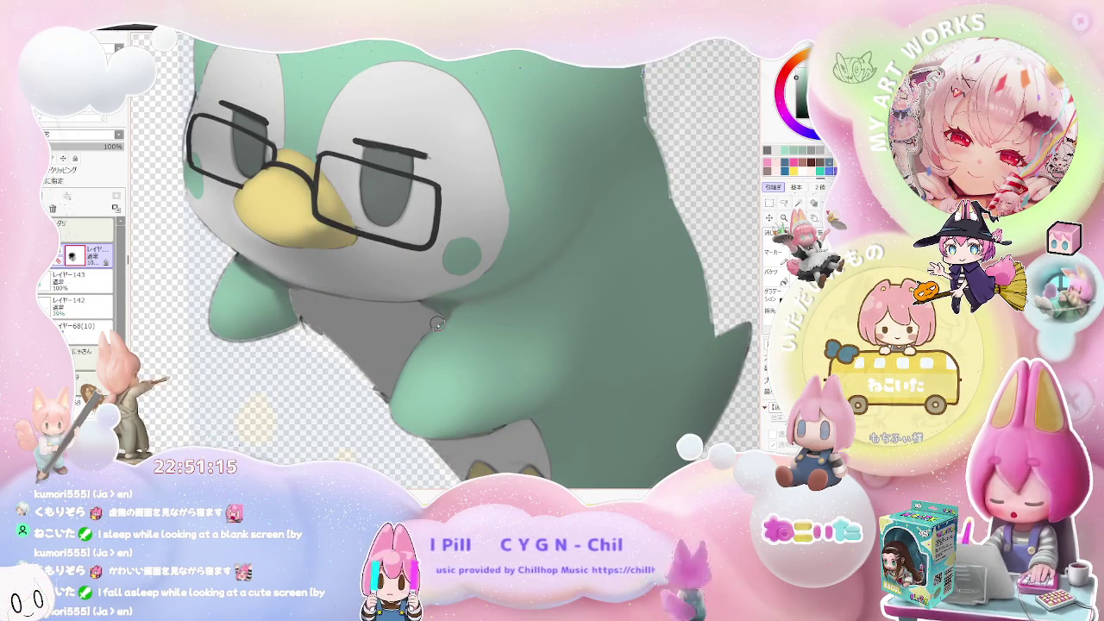
pyautogui.scroll(-1, 458, 311)
pyautogui.scroll(-1, 486, 302)
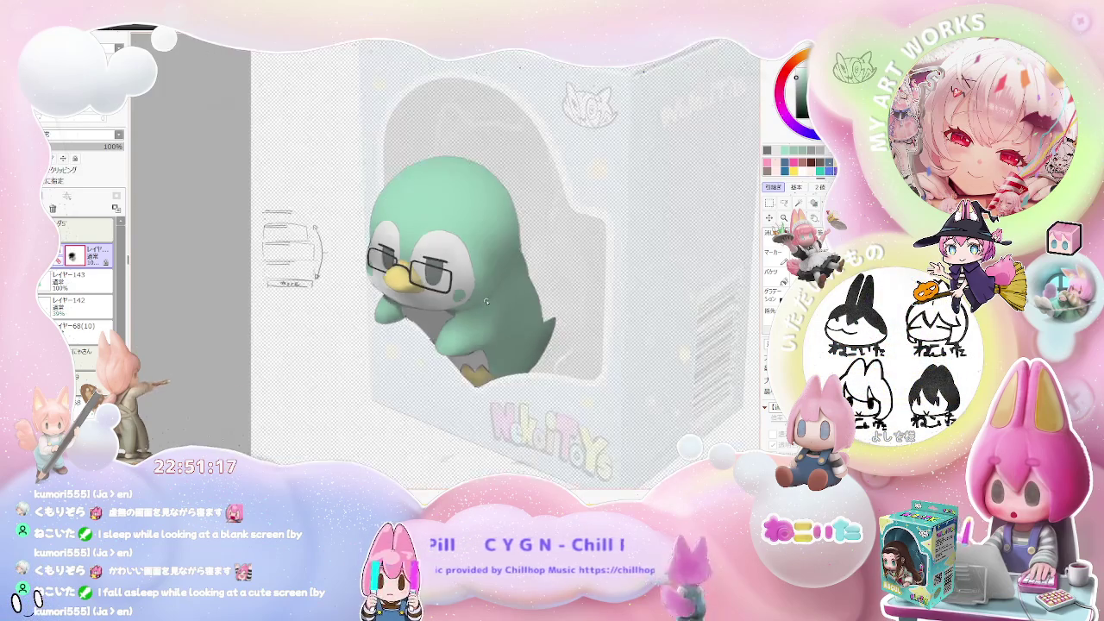
pyautogui.scroll(-1, 486, 302)
pyautogui.press('Delete')
pyautogui.scroll(1, 470, 304)
pyautogui.scroll(2, 457, 303)
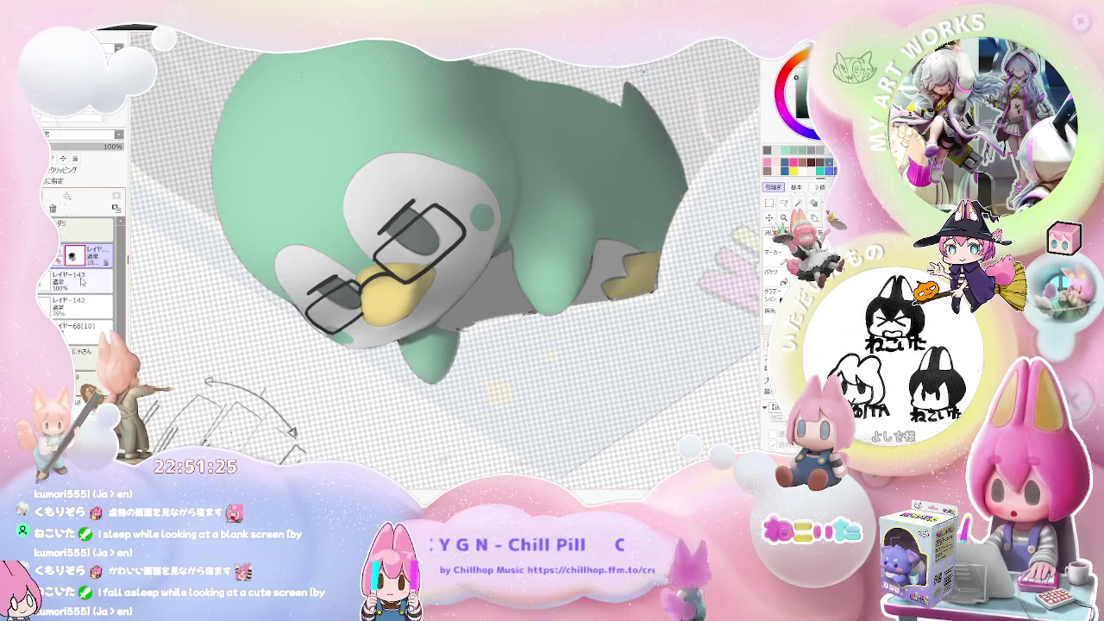
pyautogui.scroll(-2, 466, 293)
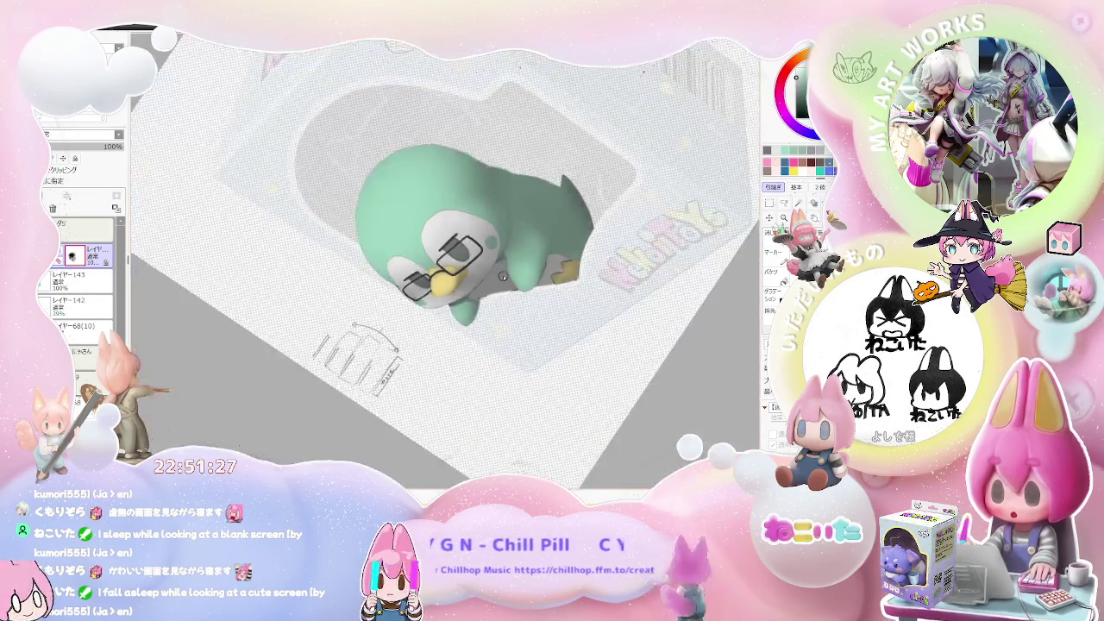
pyautogui.scroll(-1, 452, 328)
pyautogui.moveTo(452, 327); pyautogui.dragTo(476, 332)
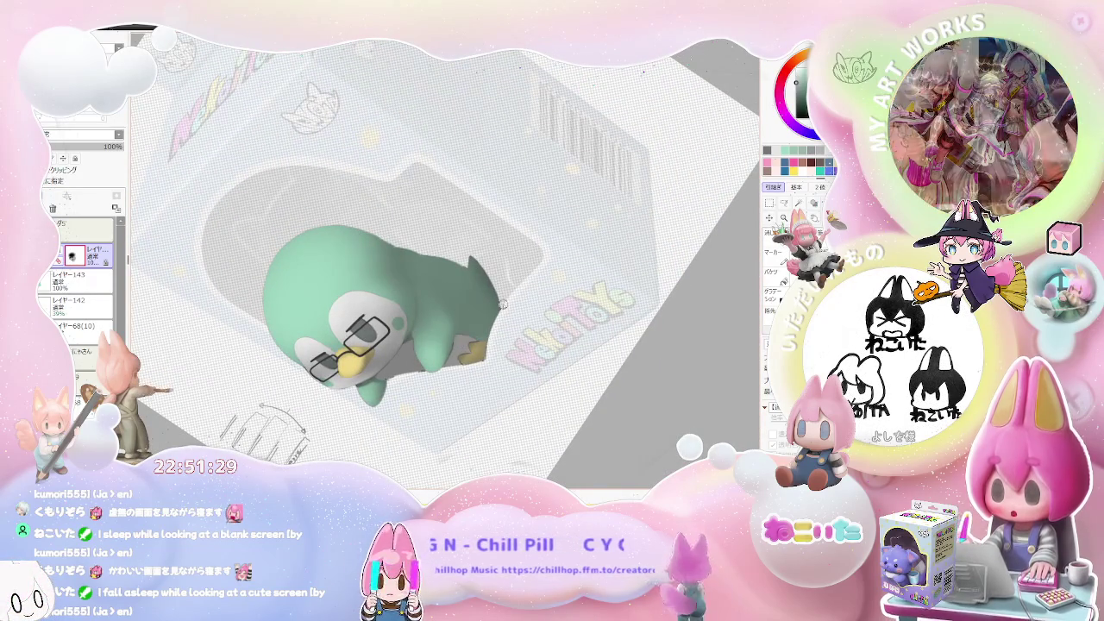
pyautogui.scroll(2, 372, 379)
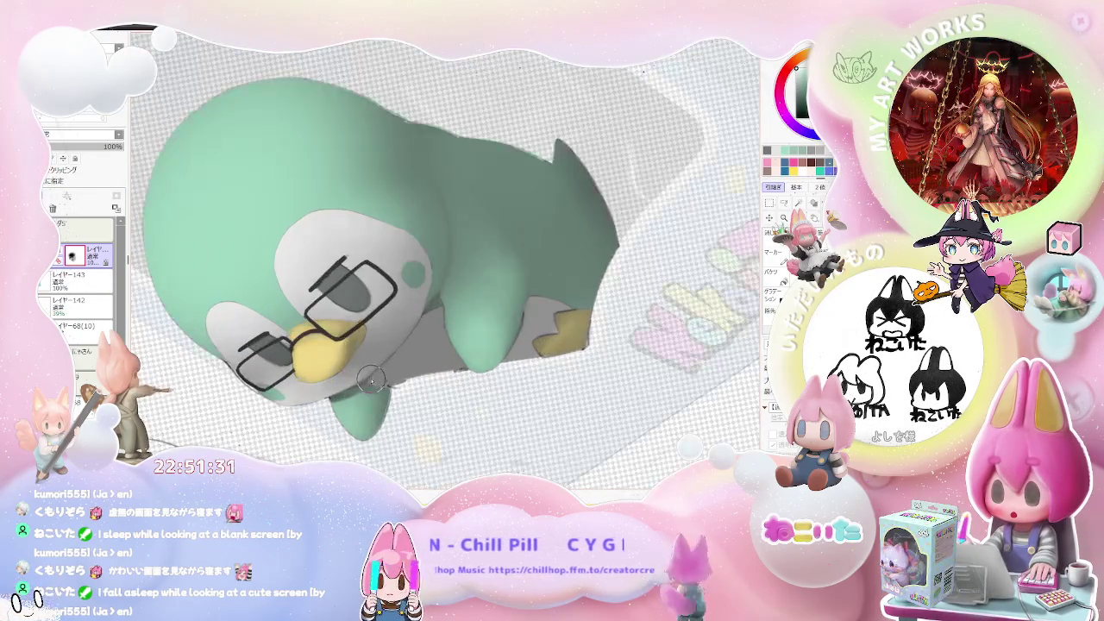
pyautogui.scroll(-2, 432, 310)
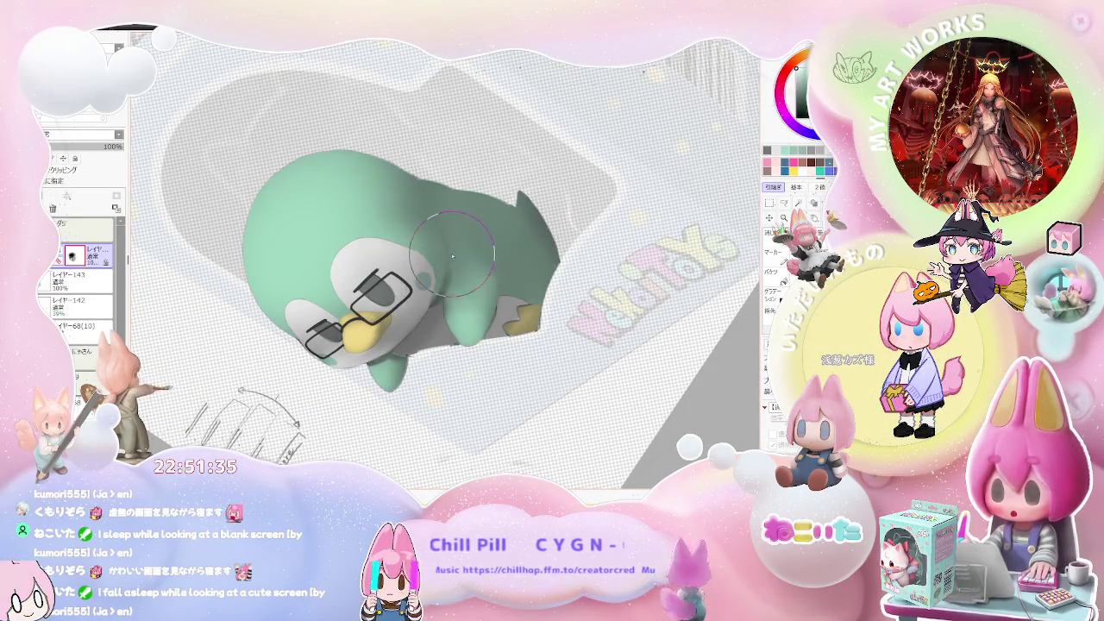
pyautogui.scroll(-1, 441, 311)
pyautogui.scroll(-1, 445, 332)
pyautogui.scroll(-1, 445, 341)
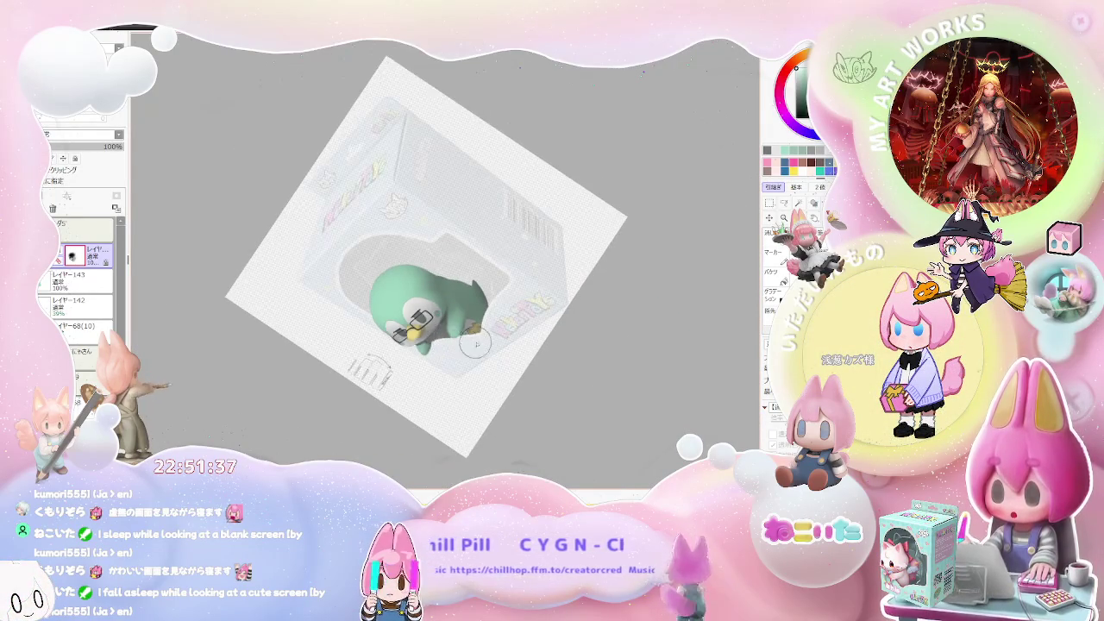
pyautogui.scroll(1, 396, 310)
pyautogui.scroll(1, 352, 274)
pyautogui.scroll(1, 354, 268)
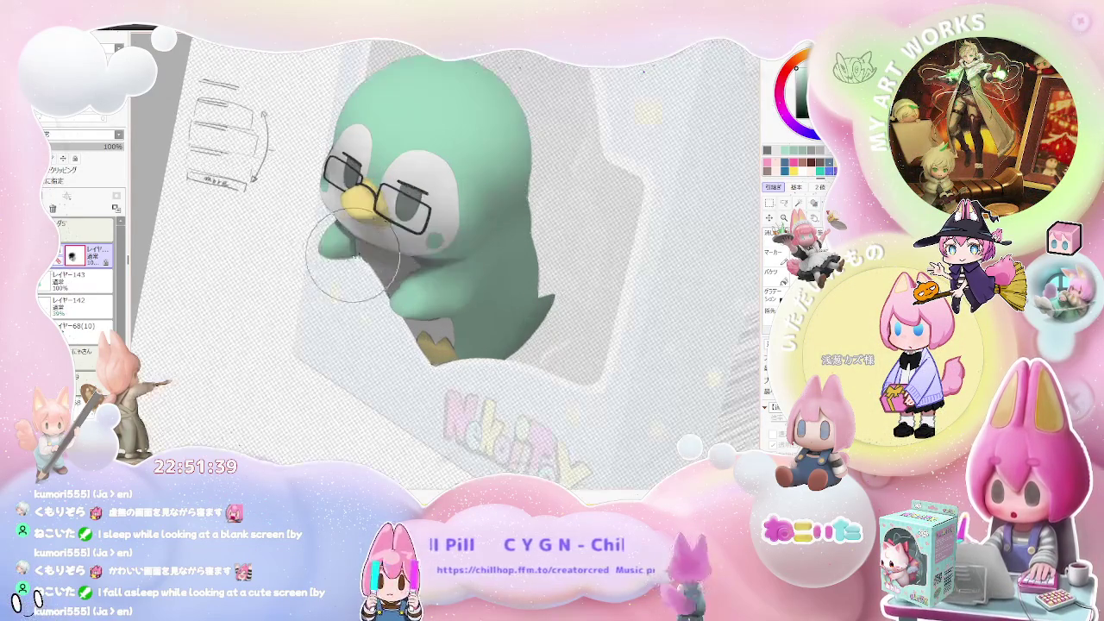
pyautogui.scroll(-1, 375, 266)
pyautogui.scroll(-1, 431, 276)
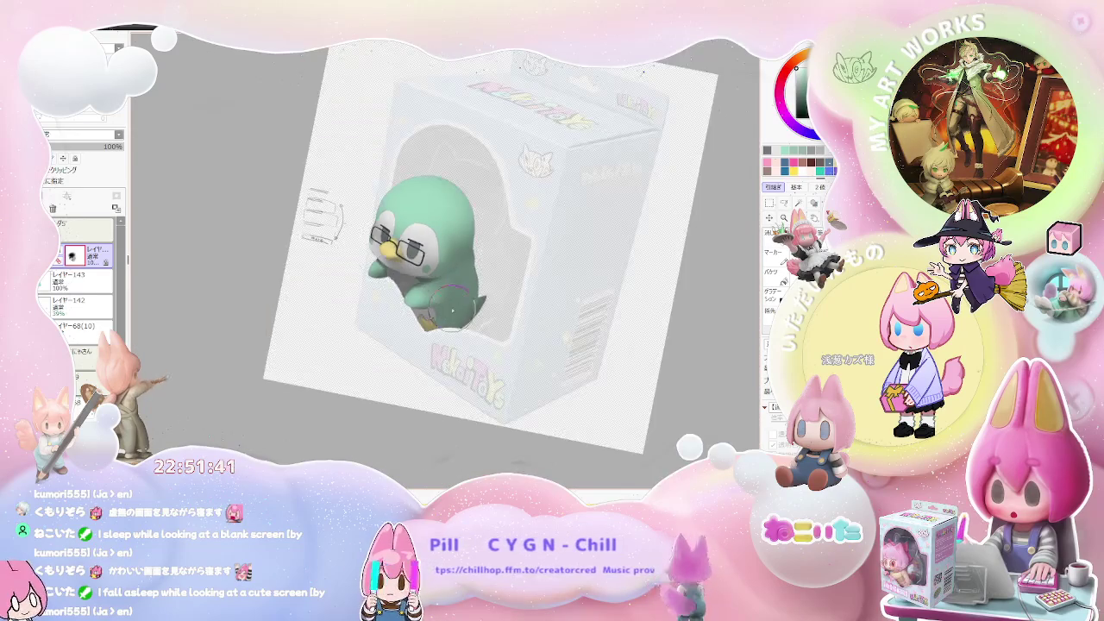
pyautogui.scroll(-1, 500, 289)
pyautogui.scroll(1, 595, 301)
pyautogui.scroll(1, 613, 302)
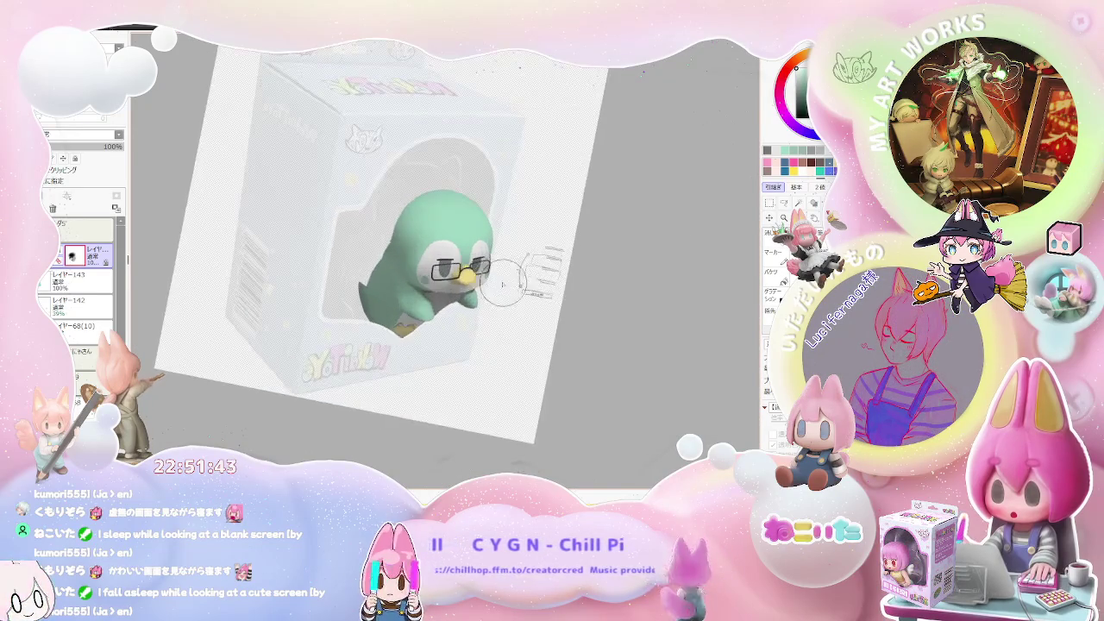
pyautogui.scroll(1, 535, 289)
pyautogui.scroll(2, 432, 272)
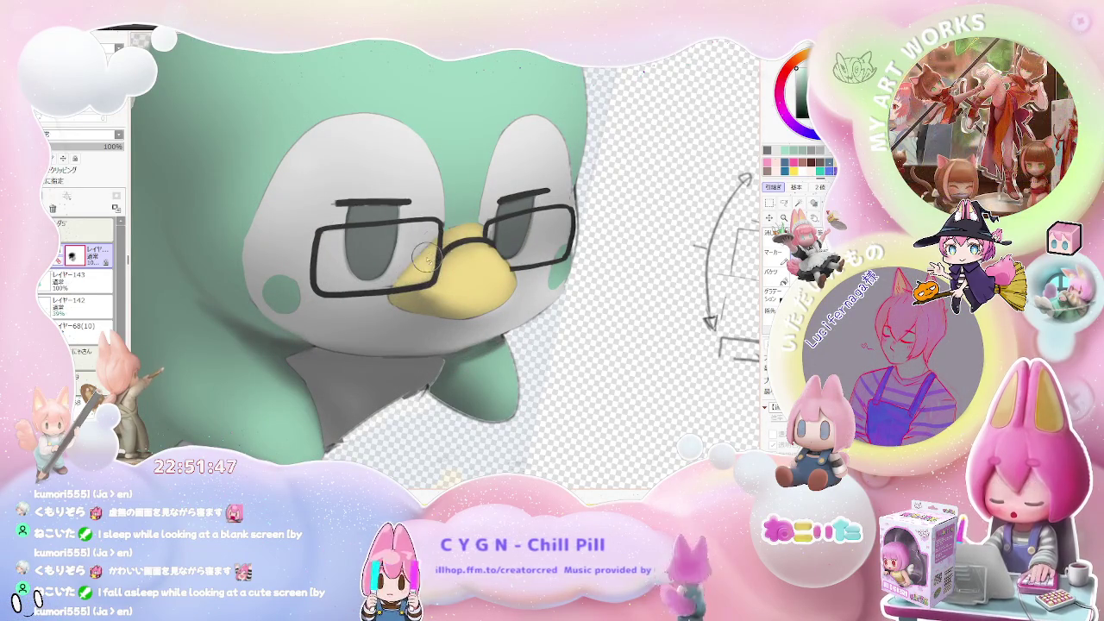
pyautogui.scroll(-1, 457, 237)
pyautogui.scroll(-1, 465, 246)
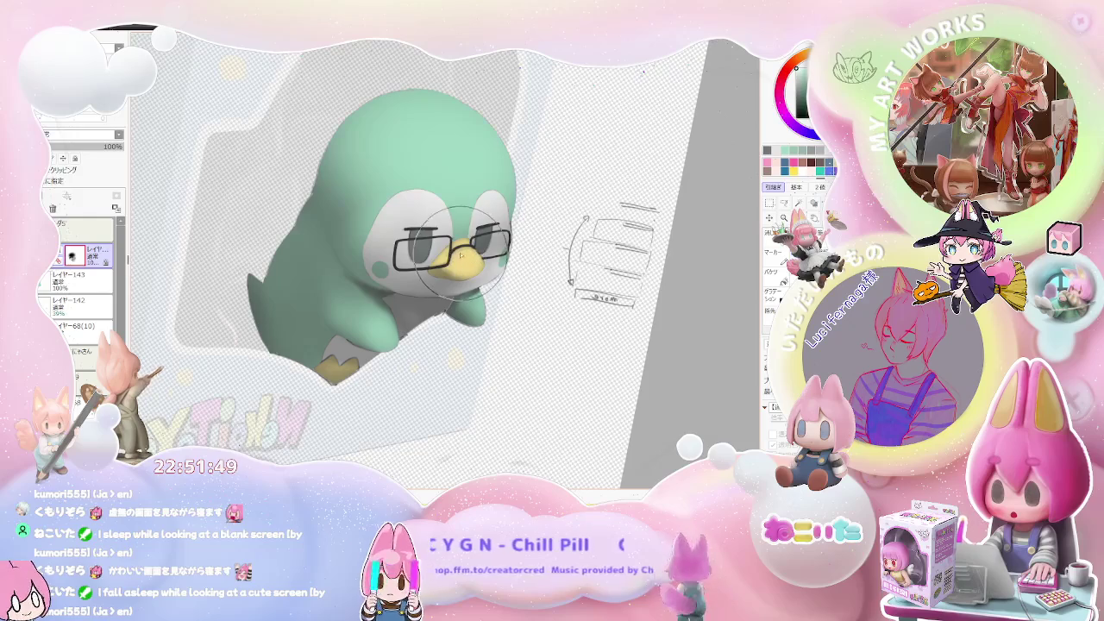
pyautogui.scroll(1, 461, 257)
pyautogui.scroll(1, 453, 260)
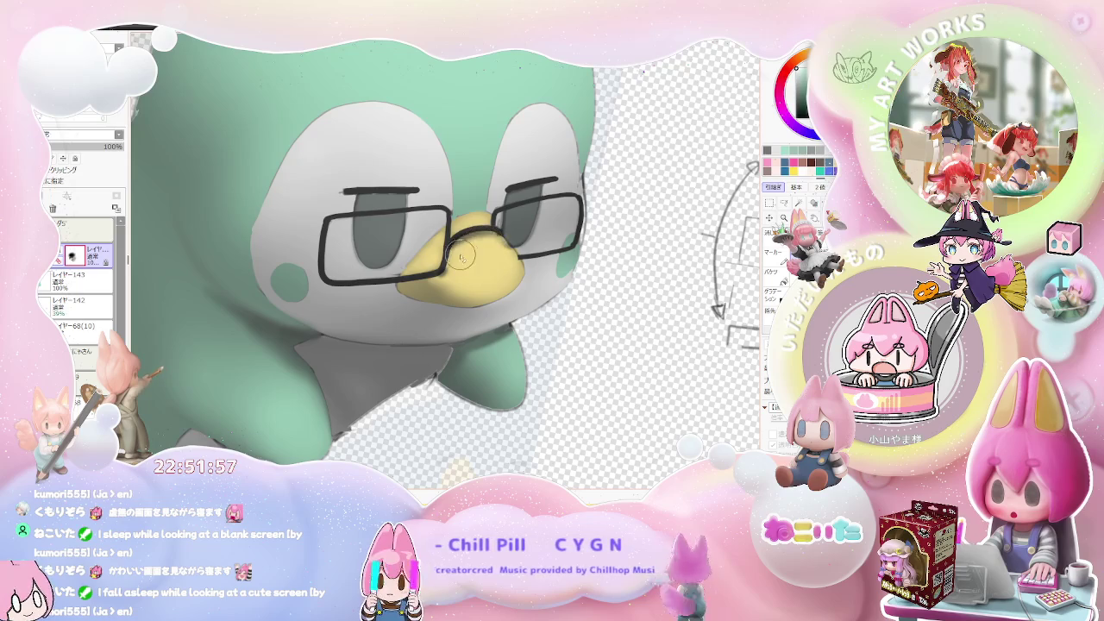
pyautogui.scroll(-2, 494, 248)
pyautogui.scroll(-1, 509, 254)
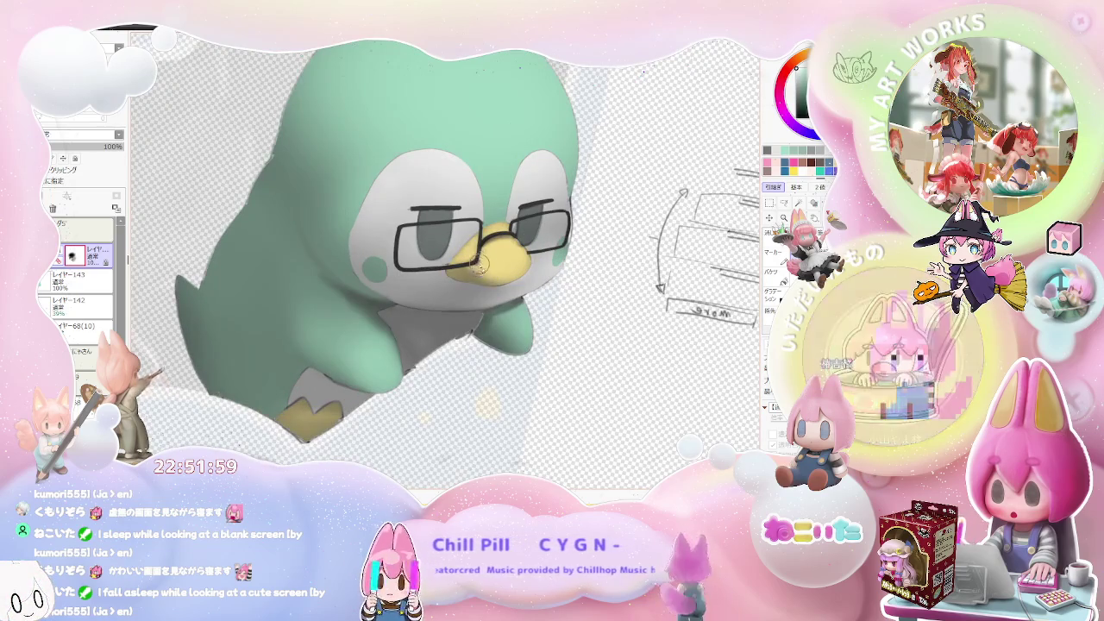
pyautogui.scroll(-1, 529, 260)
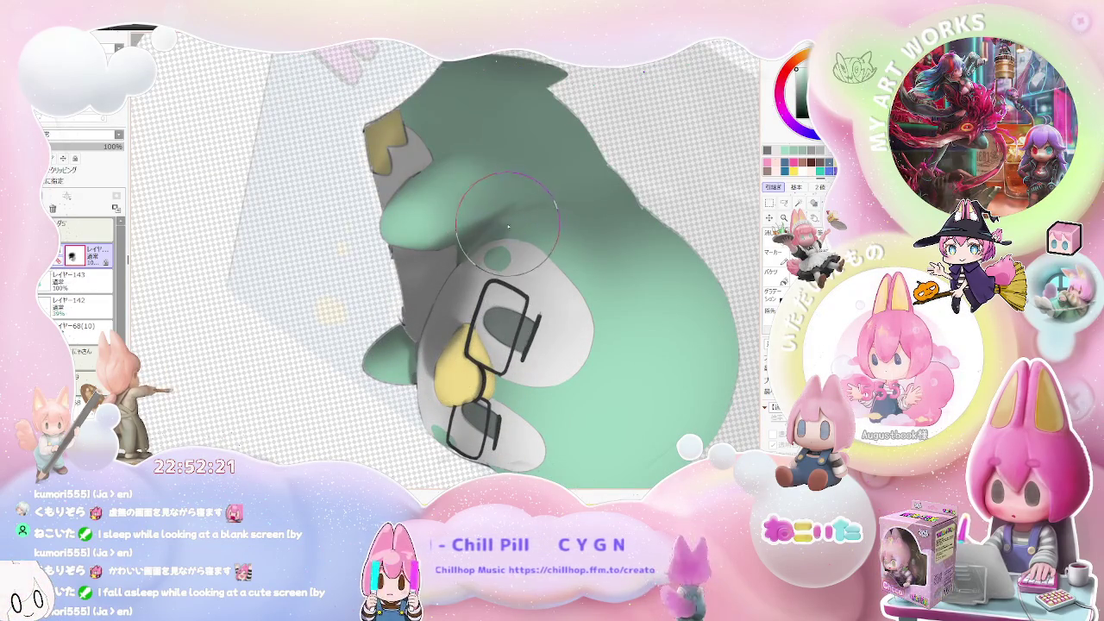
pyautogui.scroll(-3, 464, 272)
pyautogui.scroll(-3, 552, 319)
pyautogui.scroll(3, 640, 363)
pyautogui.scroll(3, 483, 319)
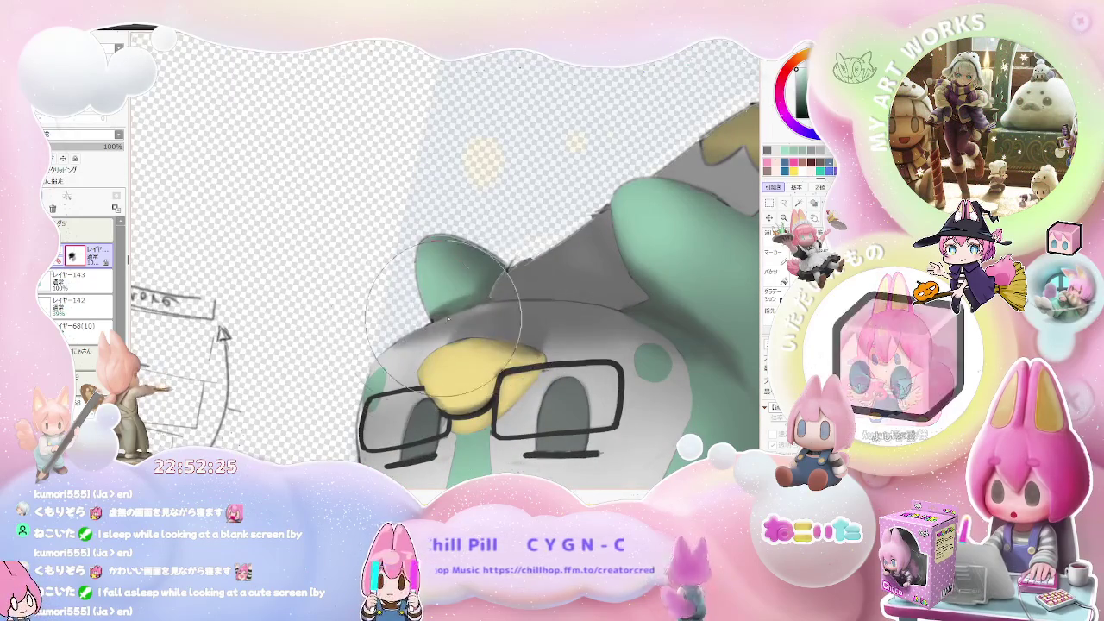
pyautogui.scroll(-3, 478, 306)
pyautogui.scroll(-2, 552, 324)
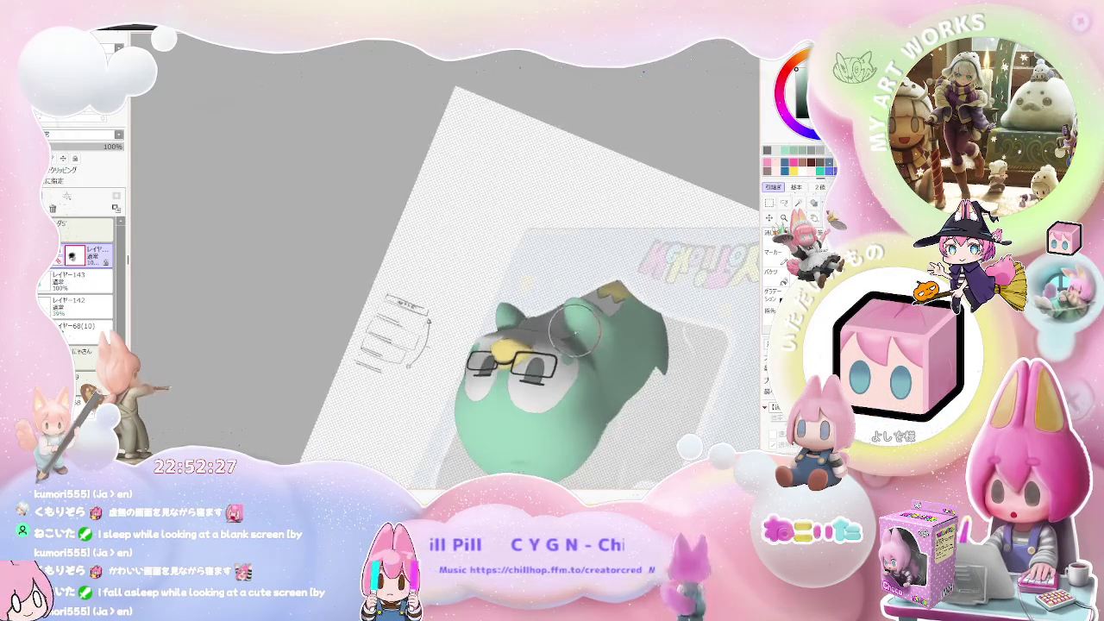
pyautogui.scroll(2, 575, 323)
pyautogui.scroll(3, 431, 284)
pyautogui.scroll(2, 345, 259)
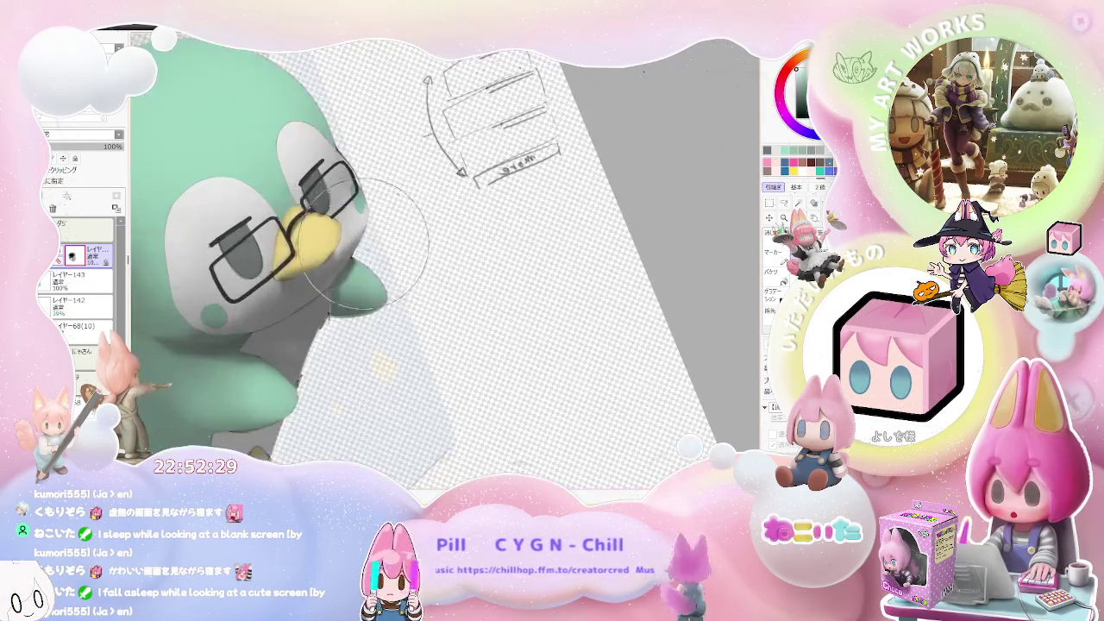
pyautogui.scroll(-2, 397, 216)
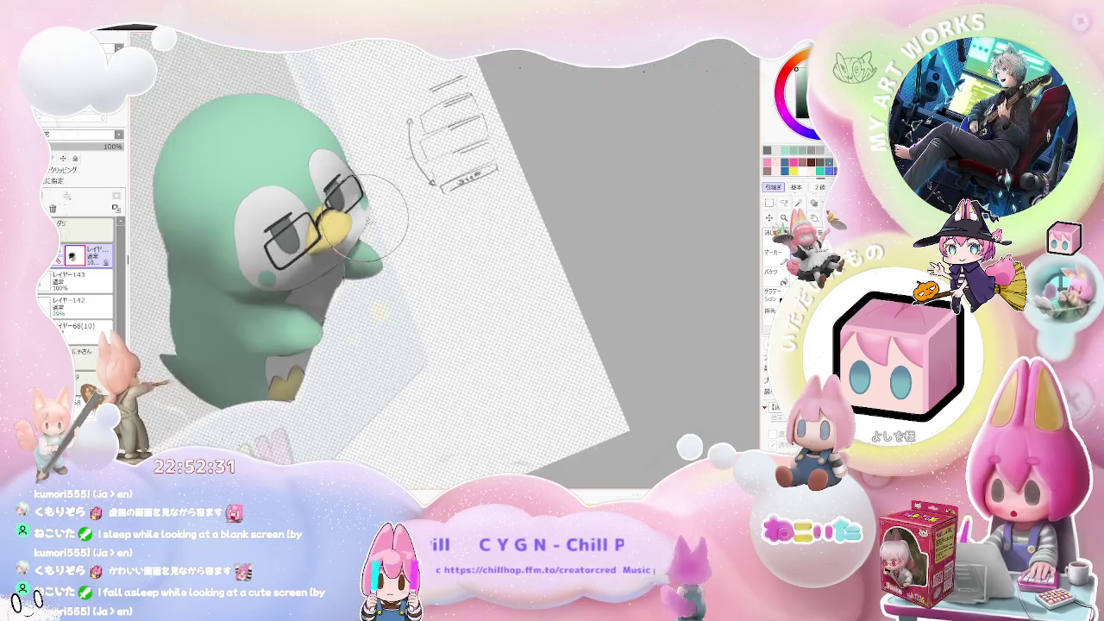
pyautogui.scroll(-2, 432, 183)
pyautogui.scroll(-2, 432, 183)
pyautogui.scroll(-2, 440, 259)
pyautogui.scroll(1, 447, 345)
pyautogui.scroll(2, 440, 338)
pyautogui.scroll(2, 427, 328)
pyautogui.scroll(2, 414, 319)
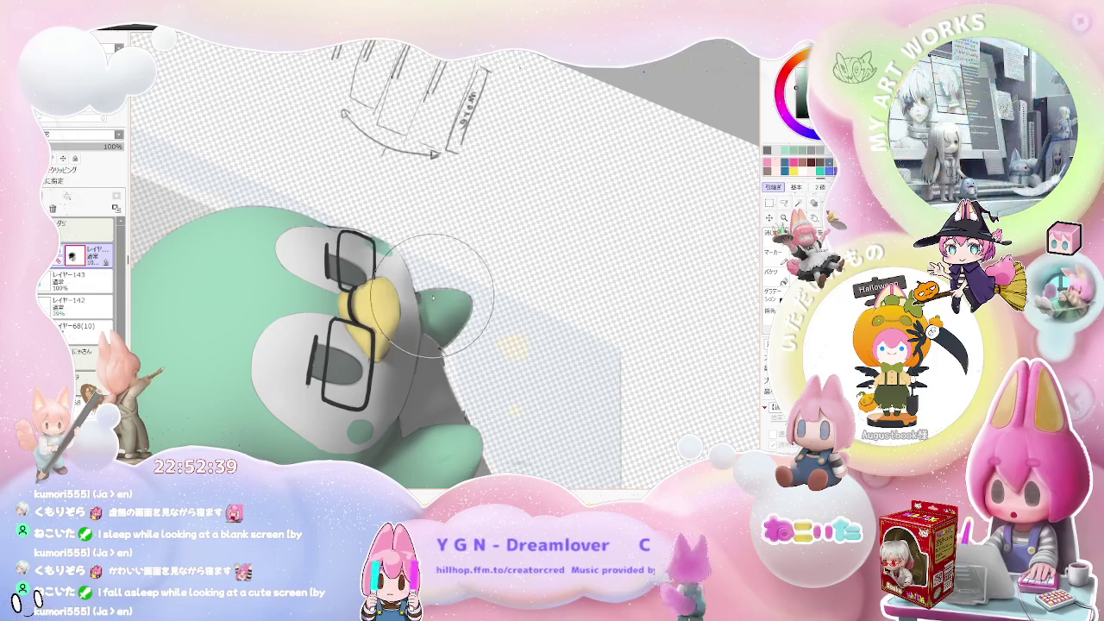
pyautogui.scroll(2, 424, 286)
pyautogui.scroll(2, 405, 198)
pyautogui.scroll(2, 404, 194)
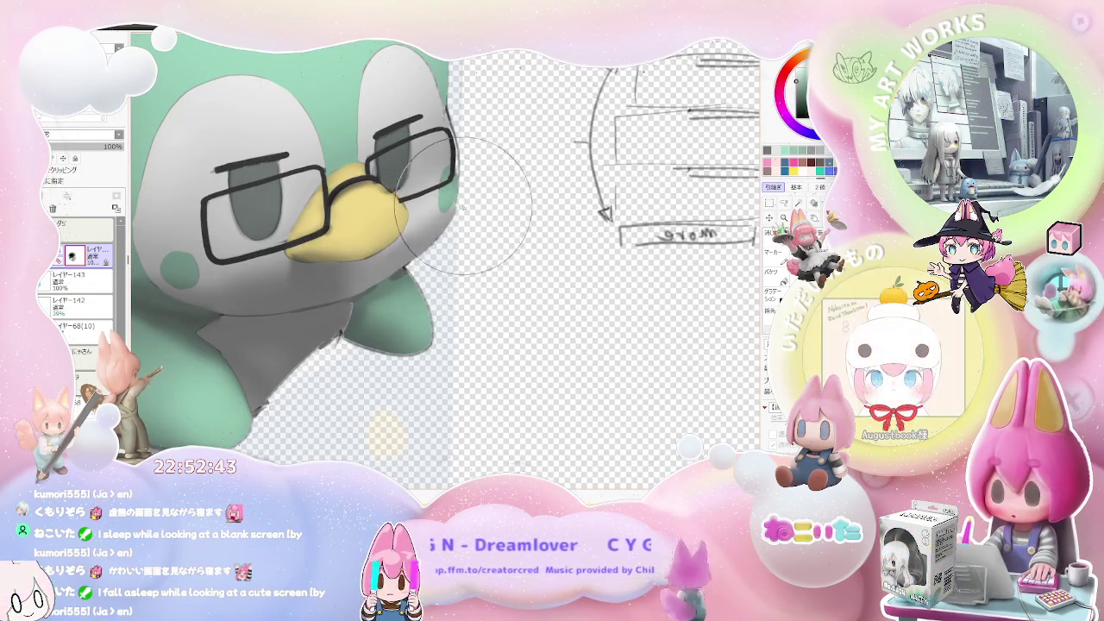
pyautogui.scroll(-5, 498, 197)
pyautogui.scroll(-3, 498, 198)
pyautogui.scroll(1, 499, 241)
pyautogui.scroll(3, 466, 258)
pyautogui.scroll(2, 423, 271)
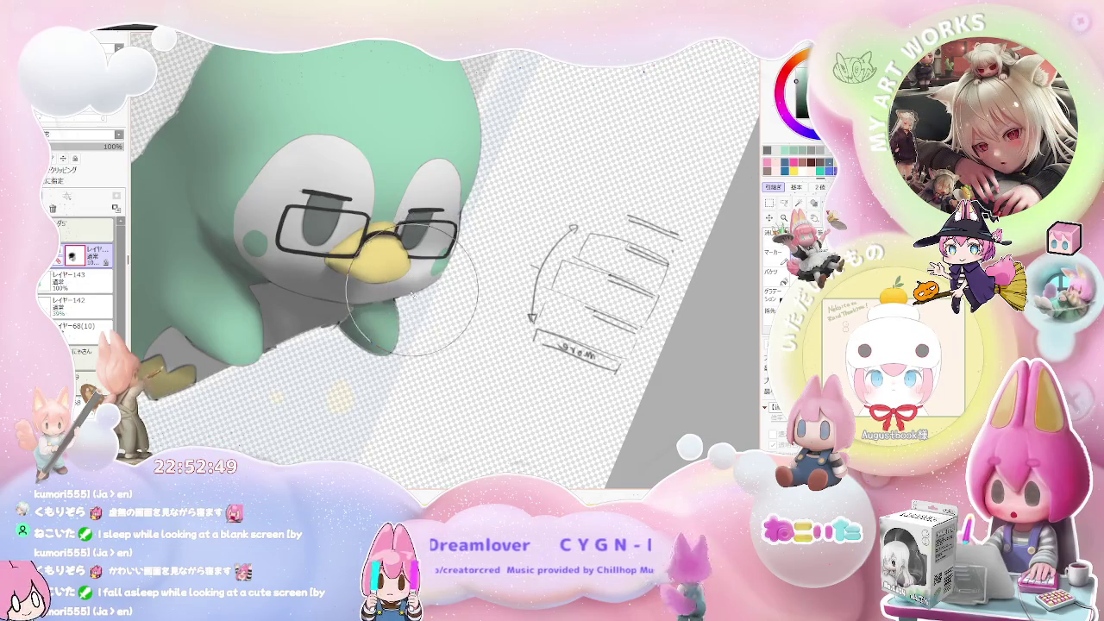
pyautogui.moveTo(403, 290); pyautogui.dragTo(423, 293)
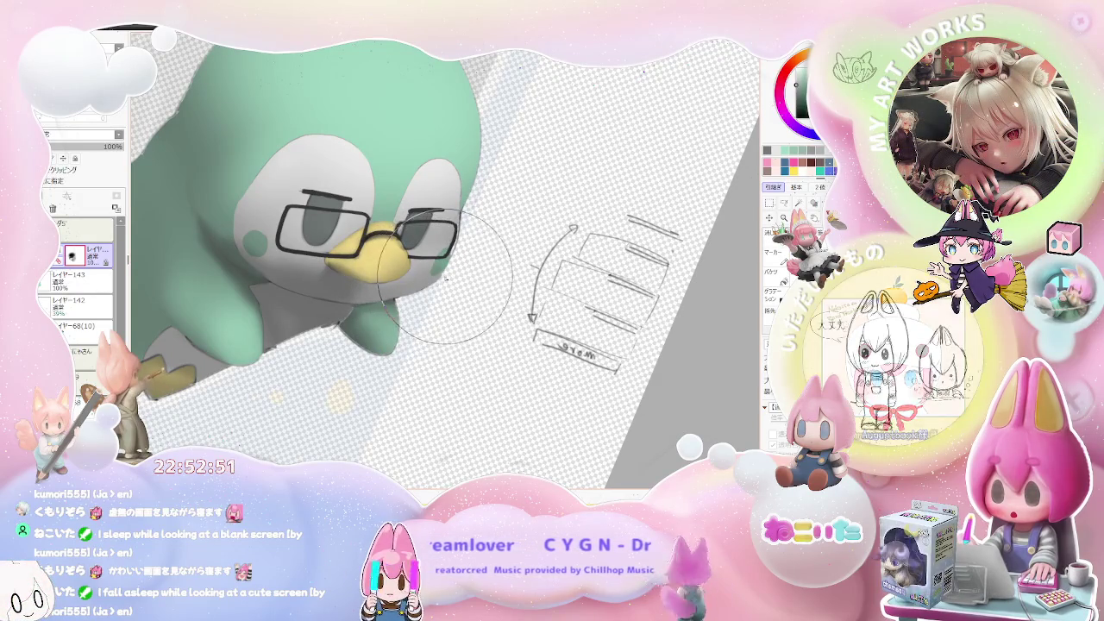
pyautogui.scroll(-1, 420, 289)
pyautogui.scroll(-1, 449, 276)
pyautogui.scroll(-1, 484, 262)
pyautogui.scroll(1, 484, 261)
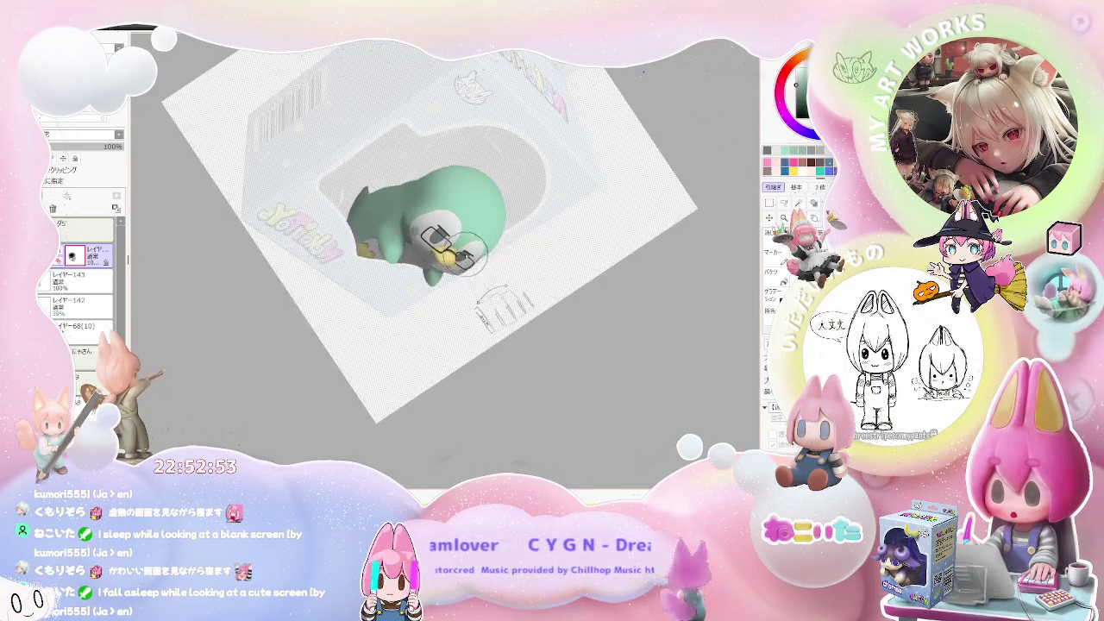
pyautogui.scroll(2, 466, 269)
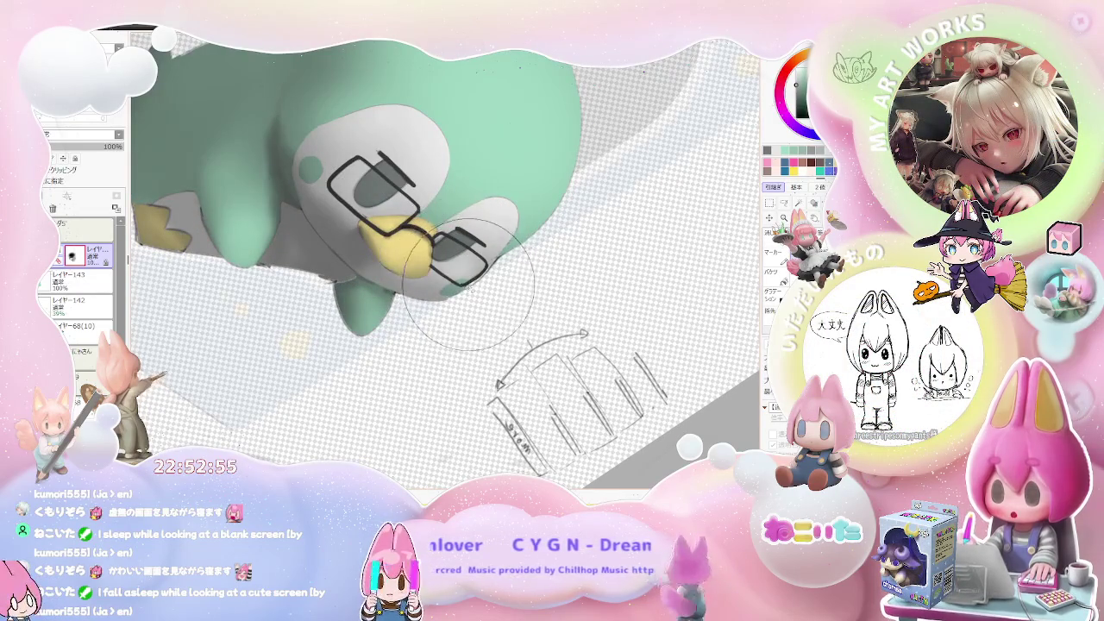
pyautogui.scroll(-1, 481, 259)
pyautogui.scroll(-1, 530, 256)
pyautogui.scroll(-2, 547, 268)
pyautogui.scroll(1, 526, 270)
pyautogui.scroll(1, 492, 273)
pyautogui.scroll(1, 440, 277)
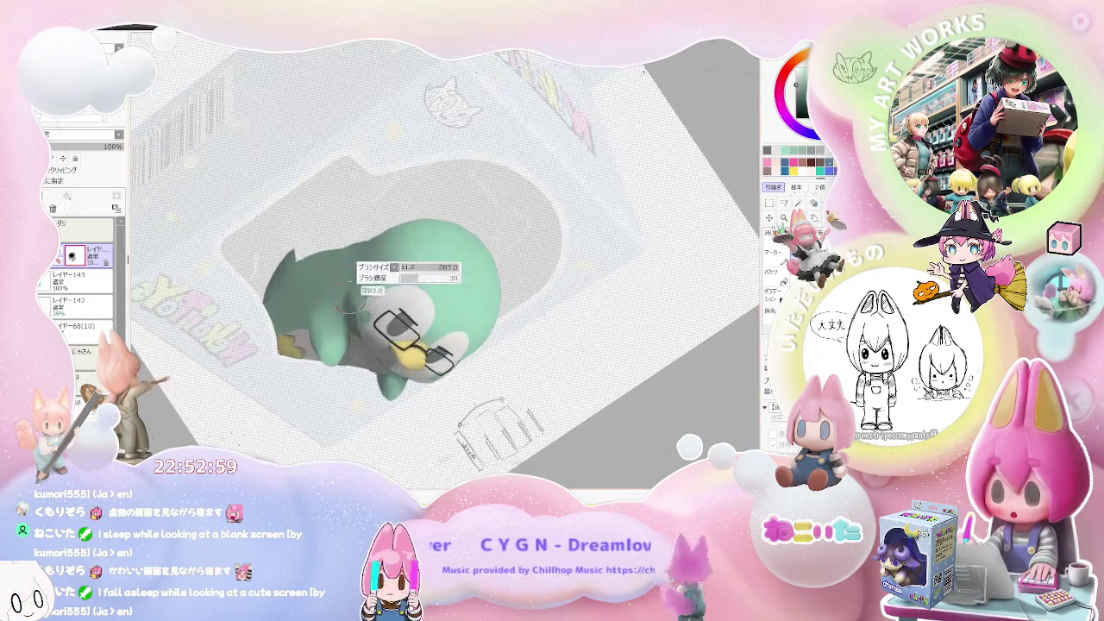
pyautogui.scroll(1, 393, 283)
pyautogui.scroll(-1, 449, 259)
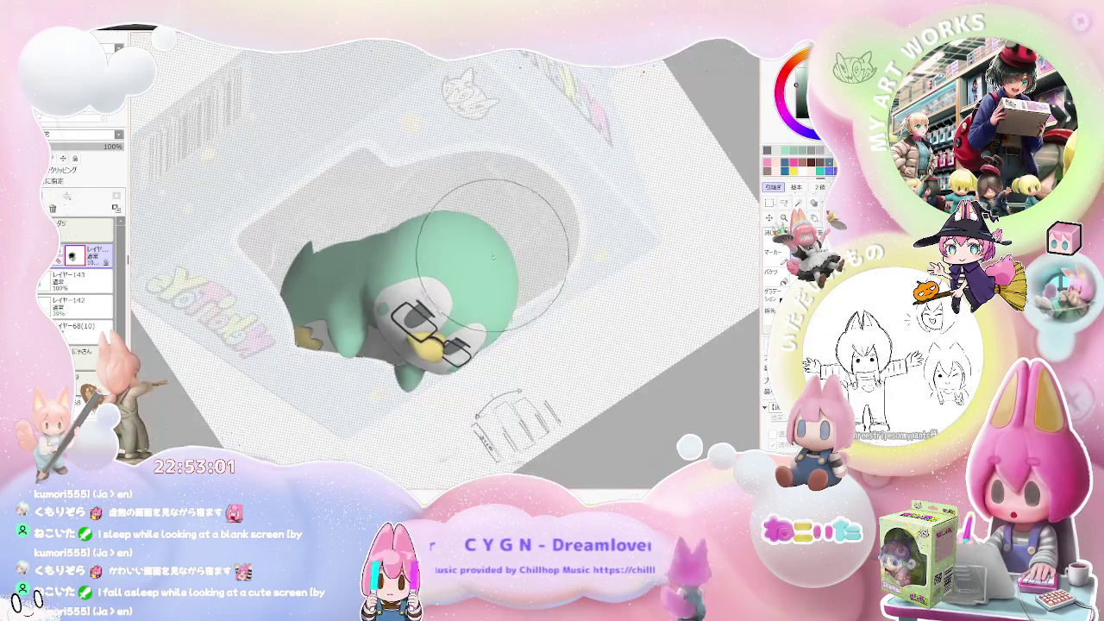
pyautogui.scroll(-1, 506, 394)
pyautogui.press('Home')
pyautogui.scroll(-1, 518, 357)
pyautogui.scroll(1, 518, 354)
pyautogui.scroll(2, 514, 328)
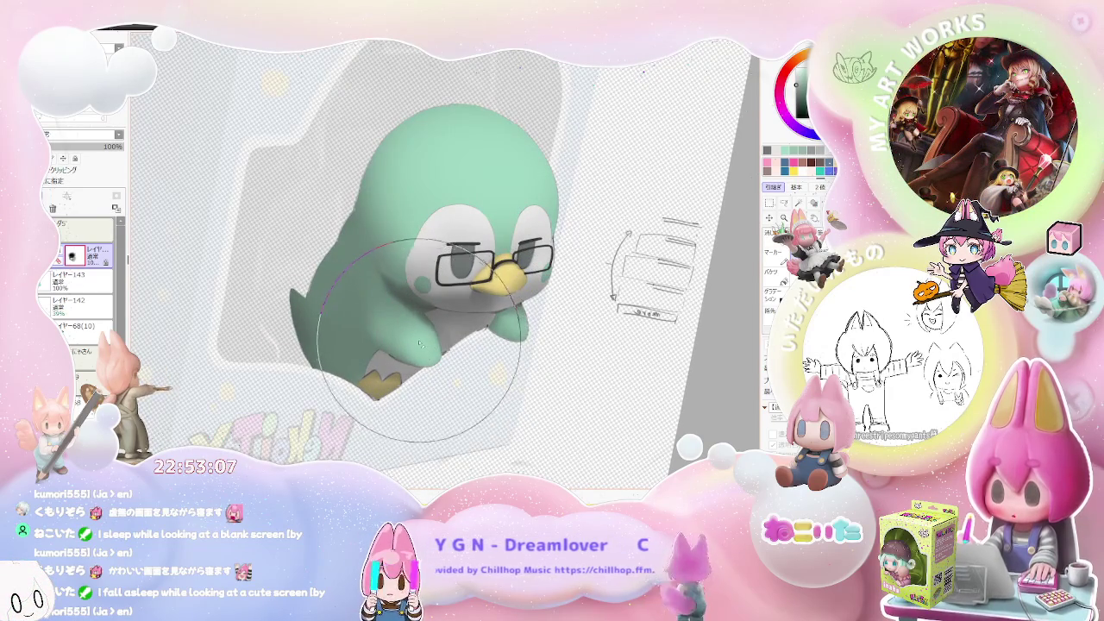
pyautogui.scroll(-1, 505, 366)
pyautogui.scroll(-2, 507, 369)
pyautogui.scroll(-2, 505, 368)
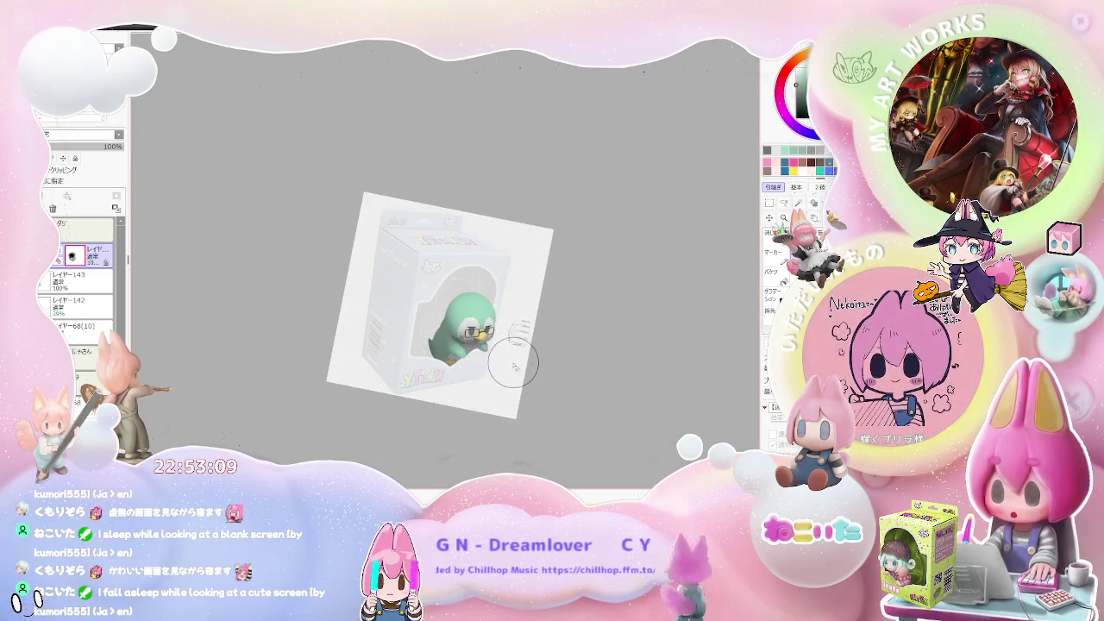
pyautogui.press('End')
pyautogui.press('End')
pyautogui.press('Delete')
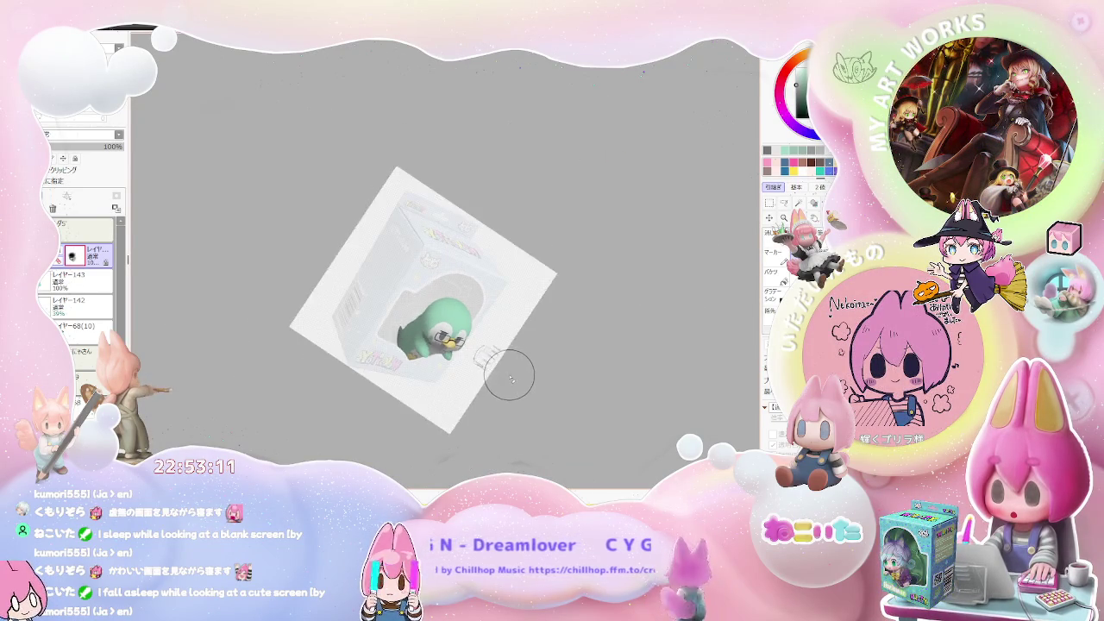
pyautogui.press('Delete')
pyautogui.scroll(2, 506, 370)
pyautogui.scroll(2, 468, 351)
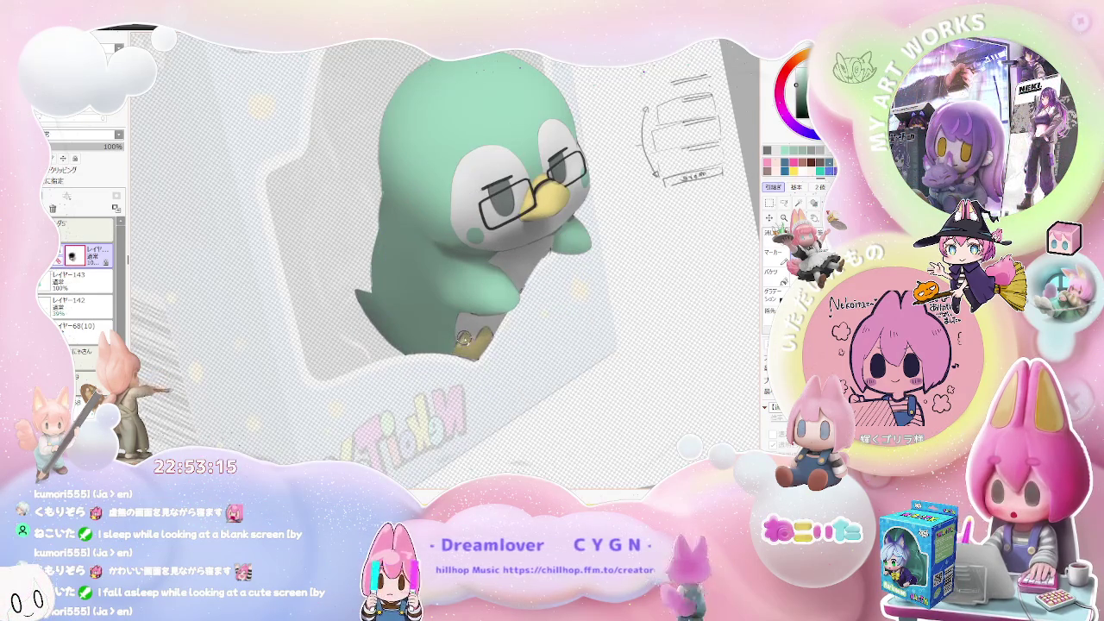
pyautogui.scroll(-1, 487, 338)
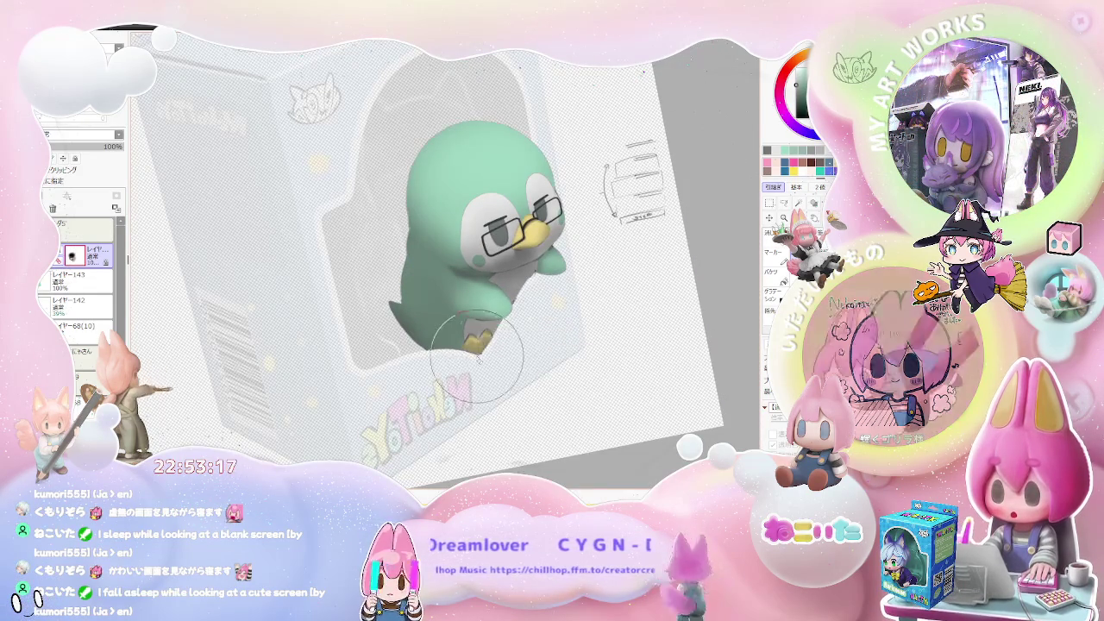
pyautogui.scroll(-1, 552, 341)
pyautogui.scroll(-1, 556, 346)
pyautogui.press('End')
pyautogui.press('End')
pyautogui.scroll(1, 526, 349)
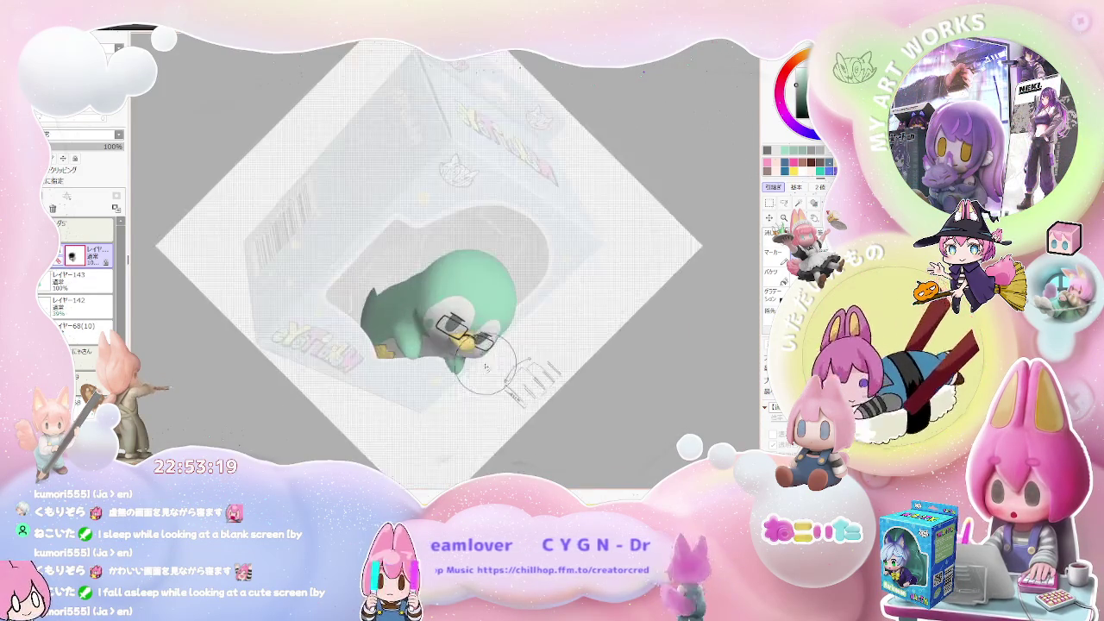
pyautogui.scroll(1, 509, 354)
pyautogui.scroll(1, 489, 359)
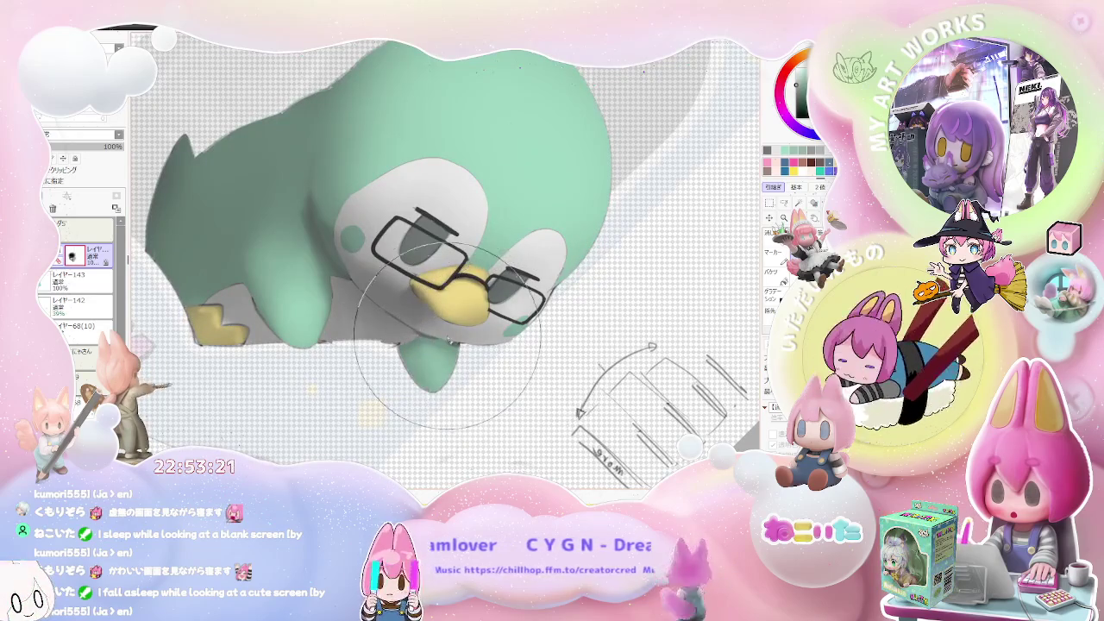
pyautogui.press('Delete')
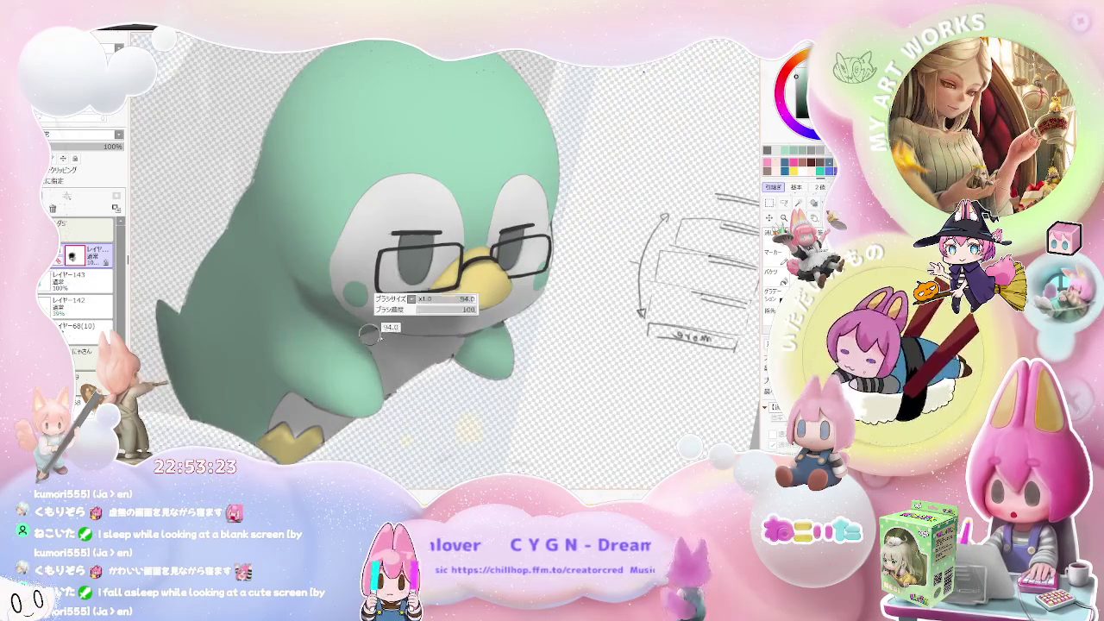
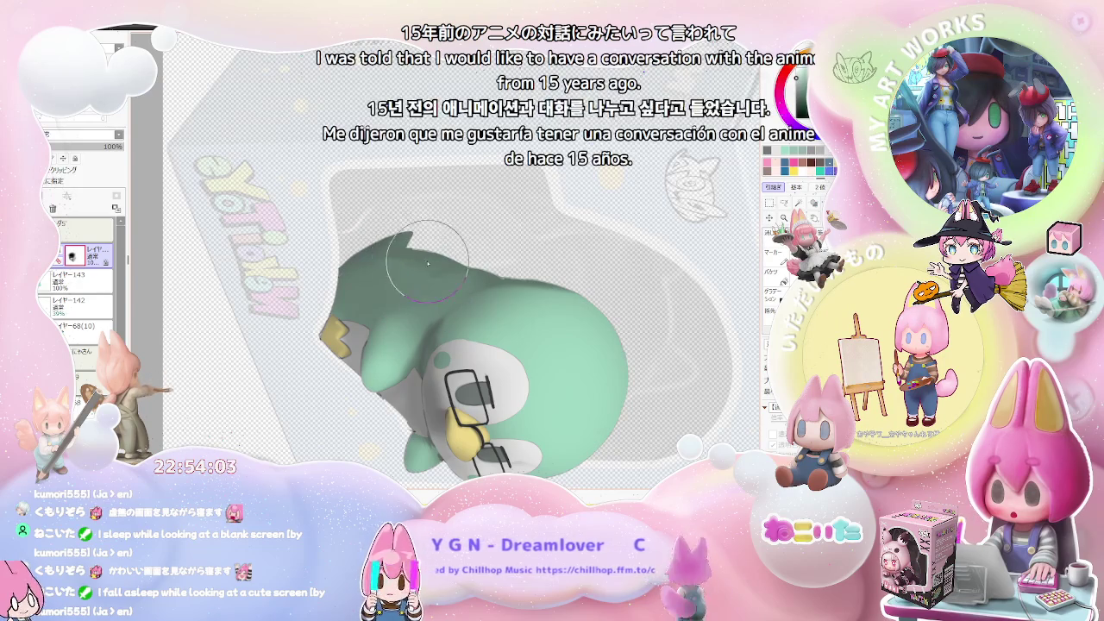
# Step: Rotate and zoom the canvas view until the penguin stands upright and fully visible
pyautogui.moveTo(448, 265)
pyautogui.mouseDown()
pyautogui.moveTo(521, 268)
pyautogui.moveTo(509, 263)
pyautogui.mouseUp()
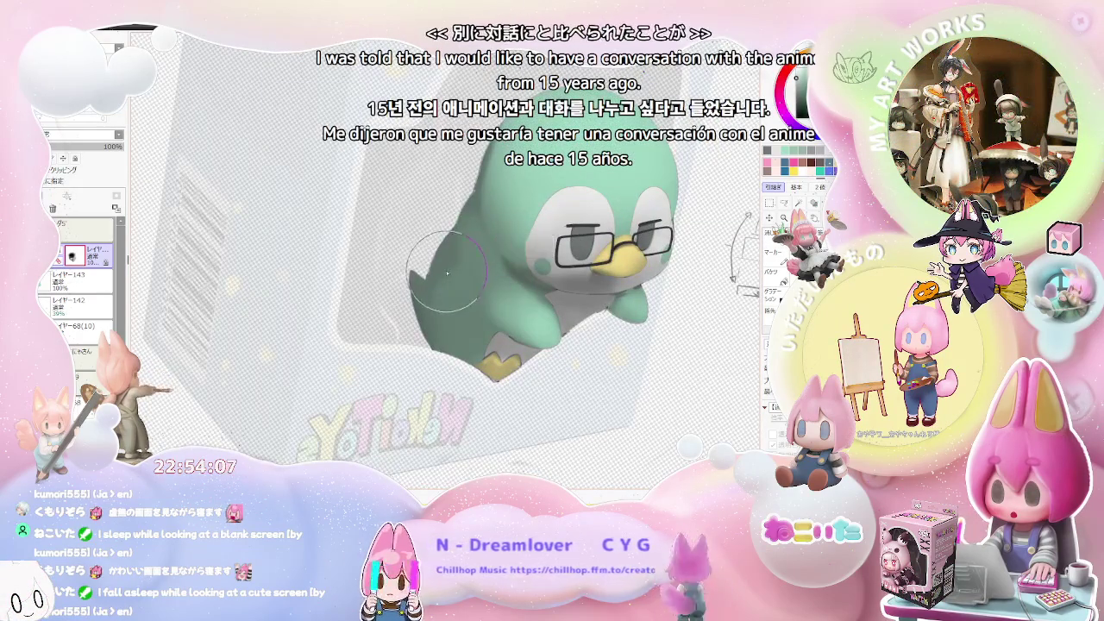
pyautogui.scroll(3, 423, 284)
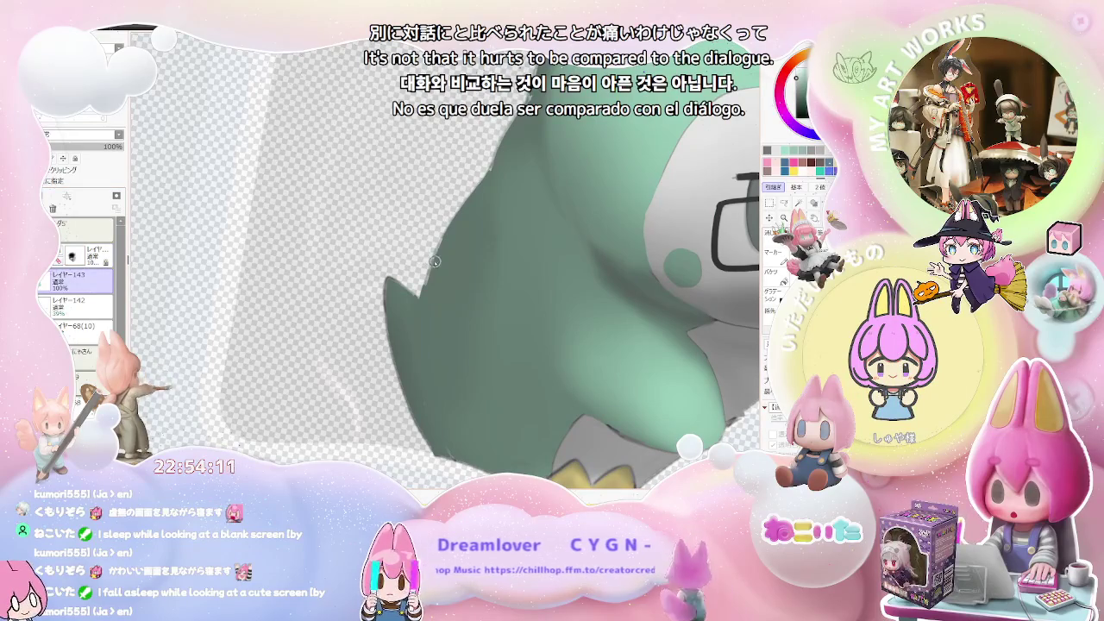
pyautogui.moveTo(434, 258); pyautogui.dragTo(421, 276)
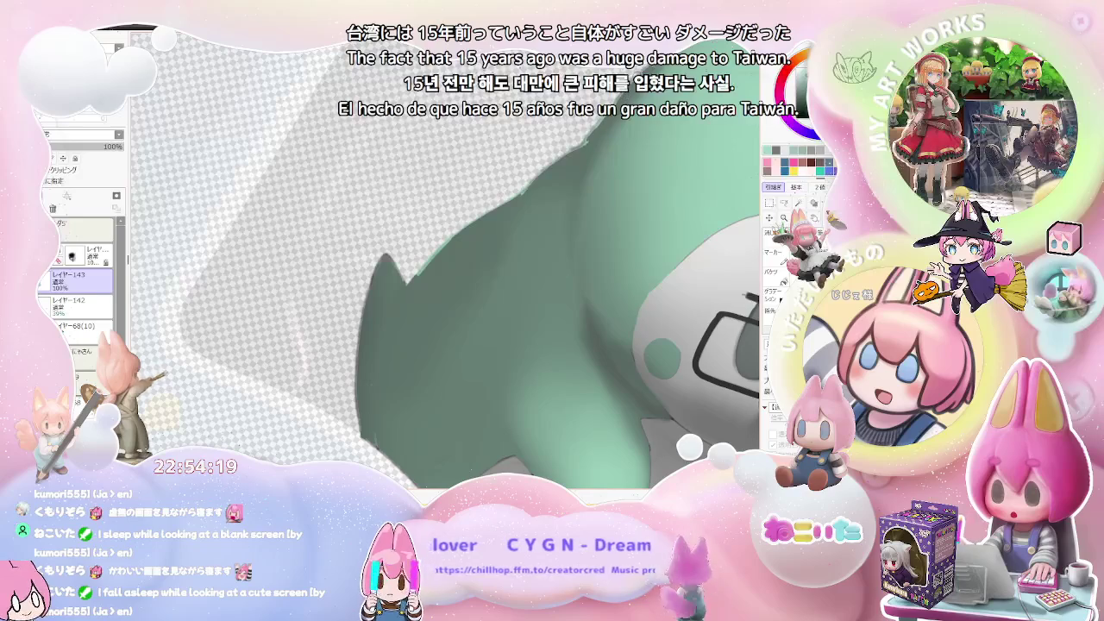
pyautogui.scroll(-2, 446, 262)
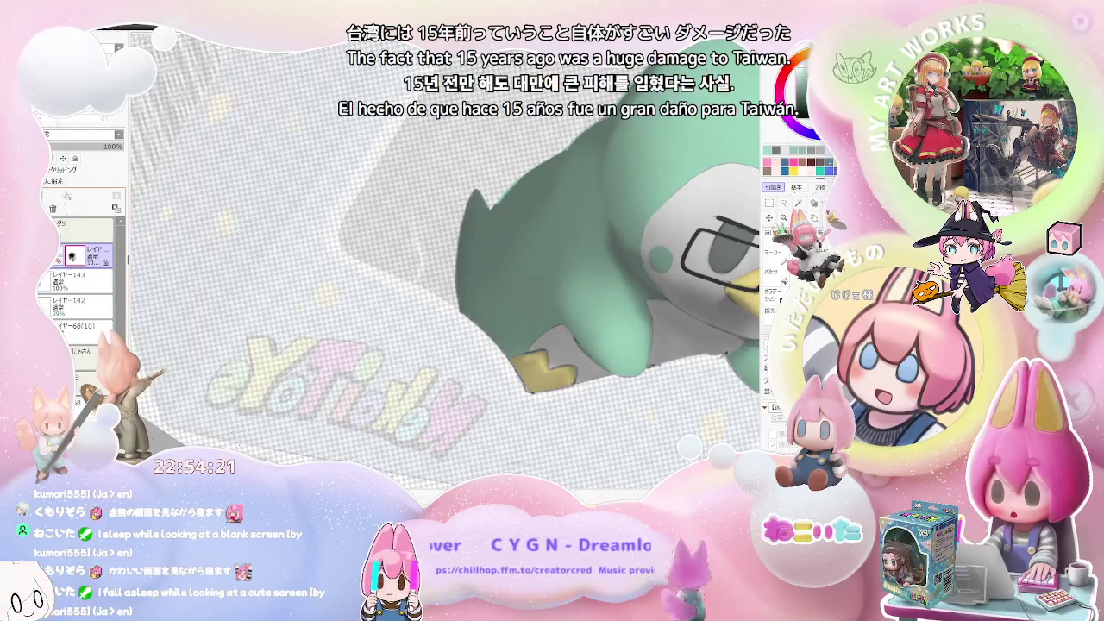
pyautogui.scroll(1, 389, 280)
pyautogui.scroll(1, 389, 280)
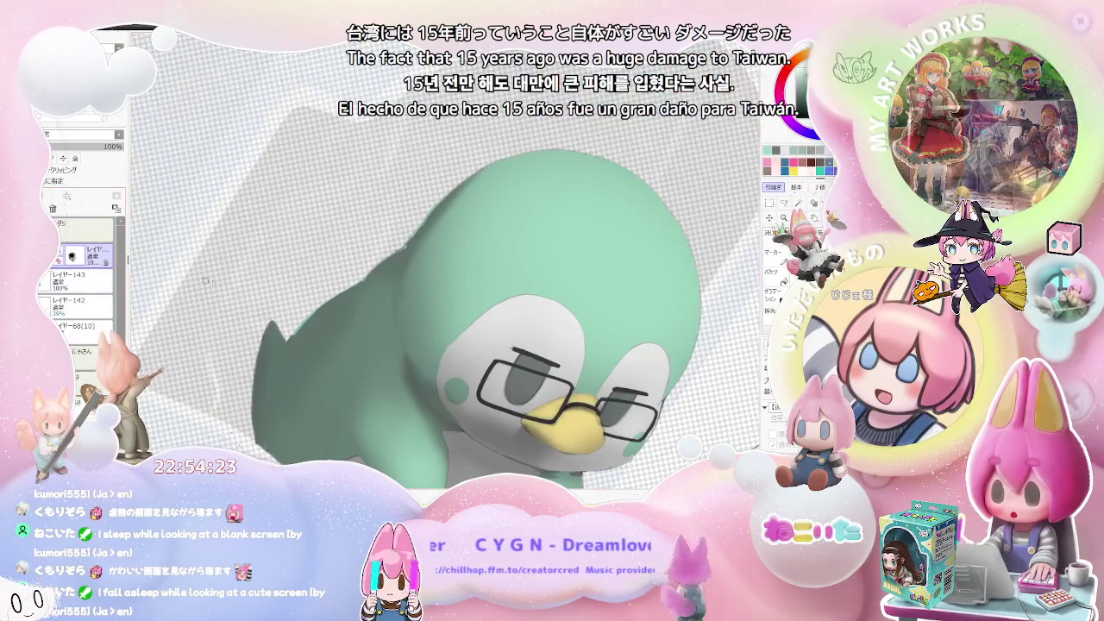
pyautogui.scroll(1, 389, 280)
pyautogui.scroll(1, 389, 280)
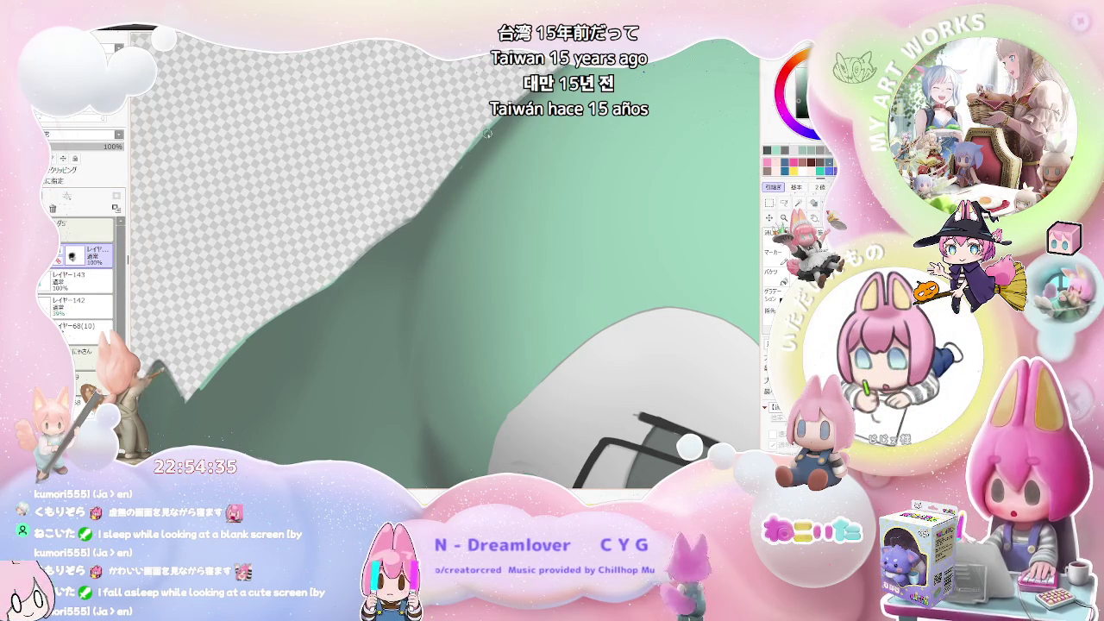
pyautogui.moveTo(472, 153); pyautogui.dragTo(510, 119)
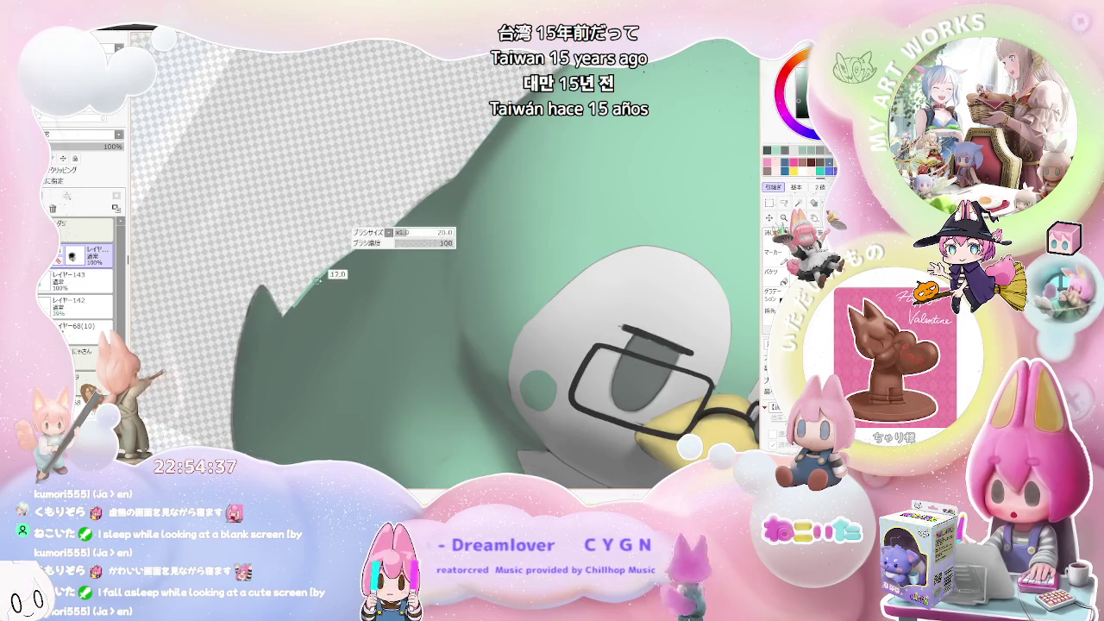
pyautogui.moveTo(291, 313); pyautogui.dragTo(358, 250)
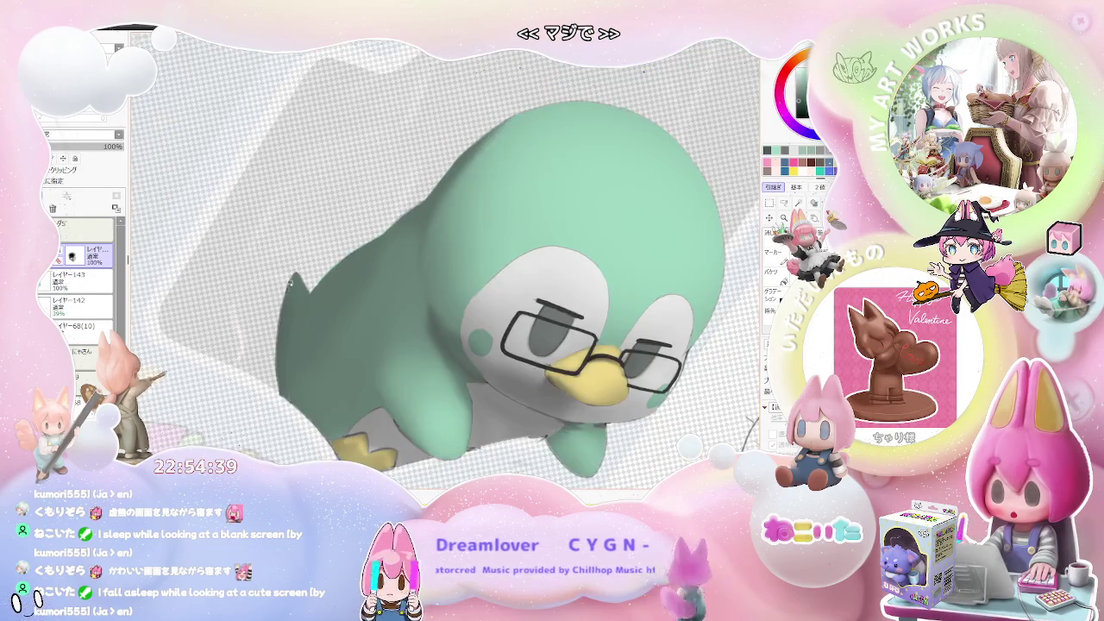
pyautogui.scroll(5, 290, 286)
pyautogui.scroll(-4, 336, 305)
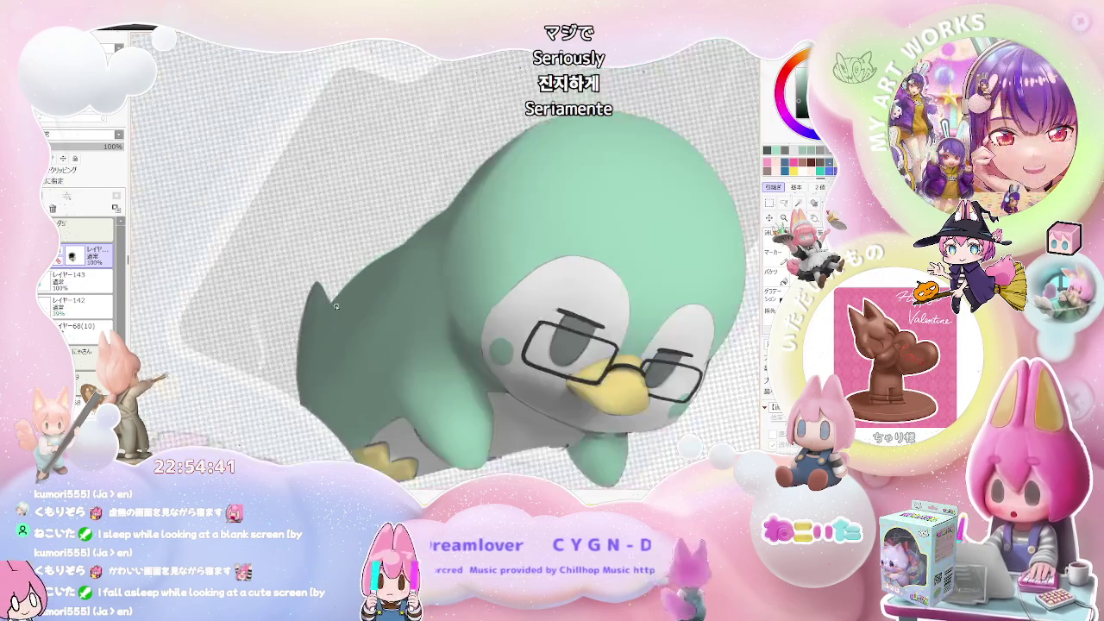
pyautogui.scroll(-3, 336, 305)
pyautogui.scroll(-3, 336, 305)
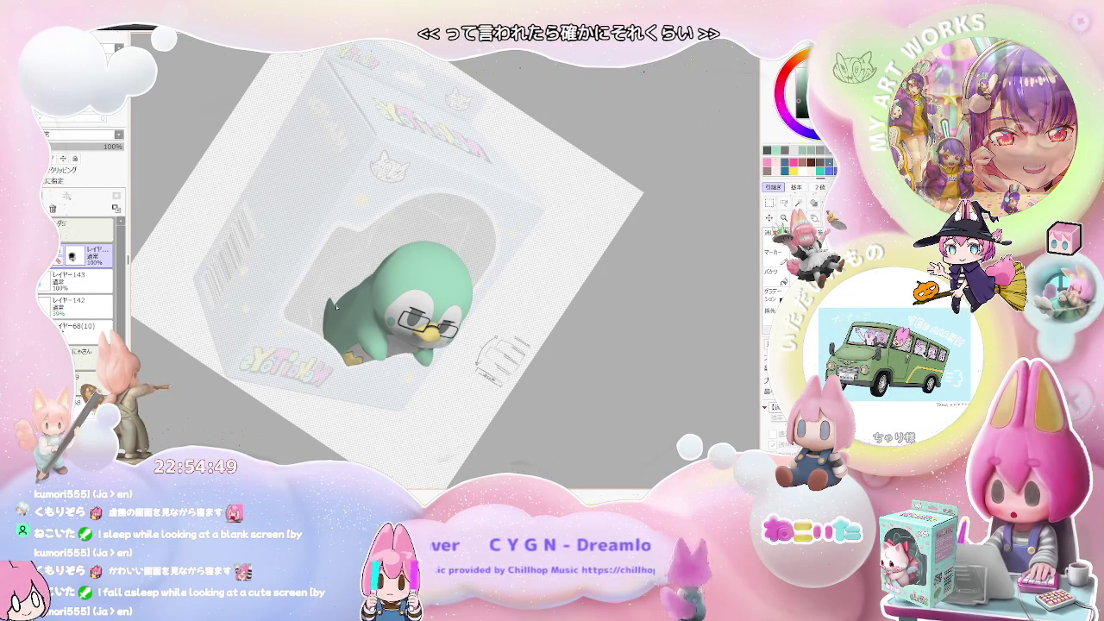
pyautogui.scroll(-2, 337, 306)
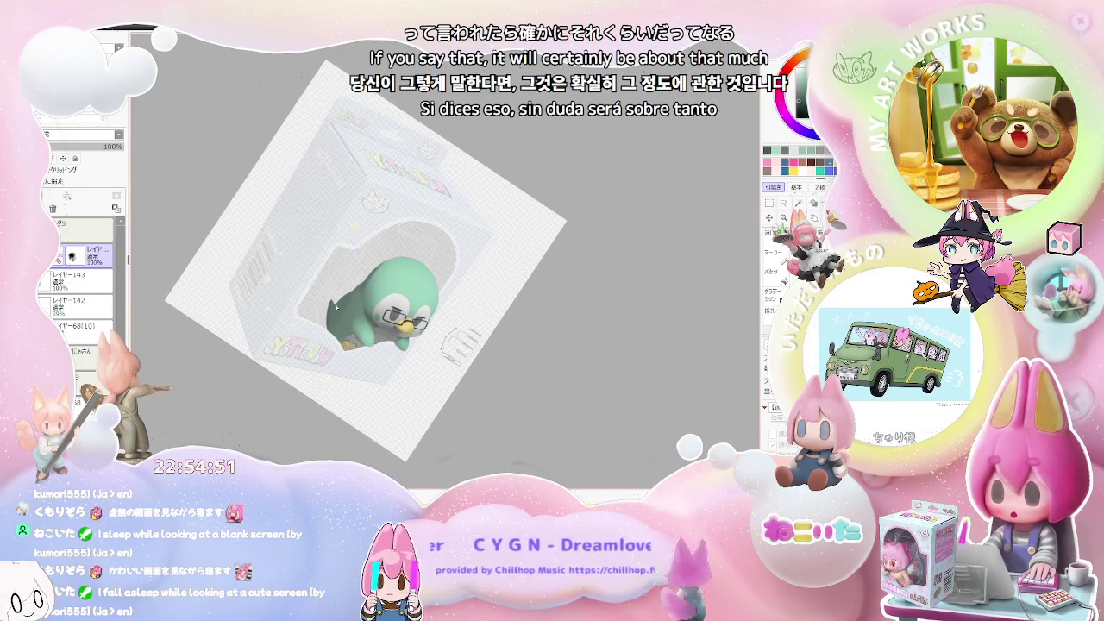
pyautogui.scroll(2, 337, 305)
pyautogui.scroll(2, 337, 306)
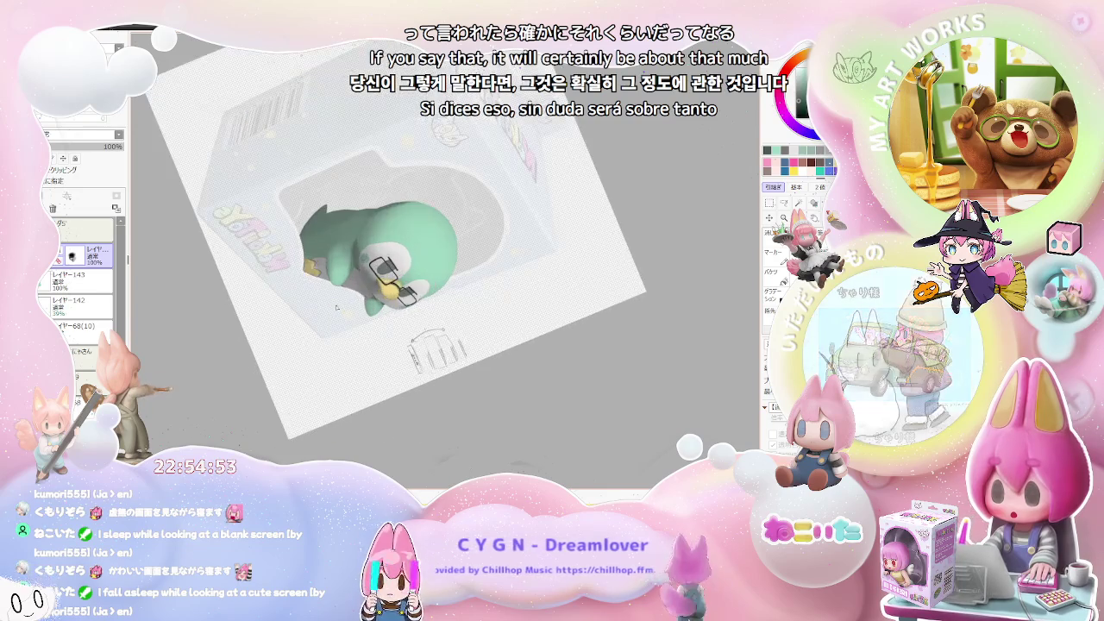
pyautogui.scroll(2, 337, 306)
pyautogui.moveTo(337, 306); pyautogui.dragTo(85, 276)
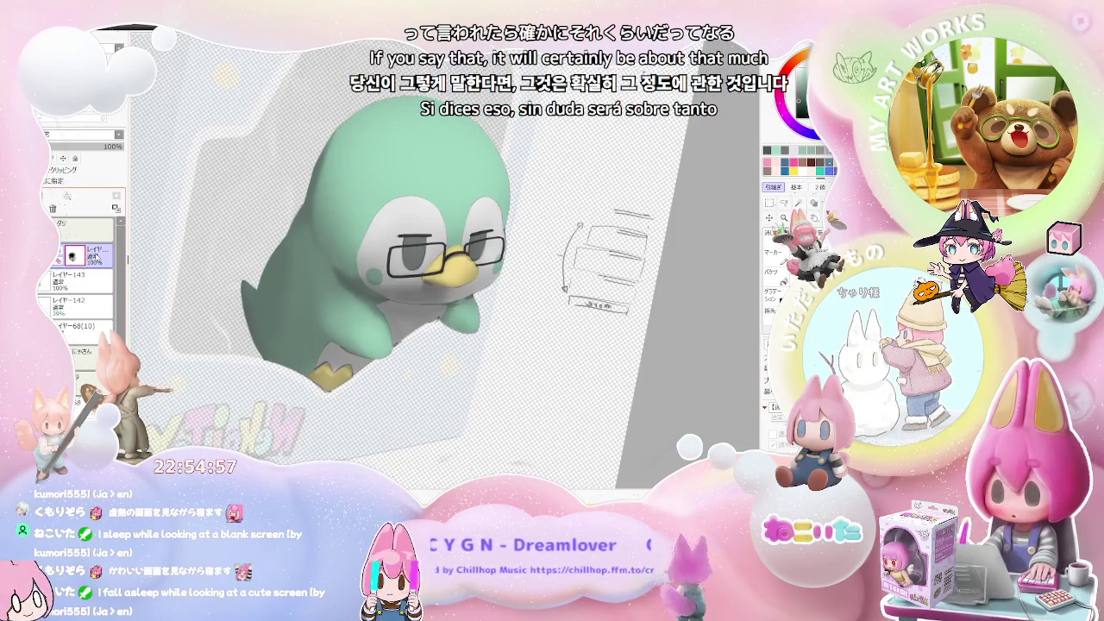
pyautogui.scroll(3, 408, 295)
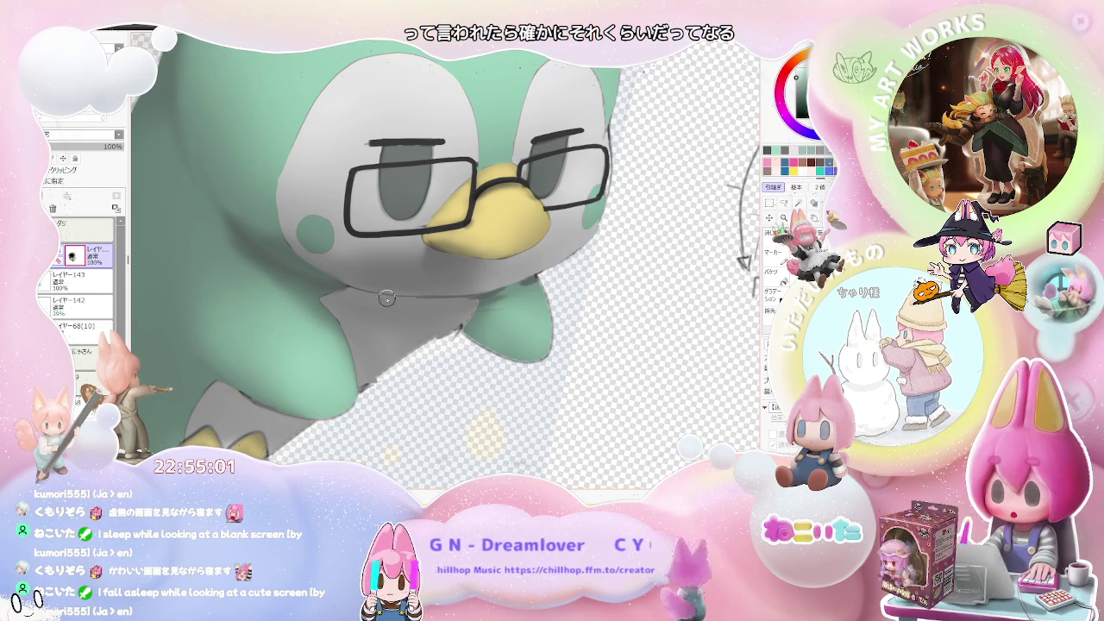
pyautogui.scroll(-2, 482, 297)
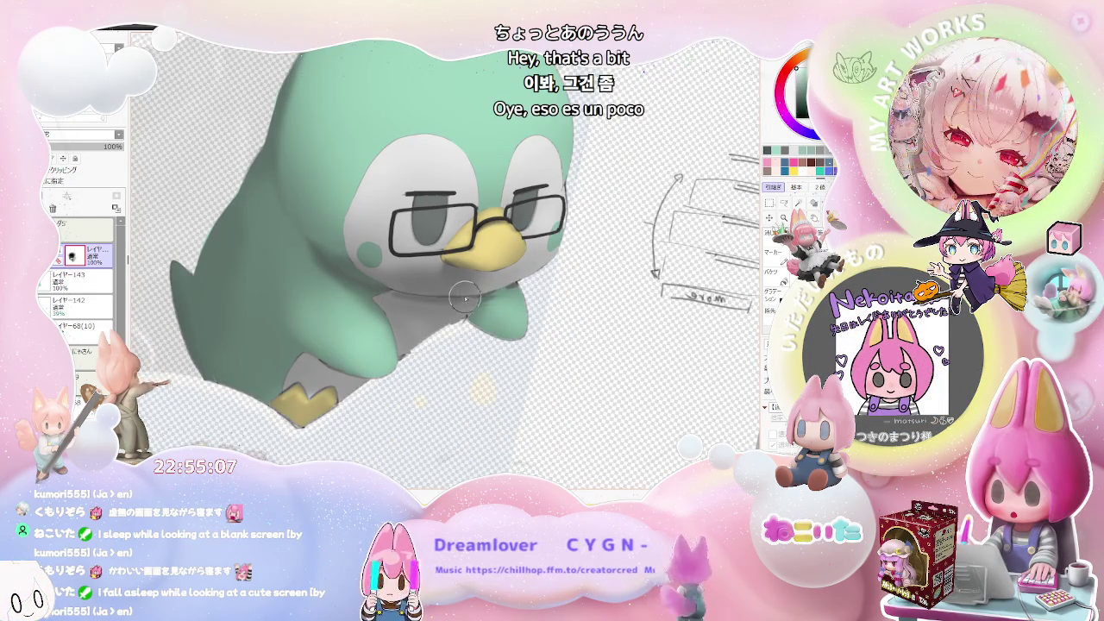
pyautogui.scroll(-3, 507, 293)
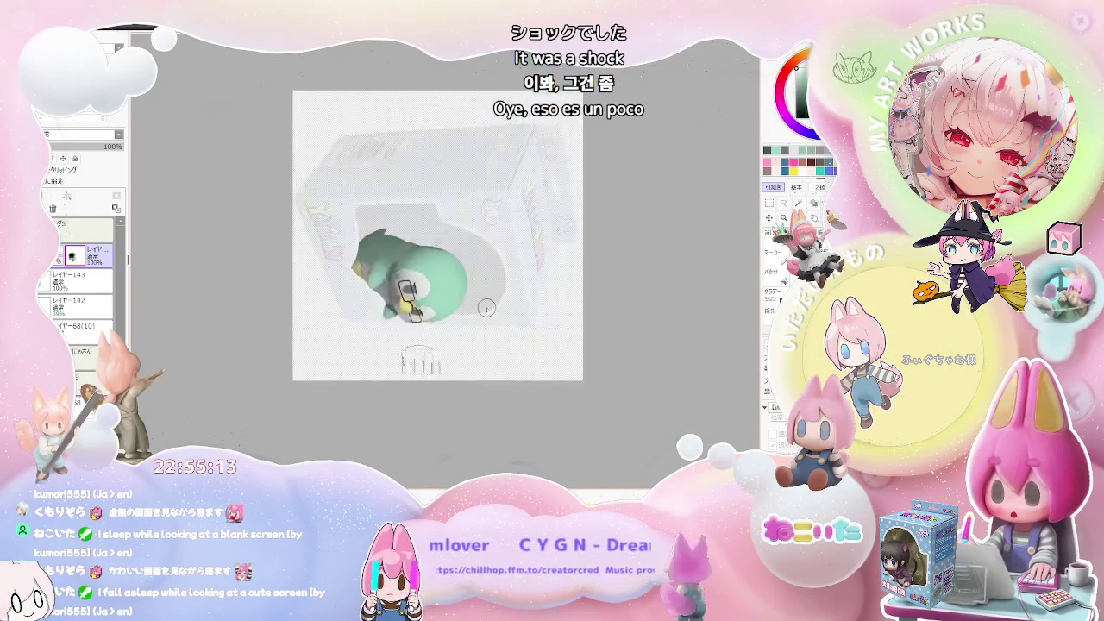
pyautogui.scroll(3, 382, 259)
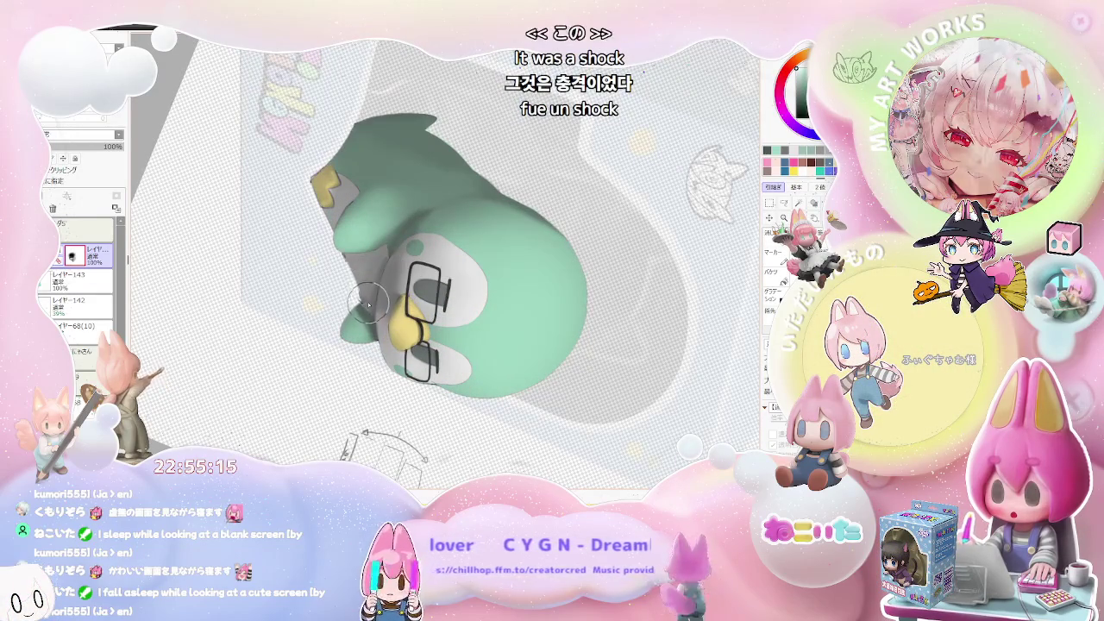
pyautogui.scroll(-3, 424, 222)
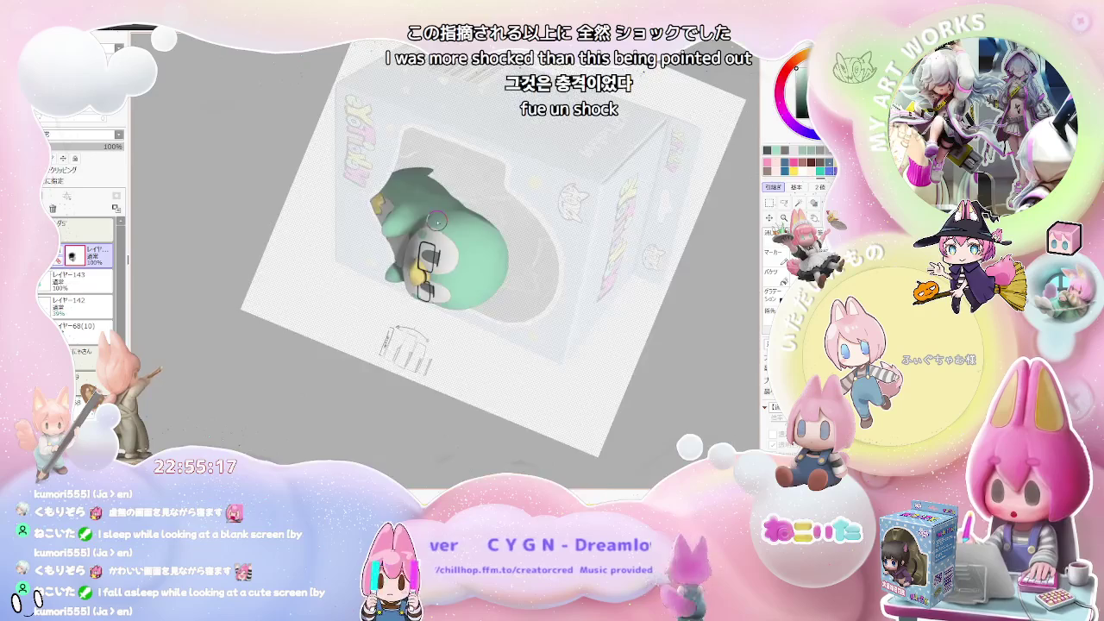
pyautogui.scroll(-2, 432, 221)
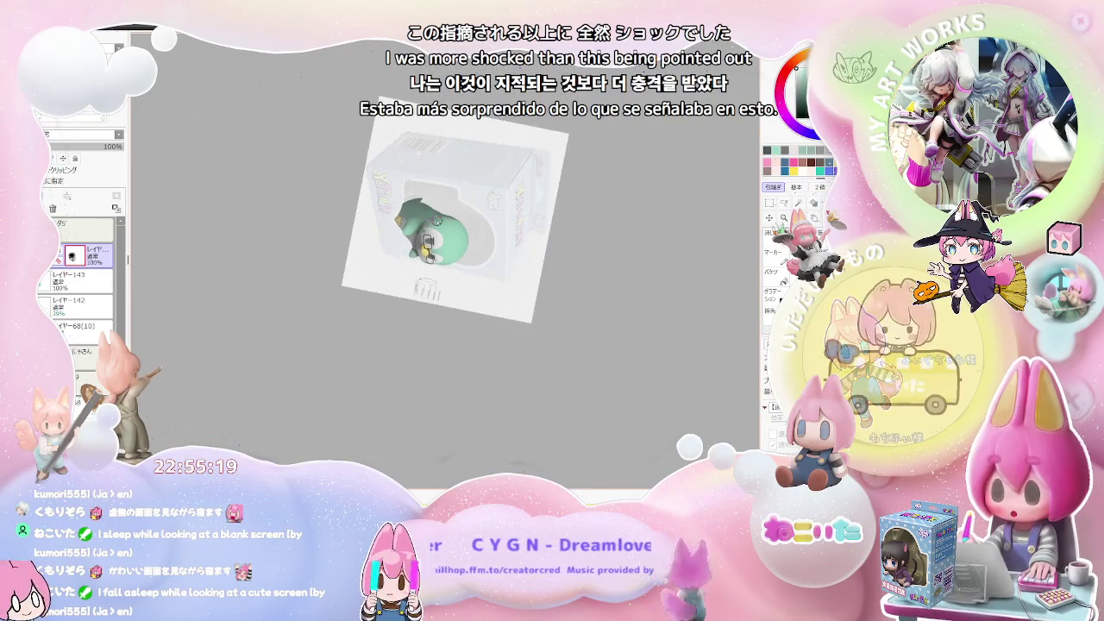
pyautogui.scroll(2, 432, 219)
pyautogui.scroll(2, 436, 233)
pyautogui.scroll(2, 443, 270)
pyautogui.scroll(2, 443, 270)
# Step: Enlarge the brush to around size 596 with the ] key while checking the penguin at different zooms
pyautogui.press(']')
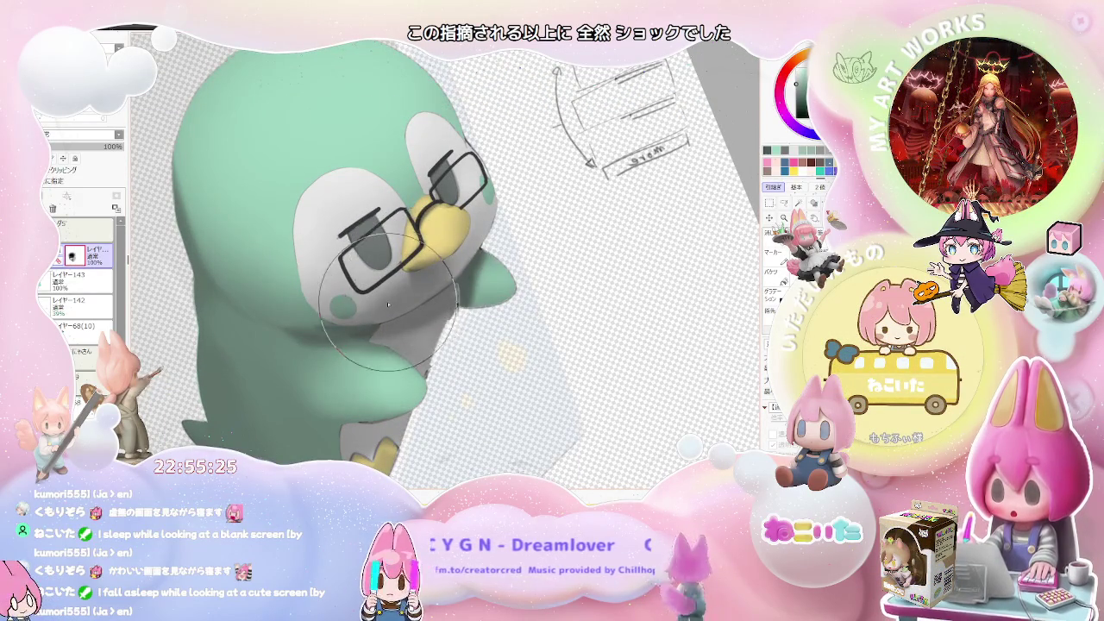
pyautogui.scroll(-2, 450, 269)
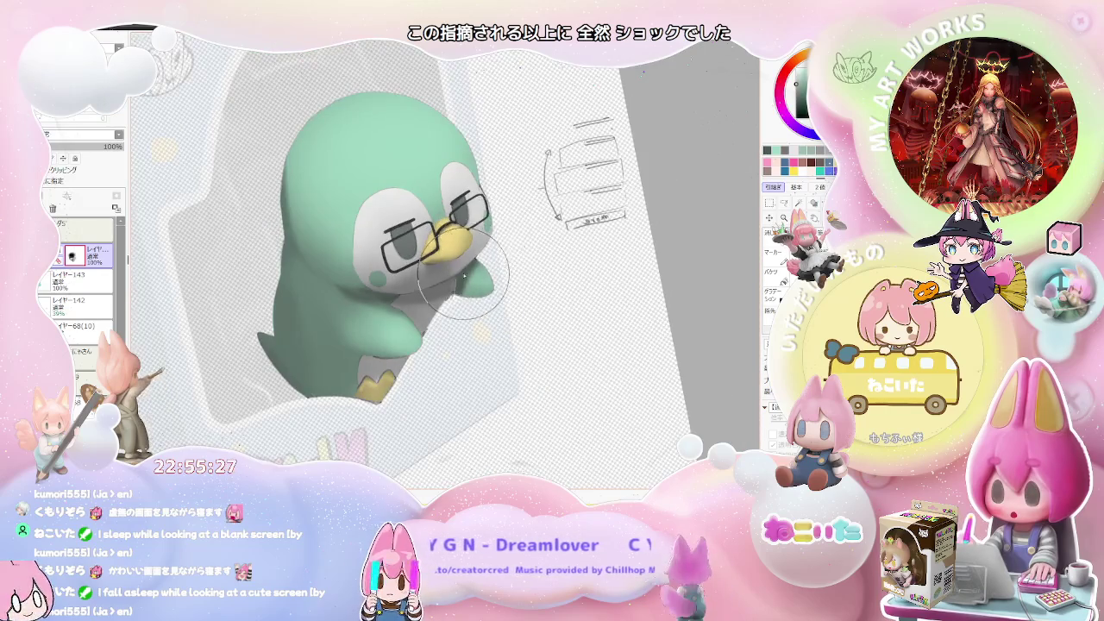
pyautogui.scroll(3, 481, 247)
pyautogui.press(']')
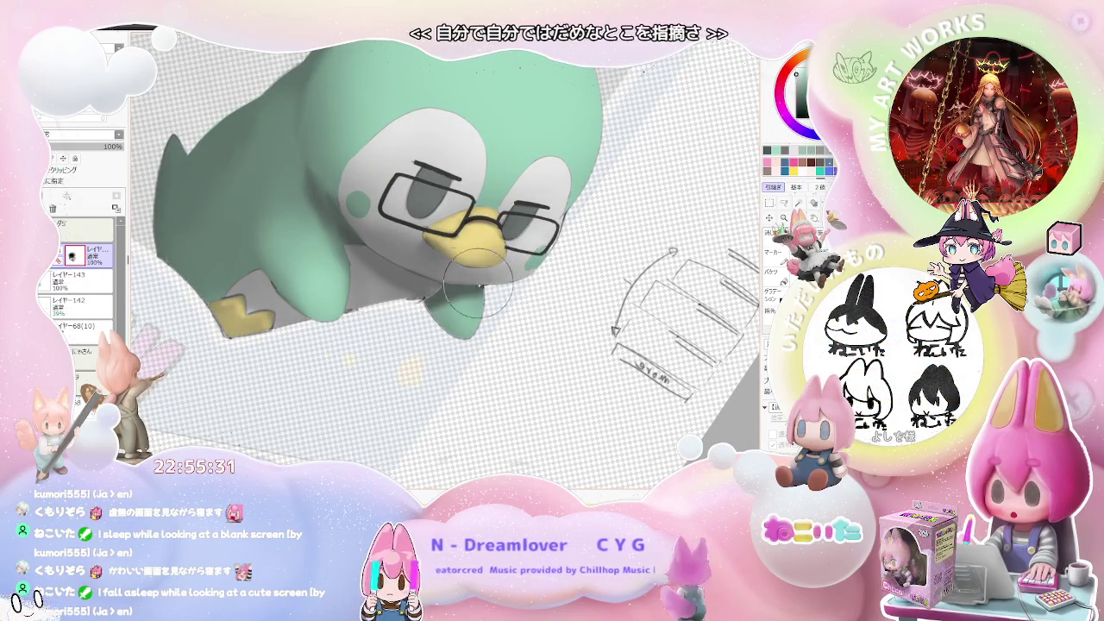
pyautogui.scroll(-1, 505, 280)
pyautogui.scroll(-2, 514, 279)
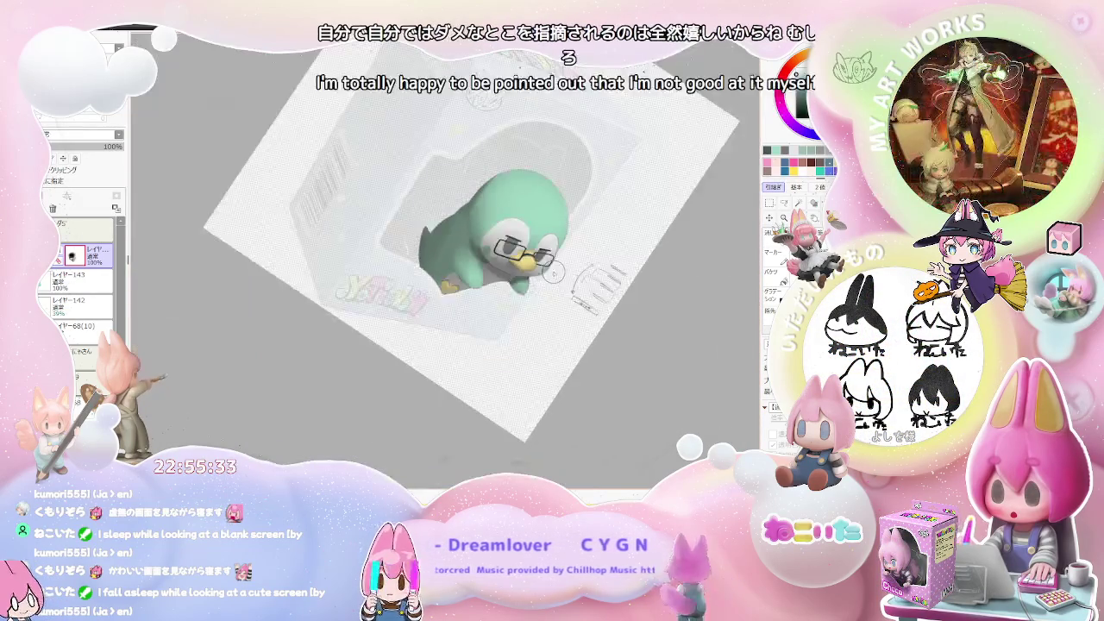
pyautogui.scroll(-1, 543, 274)
pyautogui.scroll(2, 553, 272)
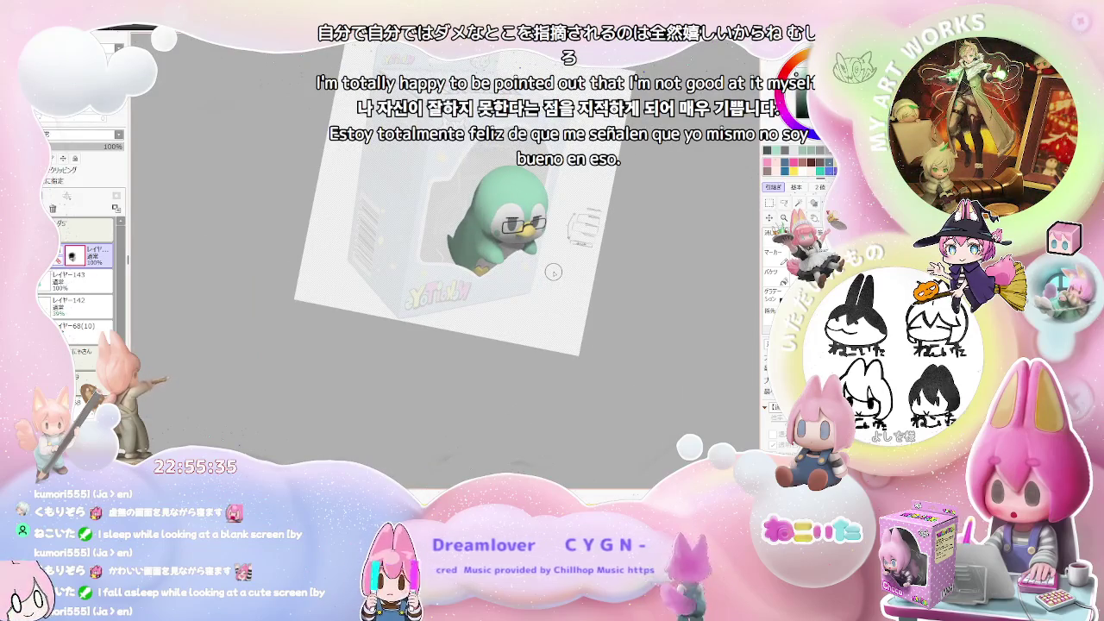
pyautogui.scroll(-1, 553, 273)
pyautogui.scroll(-1, 553, 273)
pyautogui.scroll(-1, 553, 272)
pyautogui.scroll(-1, 553, 272)
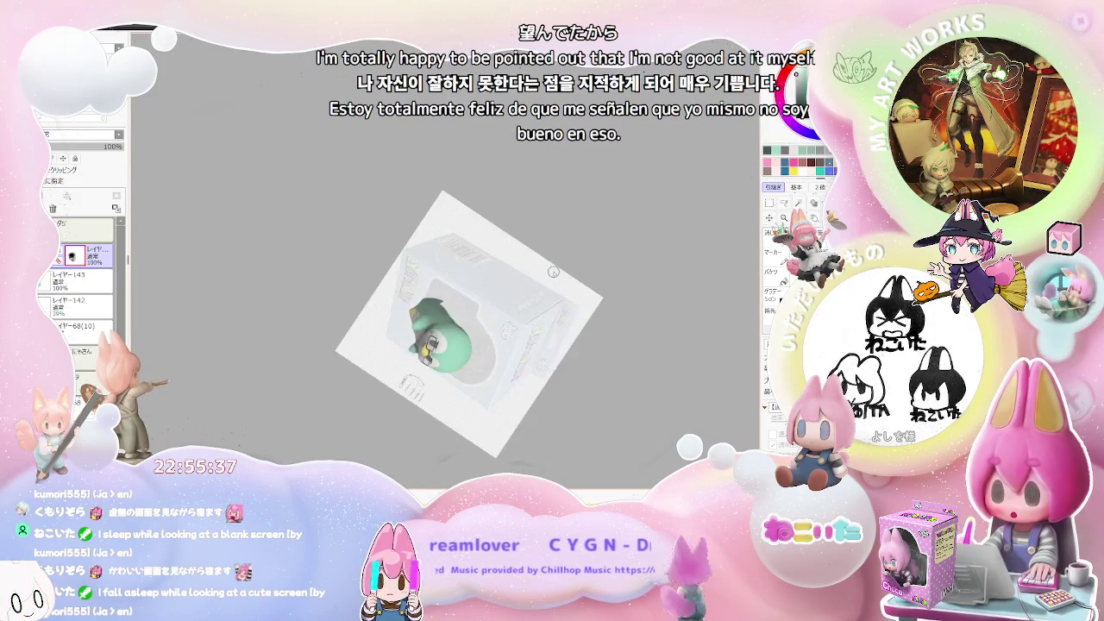
pyautogui.scroll(2, 553, 273)
pyautogui.scroll(2, 553, 273)
pyautogui.scroll(2, 553, 273)
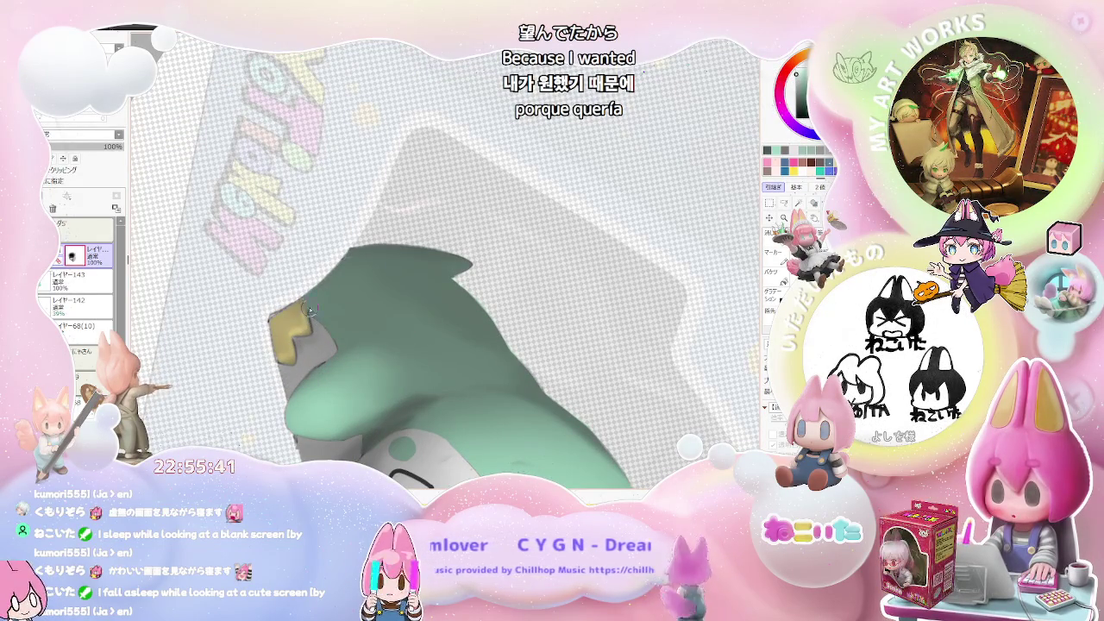
pyautogui.scroll(-1, 328, 325)
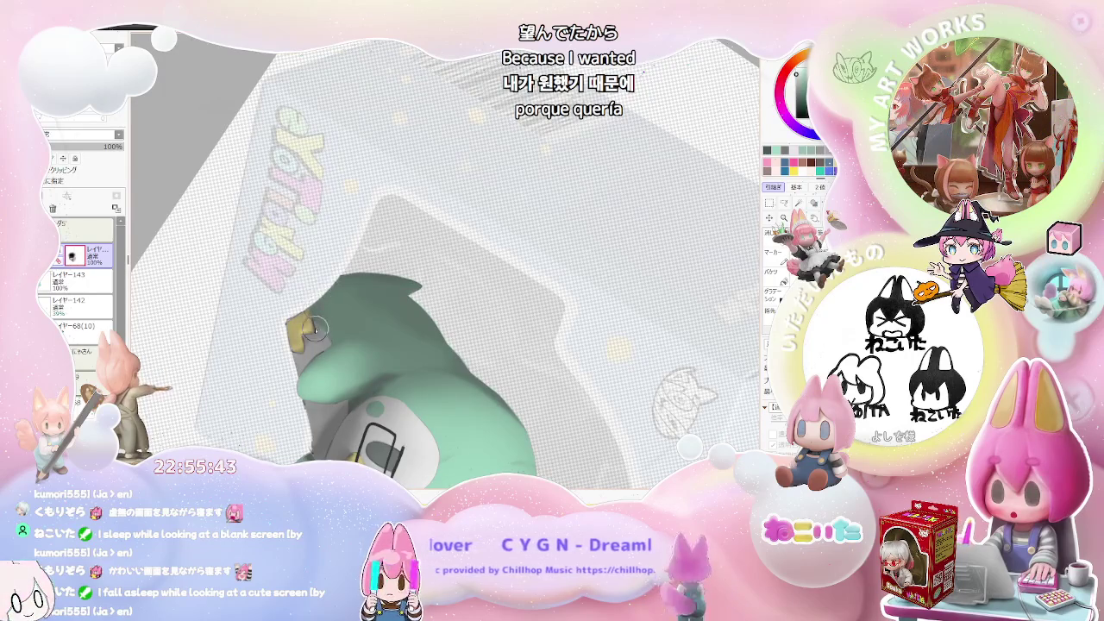
pyautogui.scroll(-2, 399, 270)
pyautogui.scroll(-1, 413, 270)
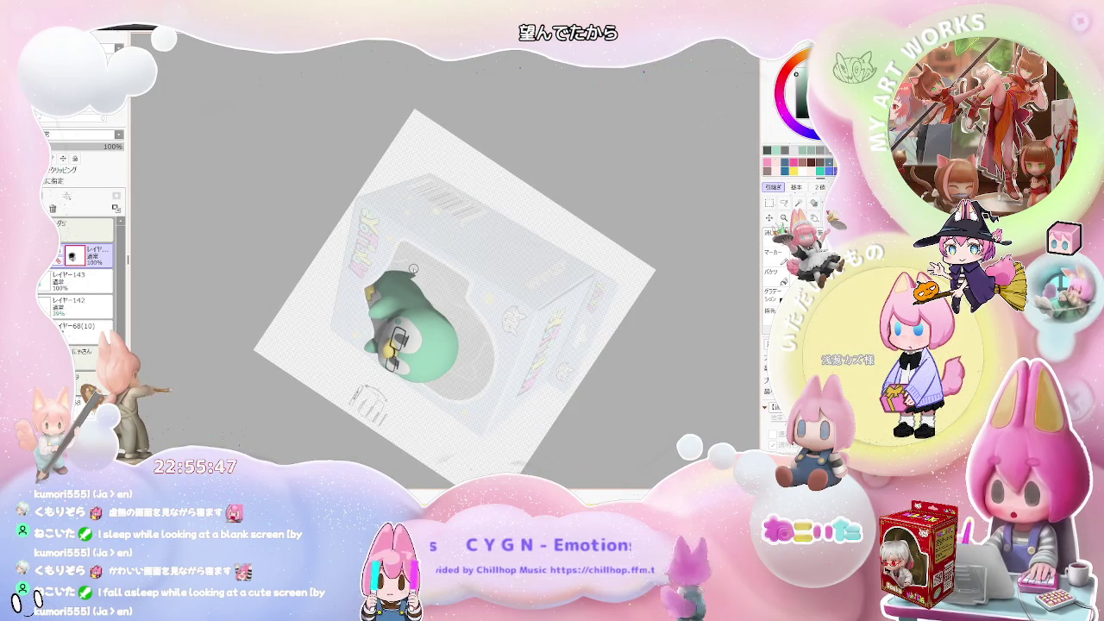
pyautogui.scroll(1, 413, 268)
pyautogui.scroll(2, 413, 268)
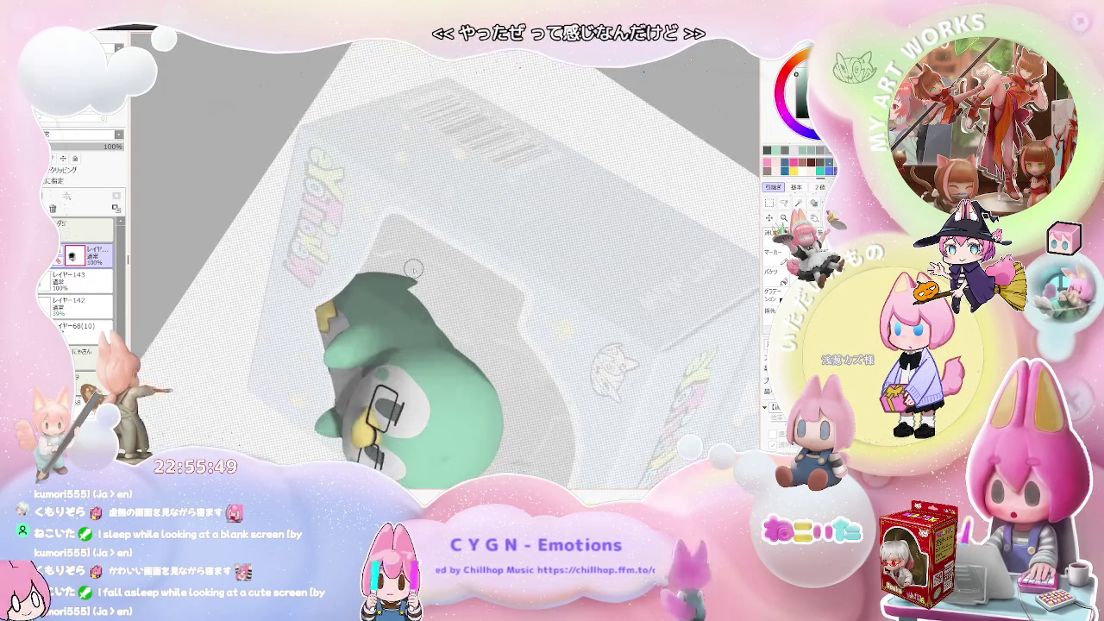
pyautogui.scroll(1, 347, 393)
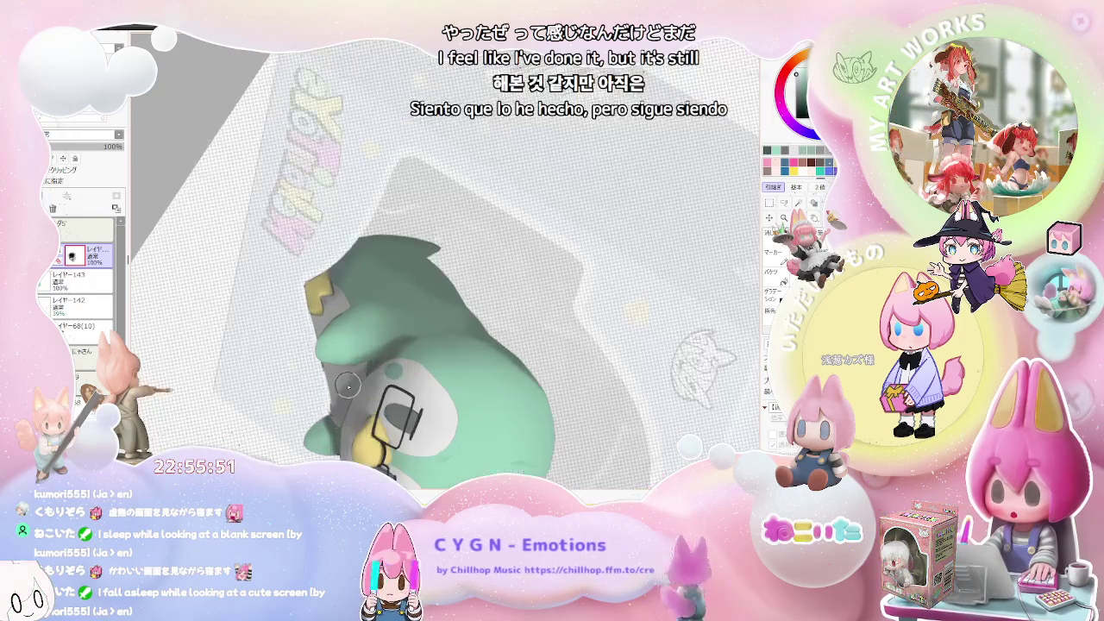
pyautogui.scroll(1, 347, 393)
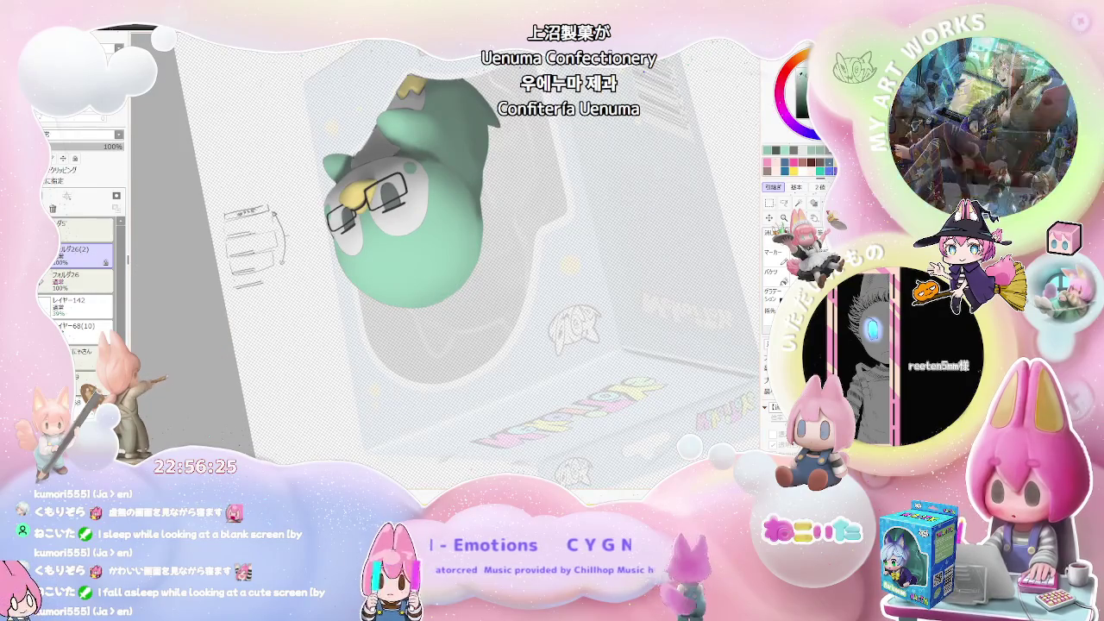
pyautogui.press(']')
pyautogui.press(']')
pyautogui.press(']')
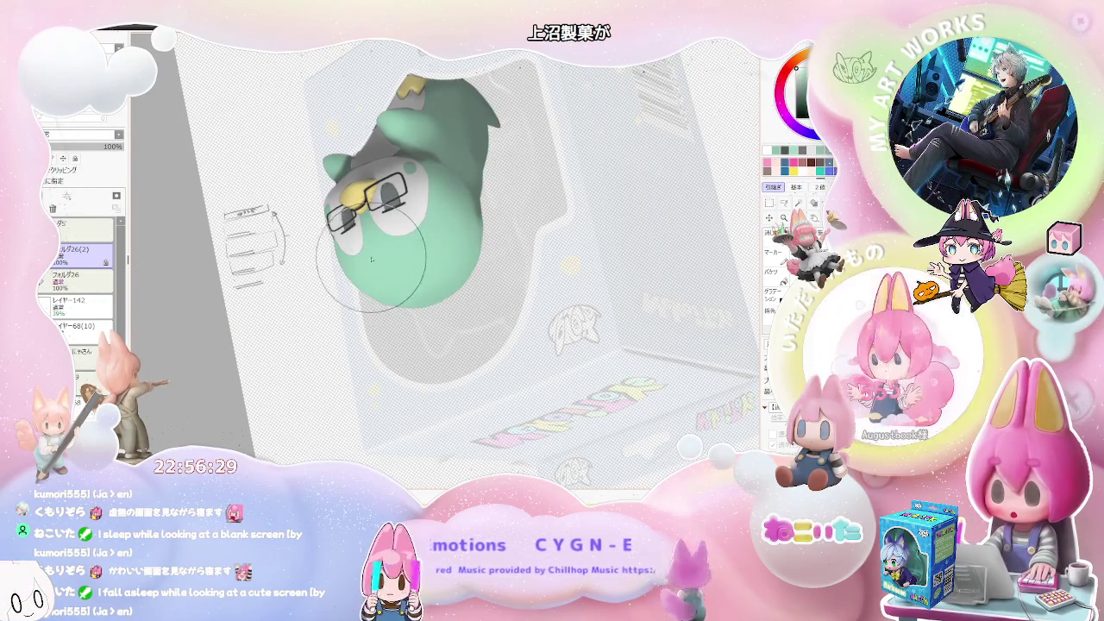
pyautogui.scroll(-5, 425, 245)
pyautogui.press('End')
pyautogui.press('End')
pyautogui.press('End')
pyautogui.press('End')
pyautogui.press('End')
pyautogui.press('End')
pyautogui.press('h')
pyautogui.press('h')
pyautogui.scroll(2, 419, 333)
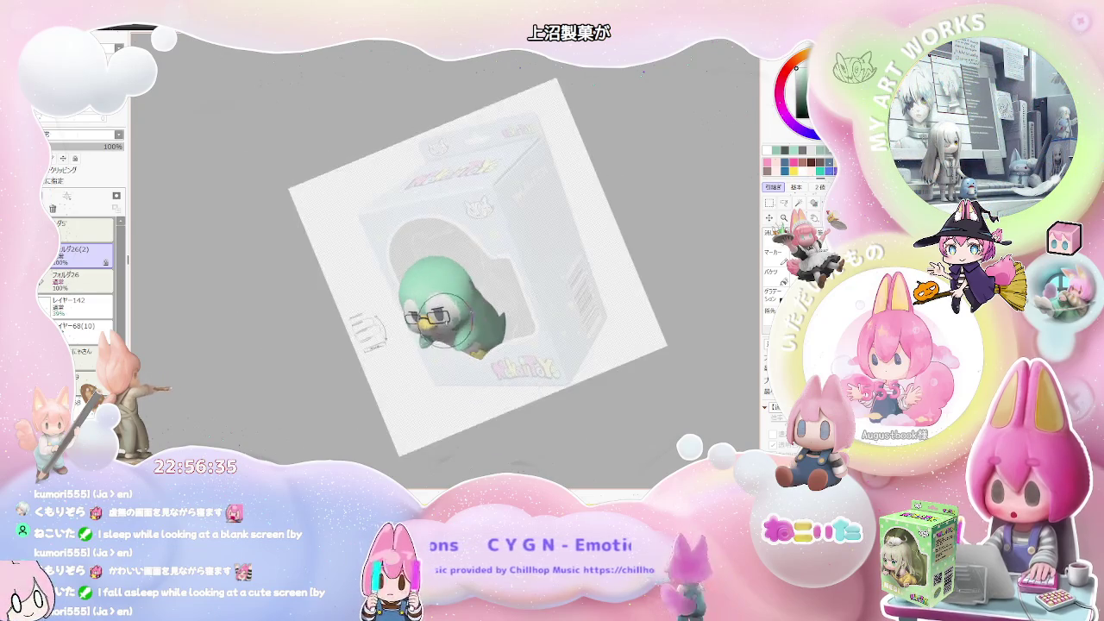
pyautogui.scroll(2, 418, 332)
pyautogui.scroll(2, 414, 328)
pyautogui.scroll(2, 408, 321)
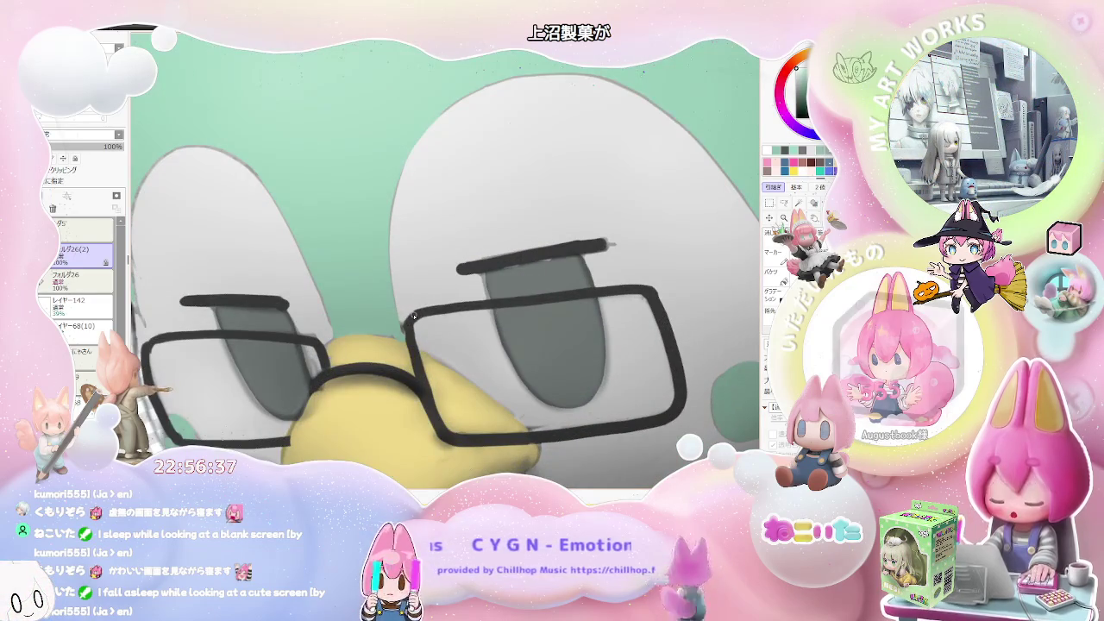
pyautogui.scroll(-2, 414, 318)
pyautogui.scroll(-2, 422, 313)
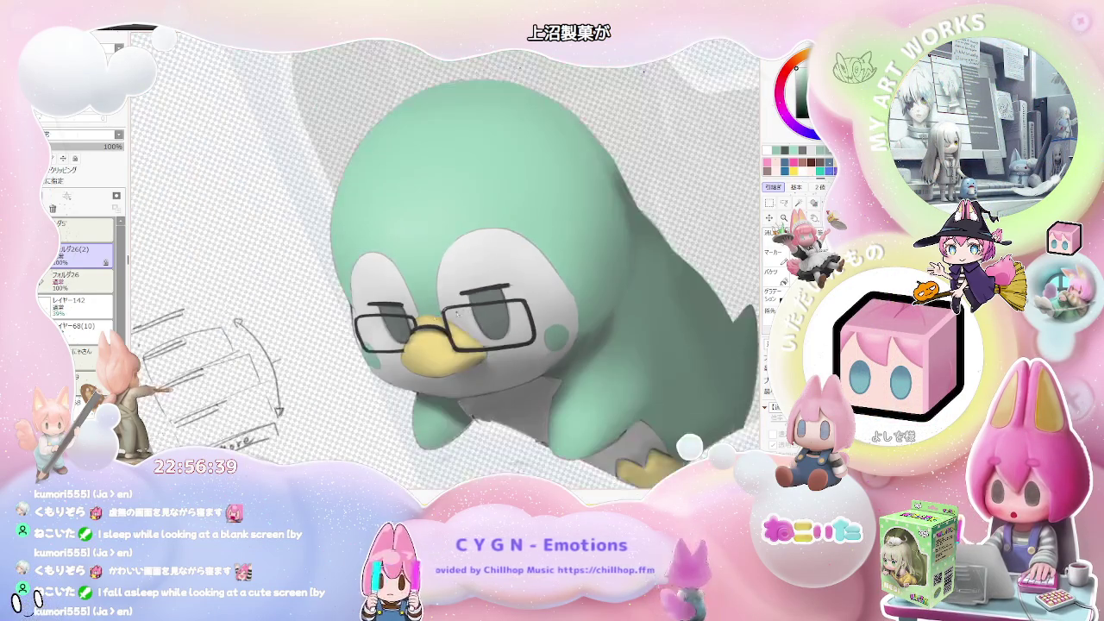
pyautogui.scroll(2, 388, 312)
pyautogui.scroll(3, 353, 311)
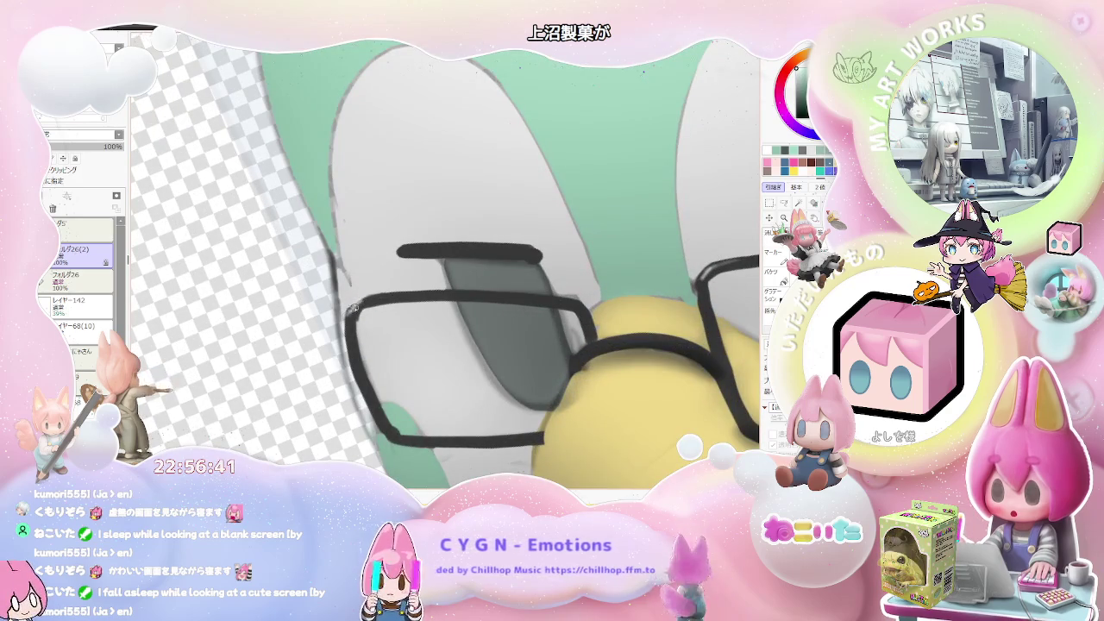
pyautogui.scroll(-2, 363, 300)
pyautogui.scroll(-1, 371, 301)
pyautogui.scroll(1, 391, 302)
pyautogui.moveTo(390, 302); pyautogui.dragTo(509, 219)
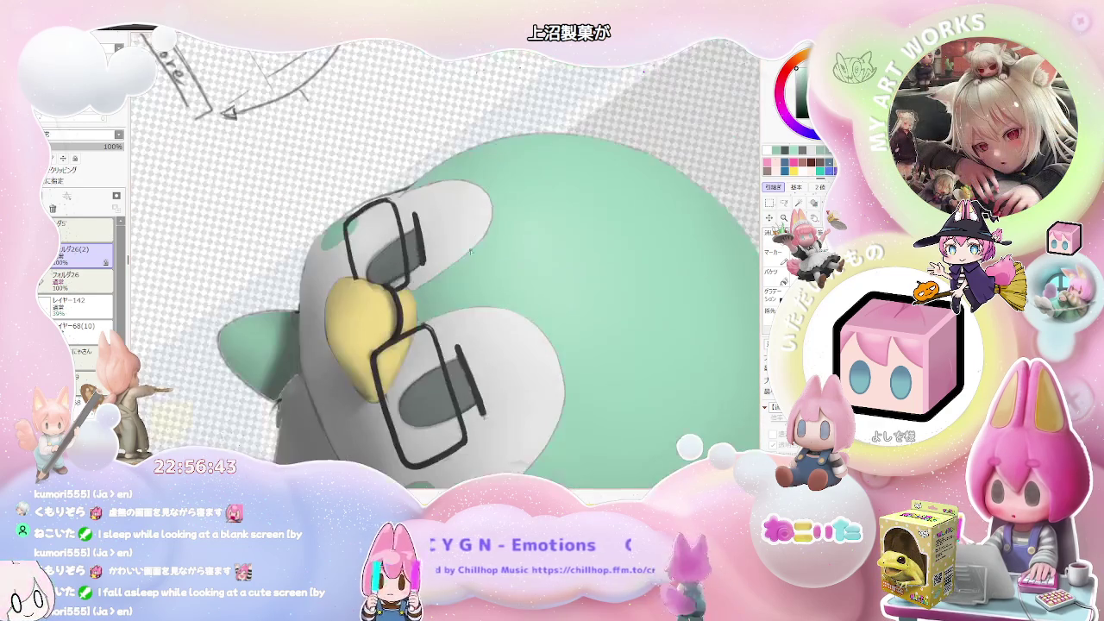
pyautogui.scroll(1, 432, 189)
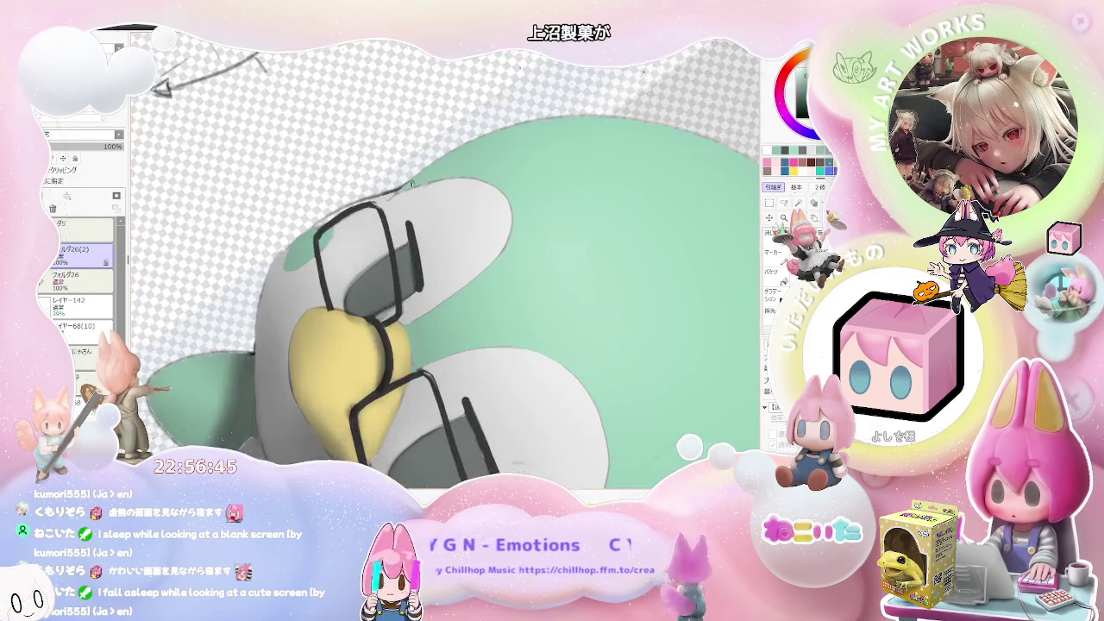
pyautogui.scroll(1, 407, 186)
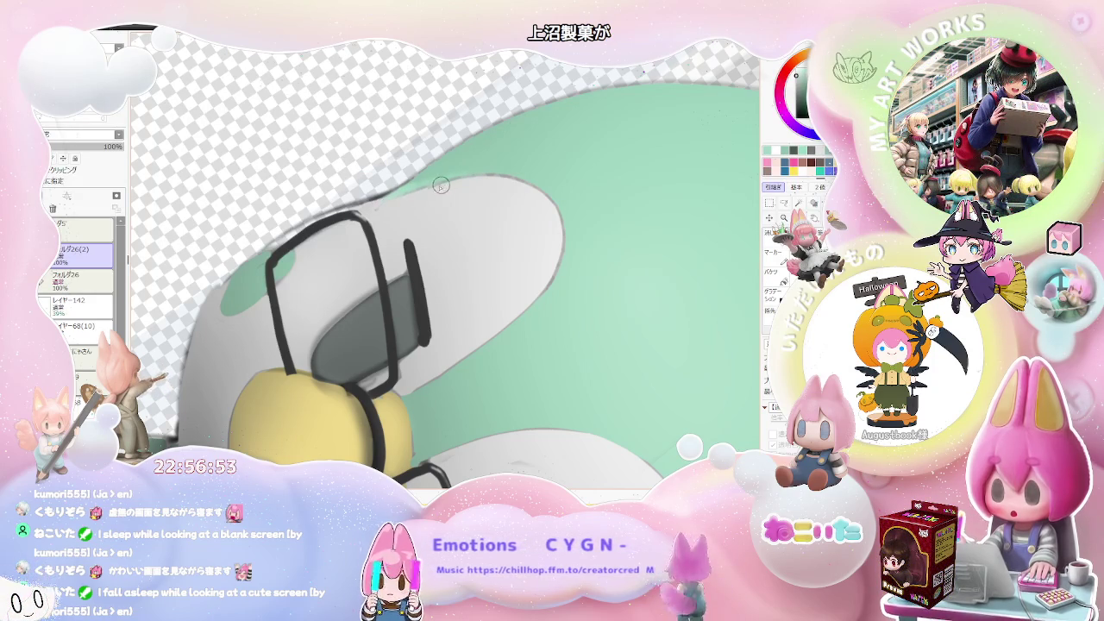
pyautogui.scroll(-2, 437, 186)
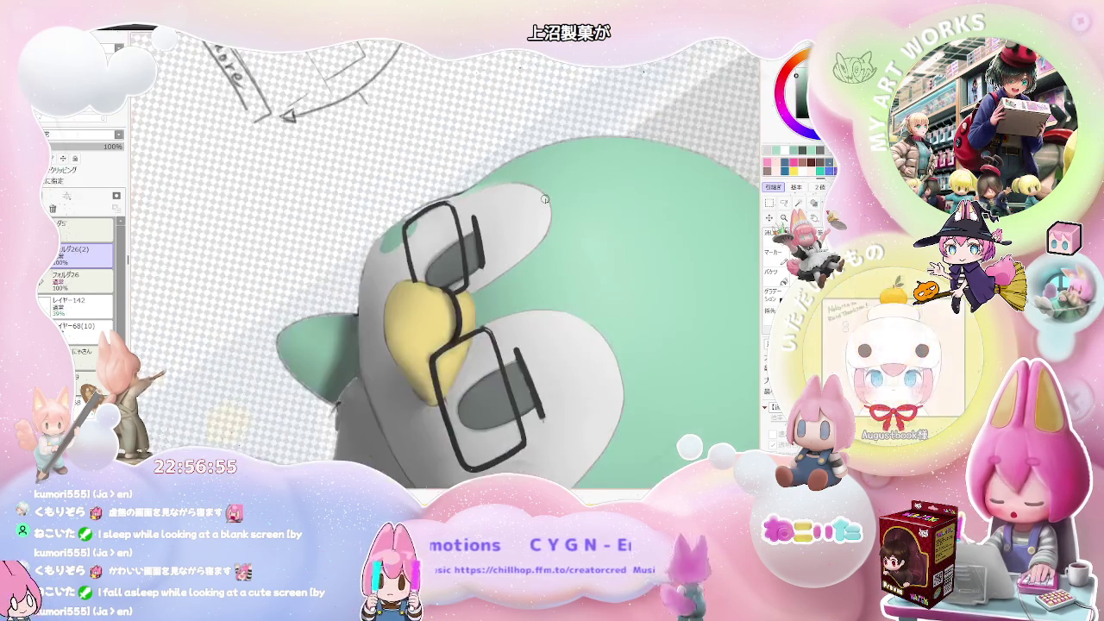
pyautogui.scroll(-1, 484, 194)
pyautogui.scroll(-1, 545, 201)
pyautogui.press('Delete')
pyautogui.press('Delete')
pyautogui.press('Delete')
pyautogui.press('Delete')
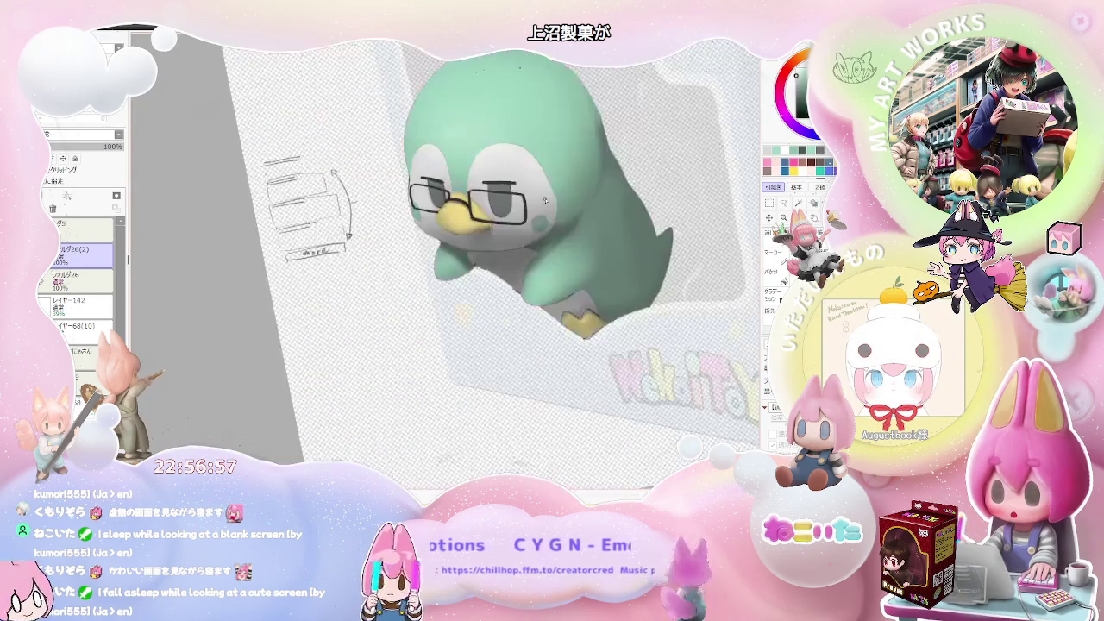
pyautogui.press('End')
pyautogui.press('End')
pyautogui.scroll(1, 535, 203)
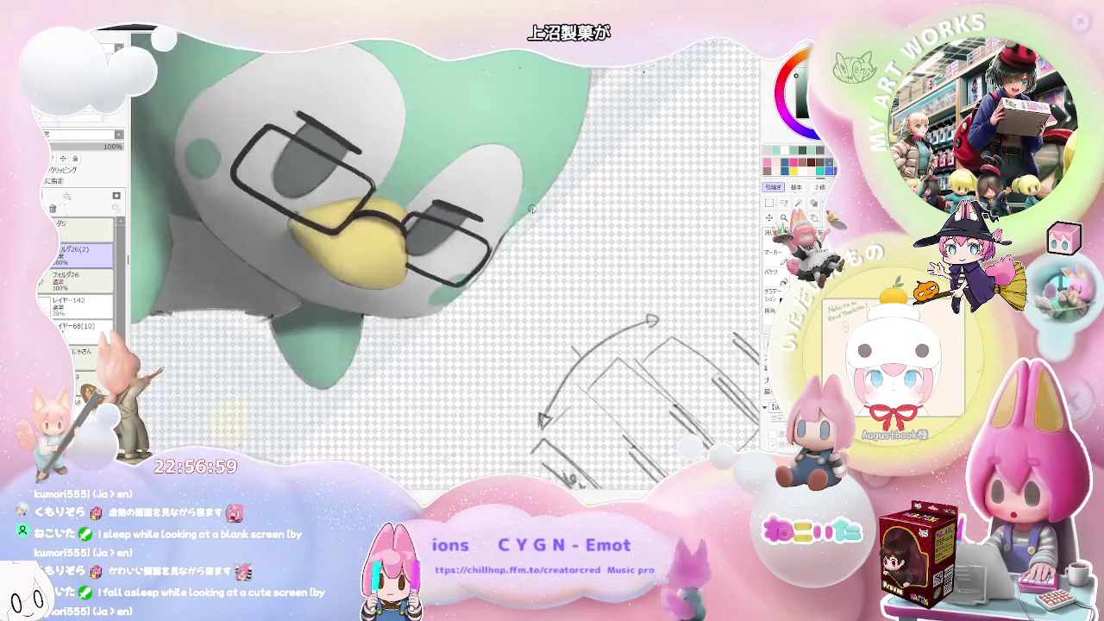
pyautogui.scroll(2, 520, 212)
pyautogui.press('End')
pyautogui.press('End')
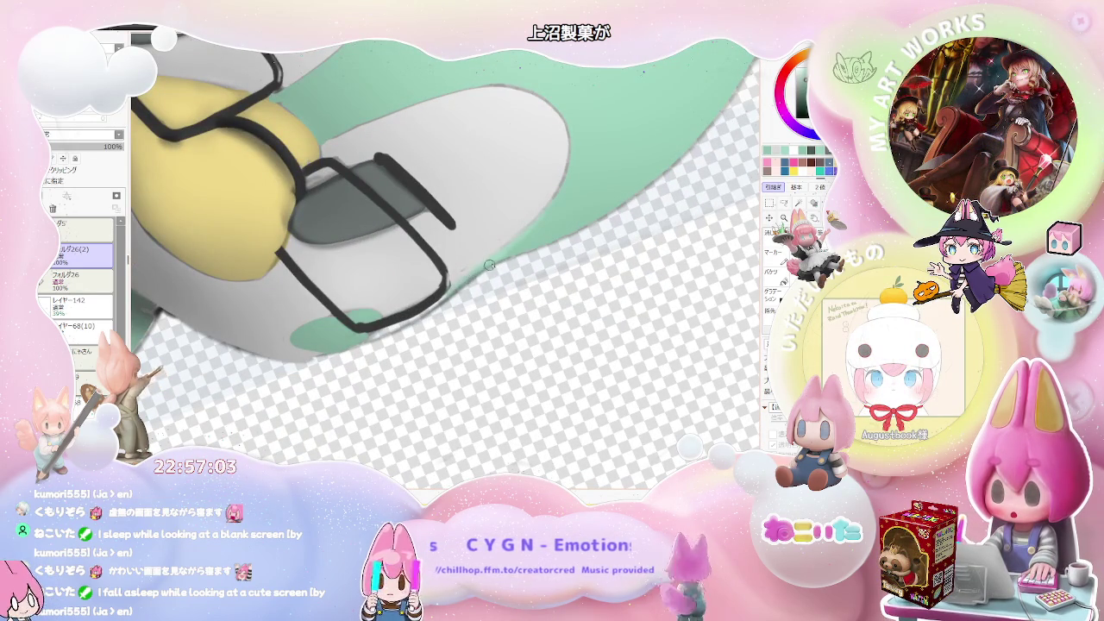
pyautogui.scroll(-1, 532, 239)
pyautogui.scroll(-1, 553, 246)
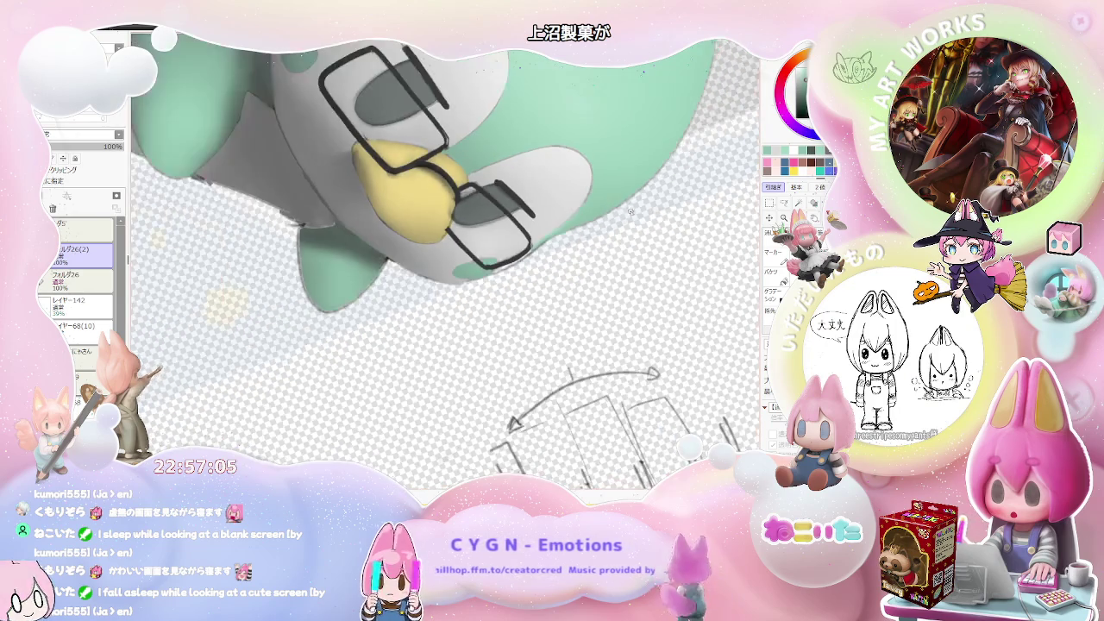
pyautogui.scroll(-1, 578, 255)
pyautogui.scroll(-1, 608, 263)
pyautogui.press('Delete')
pyautogui.press('Delete')
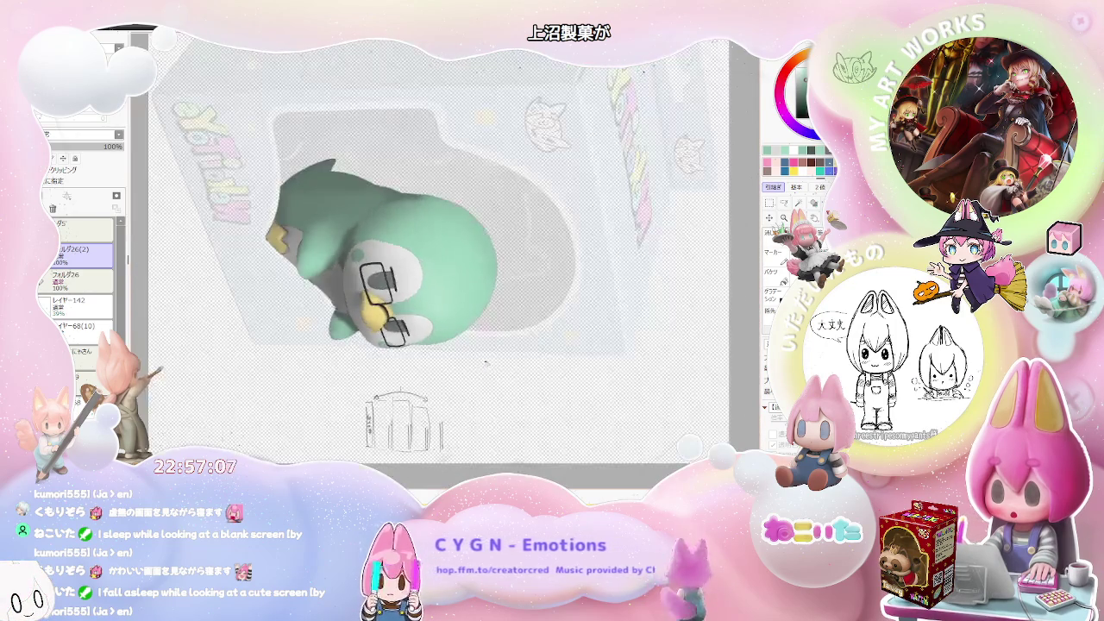
pyautogui.press('Delete')
pyautogui.scroll(2, 609, 263)
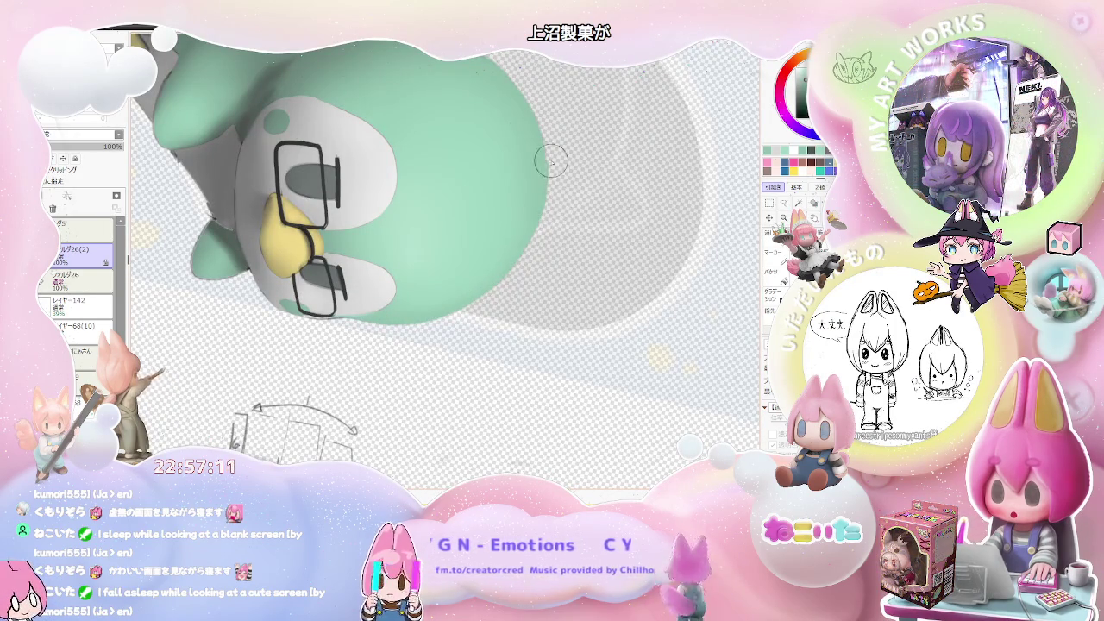
pyautogui.scroll(-2, 550, 172)
pyautogui.scroll(-1, 556, 291)
pyautogui.moveTo(568, 322); pyautogui.dragTo(420, 339)
pyautogui.scroll(3, 419, 340)
pyautogui.scroll(3, 419, 339)
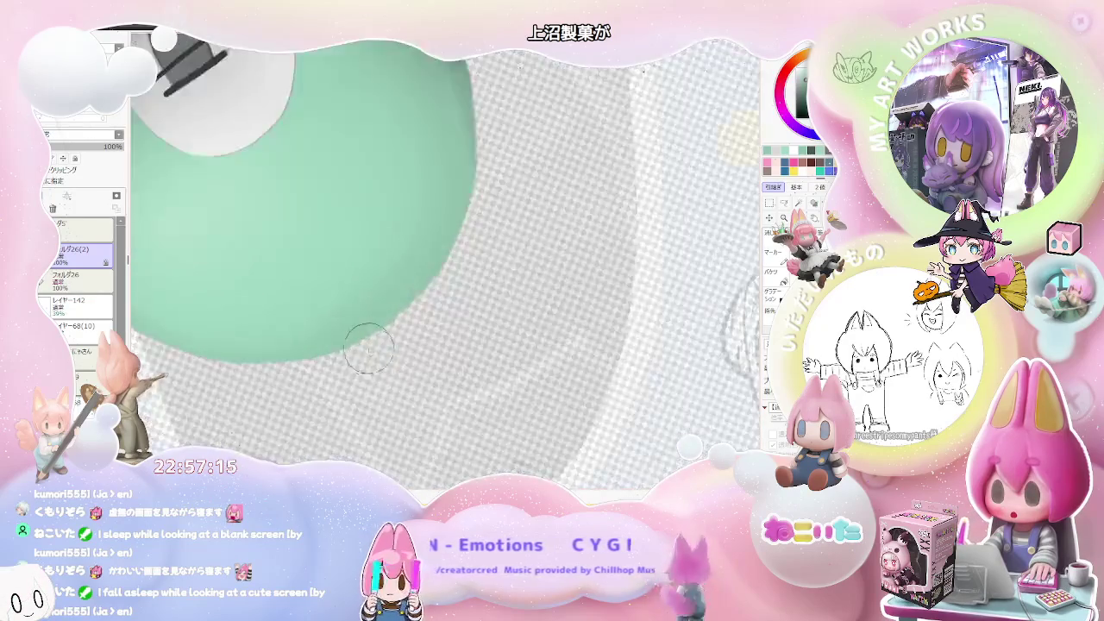
pyautogui.scroll(2, 387, 323)
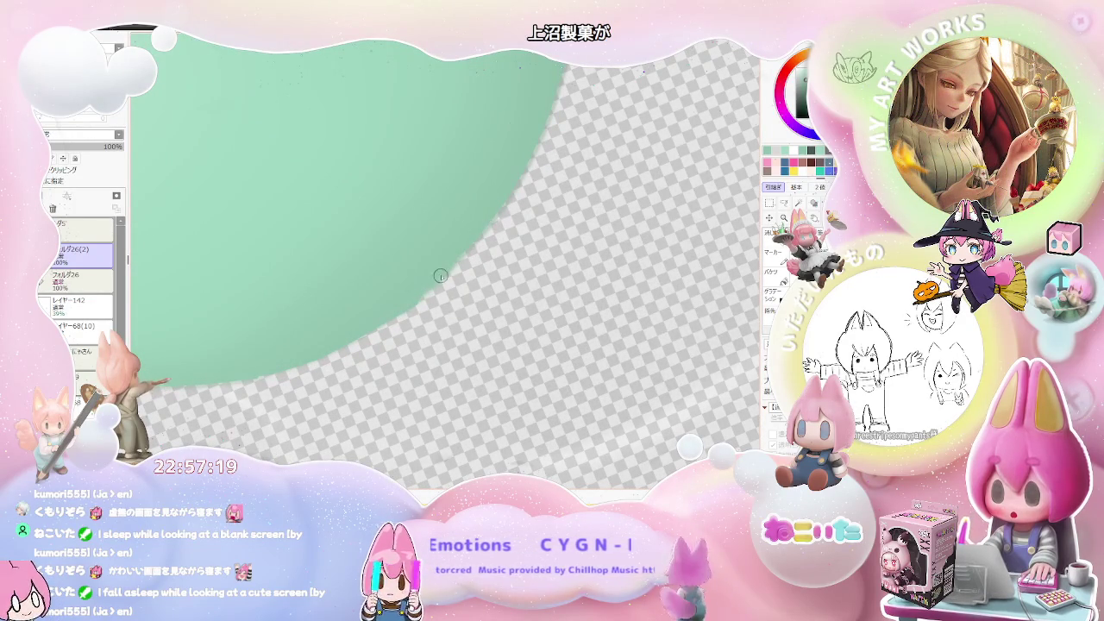
pyautogui.scroll(-2, 453, 261)
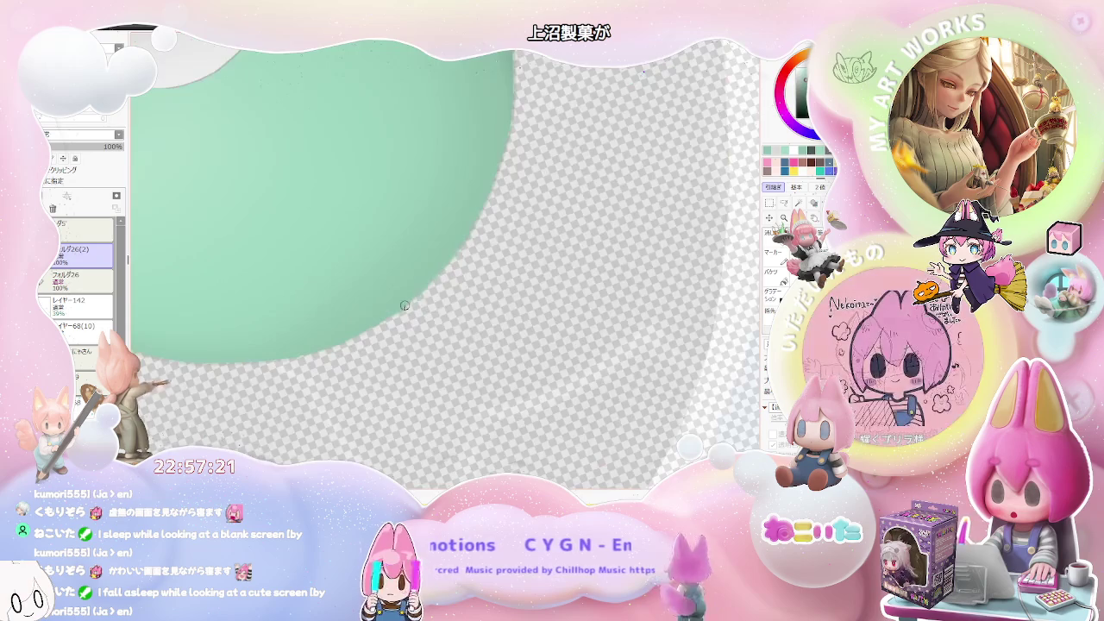
pyautogui.scroll(-2, 432, 285)
pyautogui.scroll(-2, 396, 307)
pyautogui.scroll(-1, 396, 307)
pyautogui.press('Delete')
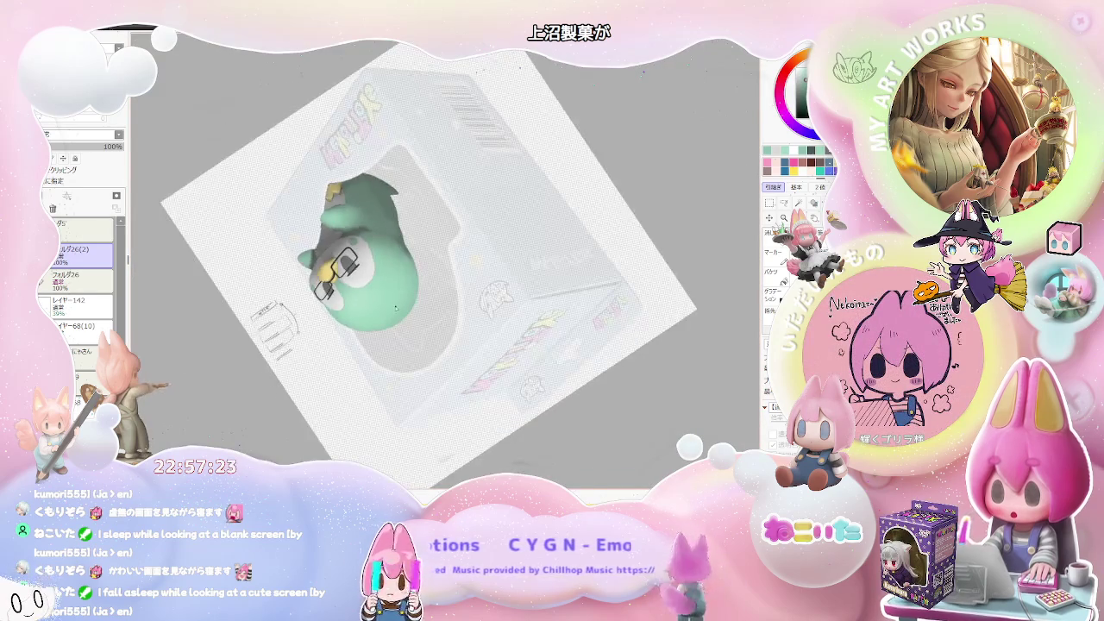
pyautogui.press('Delete')
pyautogui.press('Delete')
pyautogui.press('Delete')
pyautogui.scroll(2, 396, 307)
pyautogui.scroll(2, 432, 258)
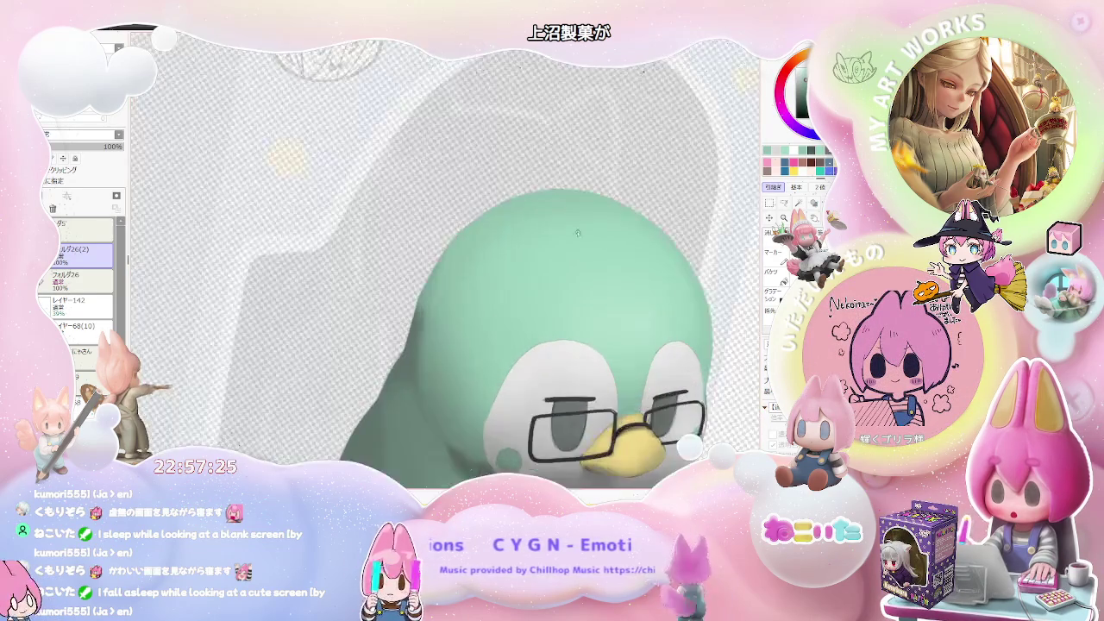
pyautogui.scroll(2, 503, 178)
pyautogui.scroll(1, 417, 188)
pyautogui.press('[')
pyautogui.press('[')
pyautogui.press('[')
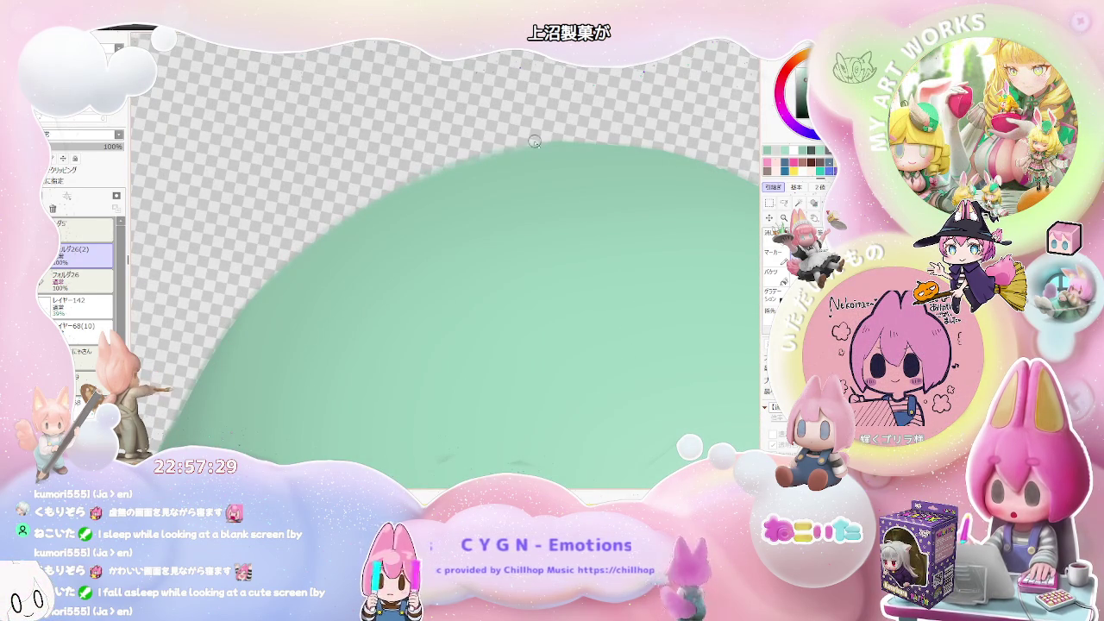
pyautogui.scroll(-2, 681, 139)
pyautogui.scroll(-2, 604, 242)
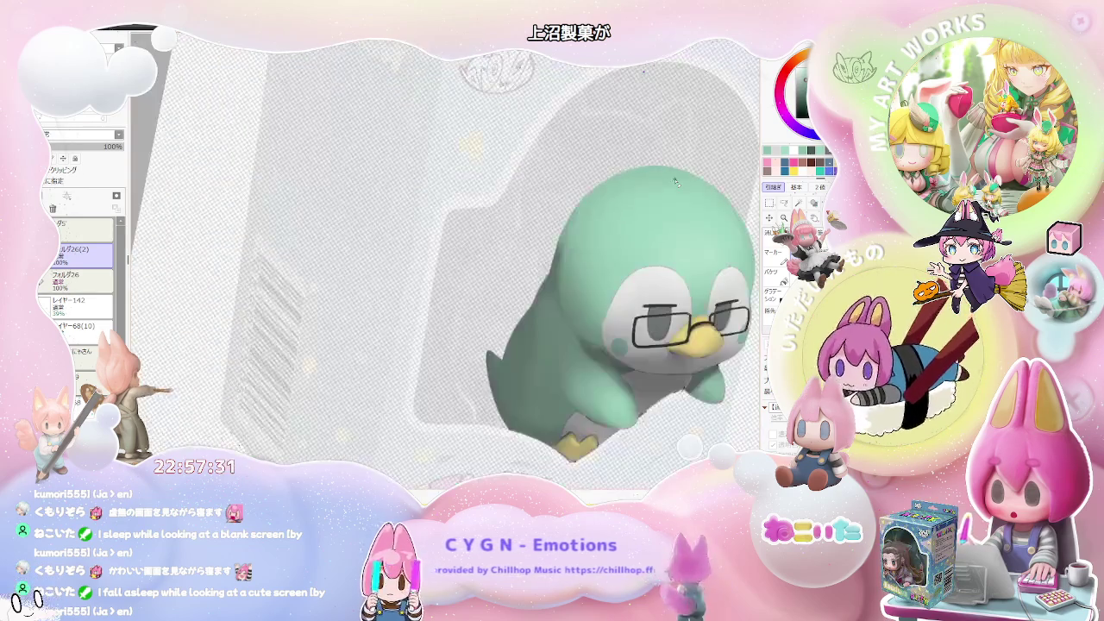
pyautogui.scroll(-1, 561, 302)
pyautogui.scroll(-1, 529, 341)
pyautogui.scroll(-1, 535, 349)
pyautogui.scroll(-1, 561, 373)
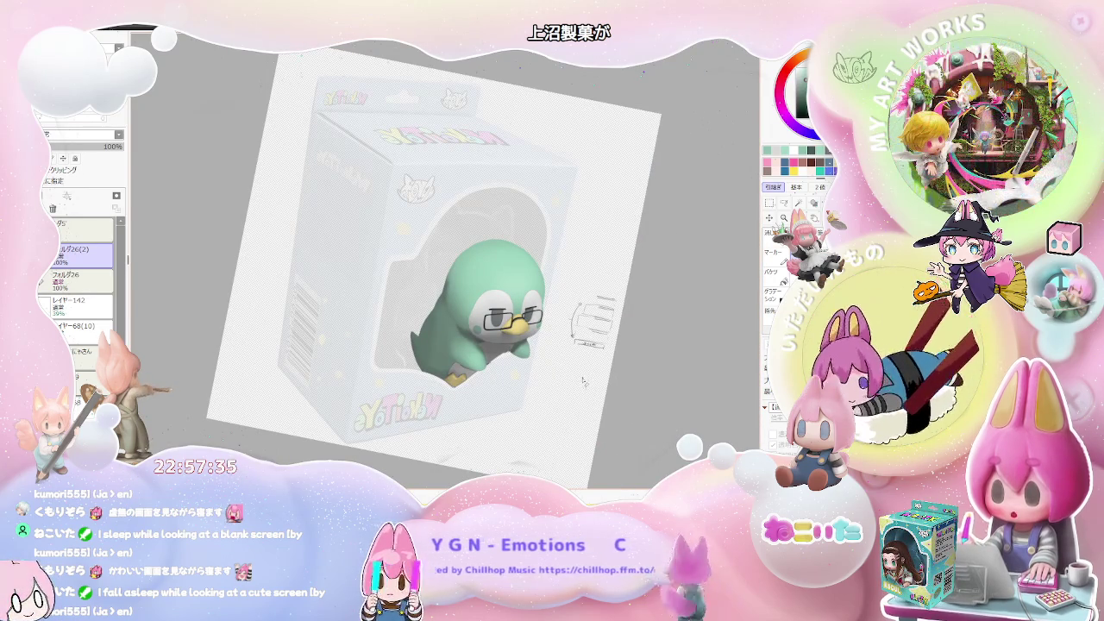
pyautogui.scroll(2, 569, 380)
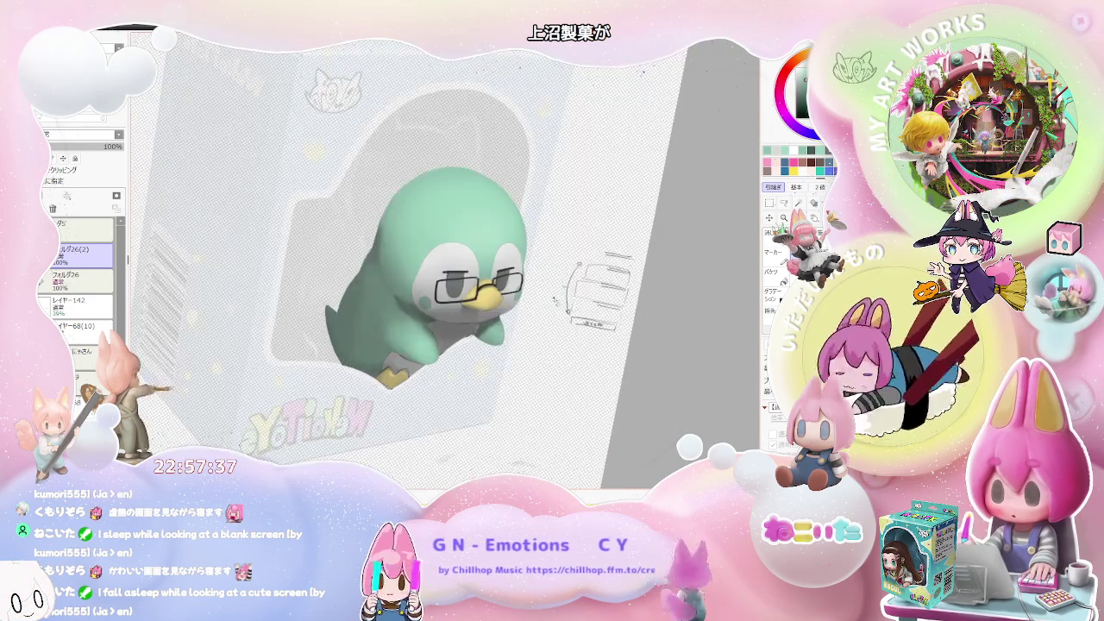
pyautogui.scroll(1, 518, 336)
pyautogui.scroll(1, 466, 293)
pyautogui.scroll(1, 406, 246)
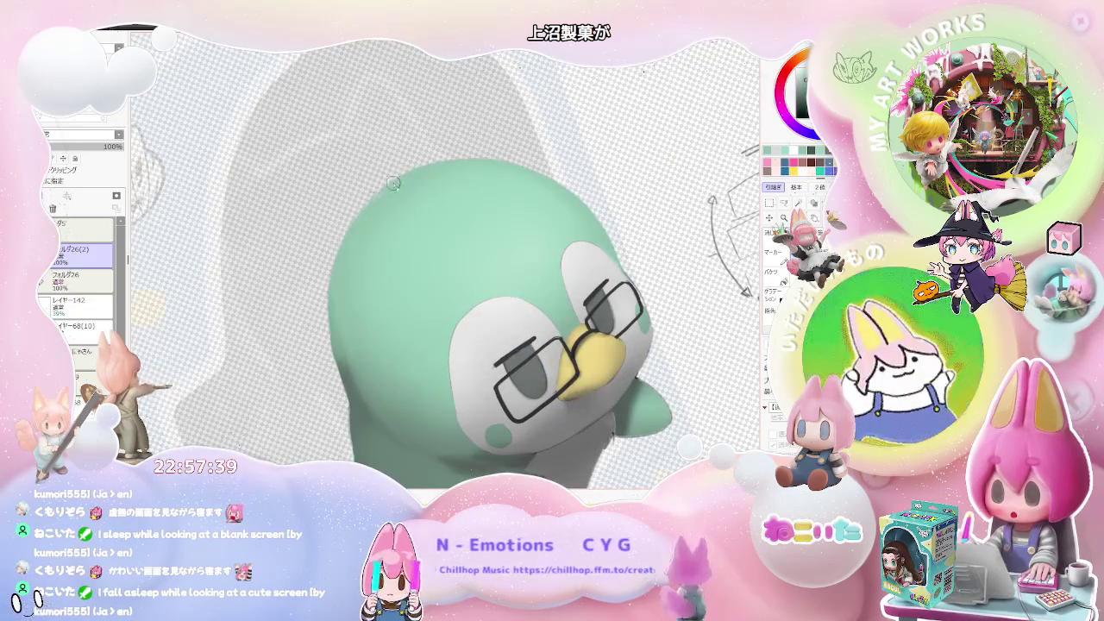
pyautogui.scroll(-1, 387, 181)
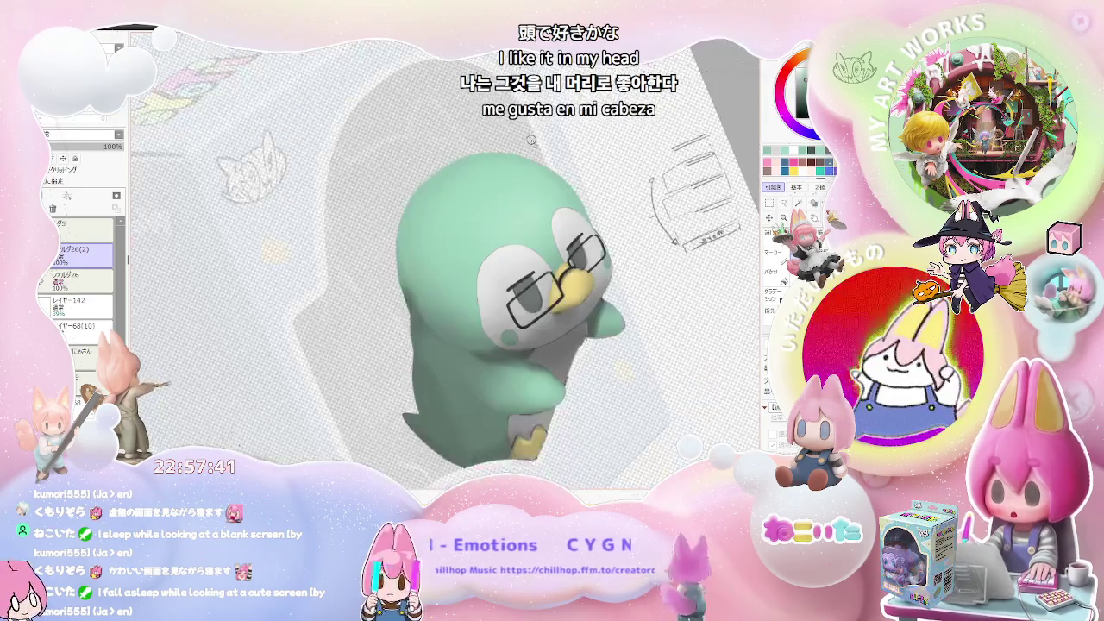
pyautogui.scroll(-1, 532, 140)
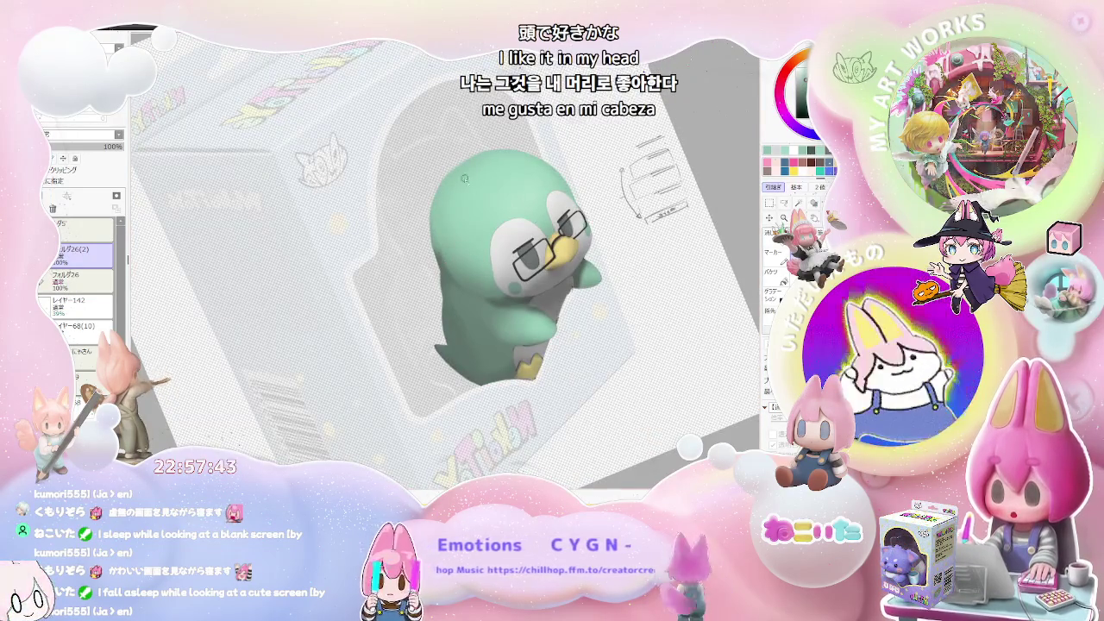
pyautogui.scroll(2, 421, 190)
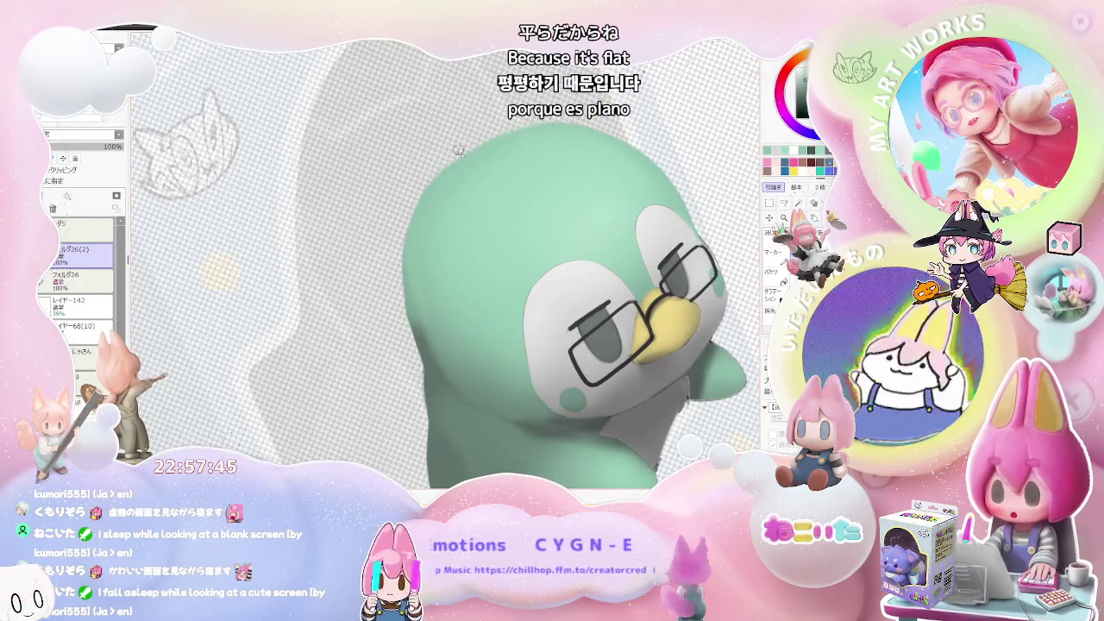
pyautogui.scroll(-1, 490, 132)
pyautogui.scroll(-1, 490, 133)
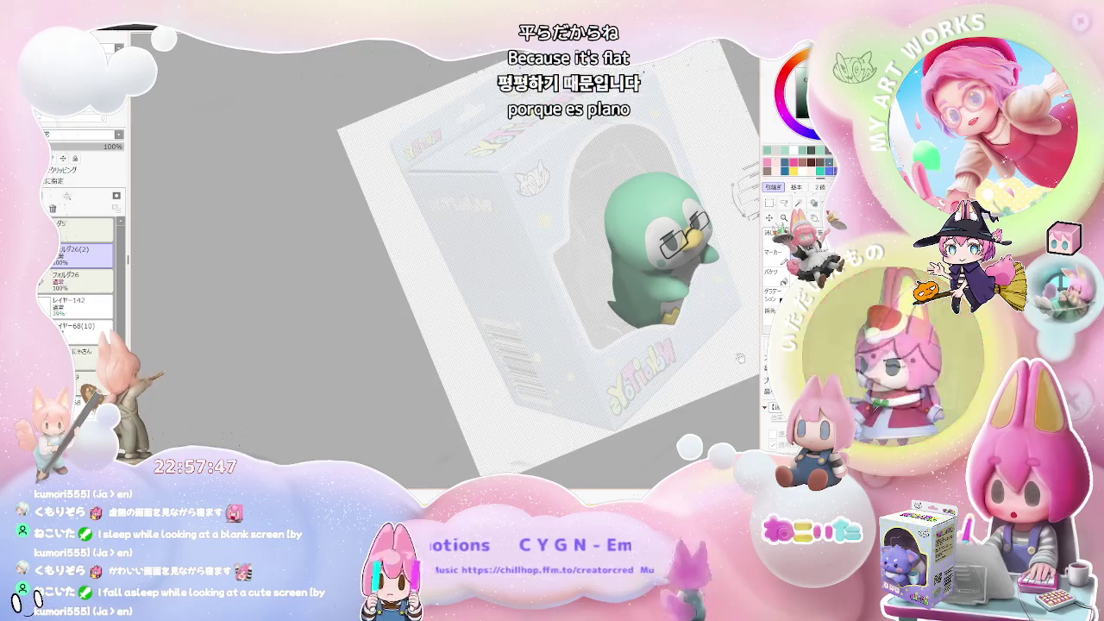
pyautogui.scroll(1, 417, 207)
pyautogui.scroll(1, 418, 207)
pyautogui.scroll(1, 418, 207)
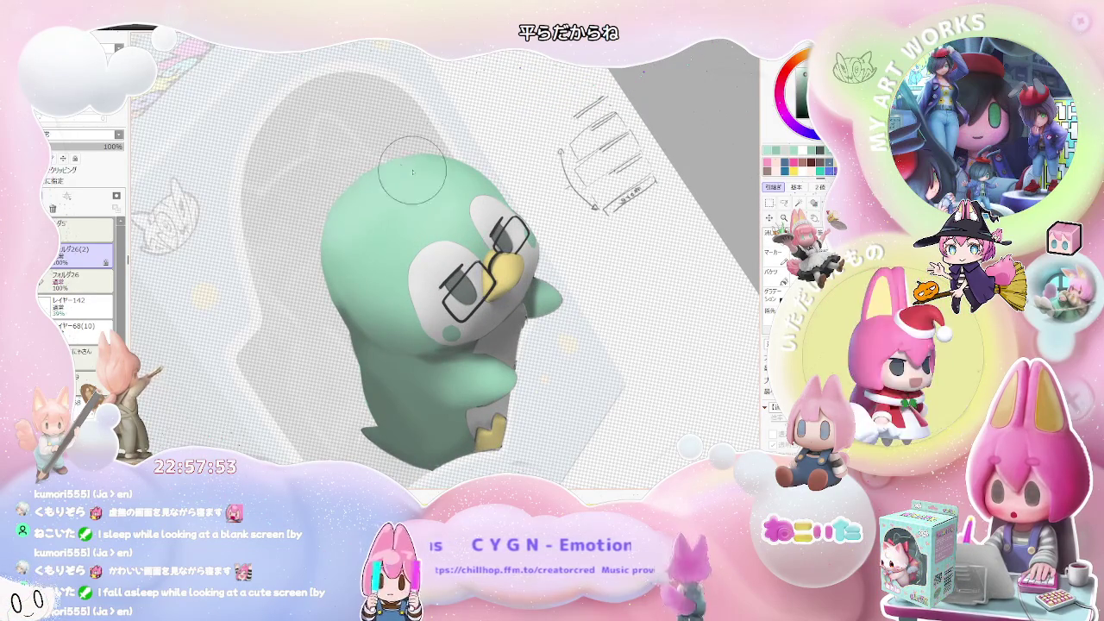
pyautogui.scroll(-1, 345, 231)
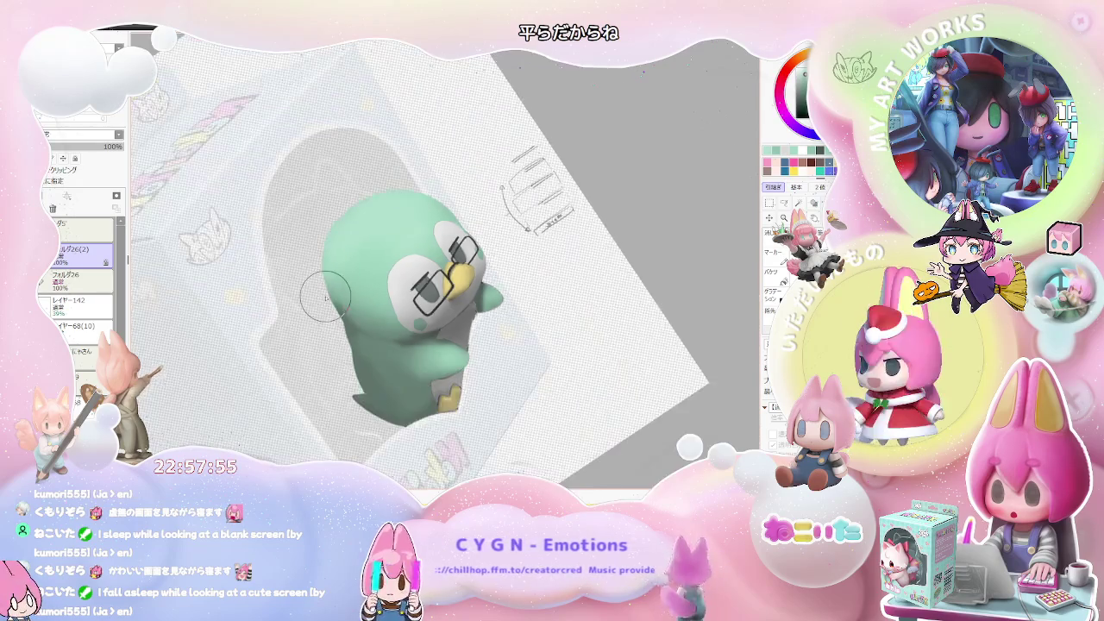
pyautogui.scroll(-1, 345, 231)
pyautogui.press('Home')
pyautogui.scroll(2, 398, 192)
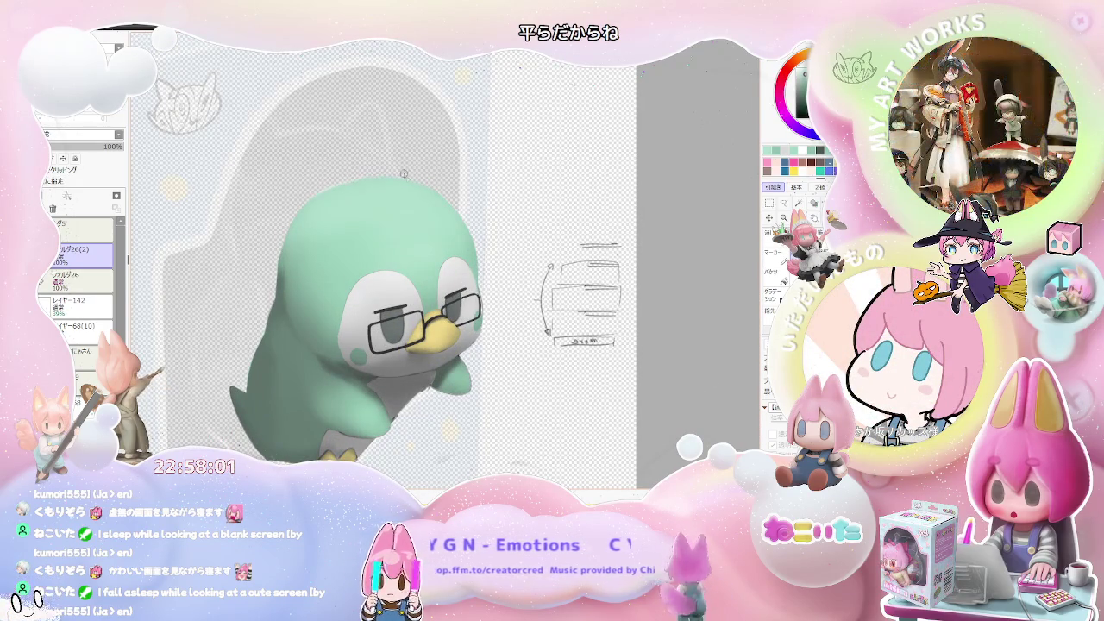
pyautogui.scroll(-2, 491, 208)
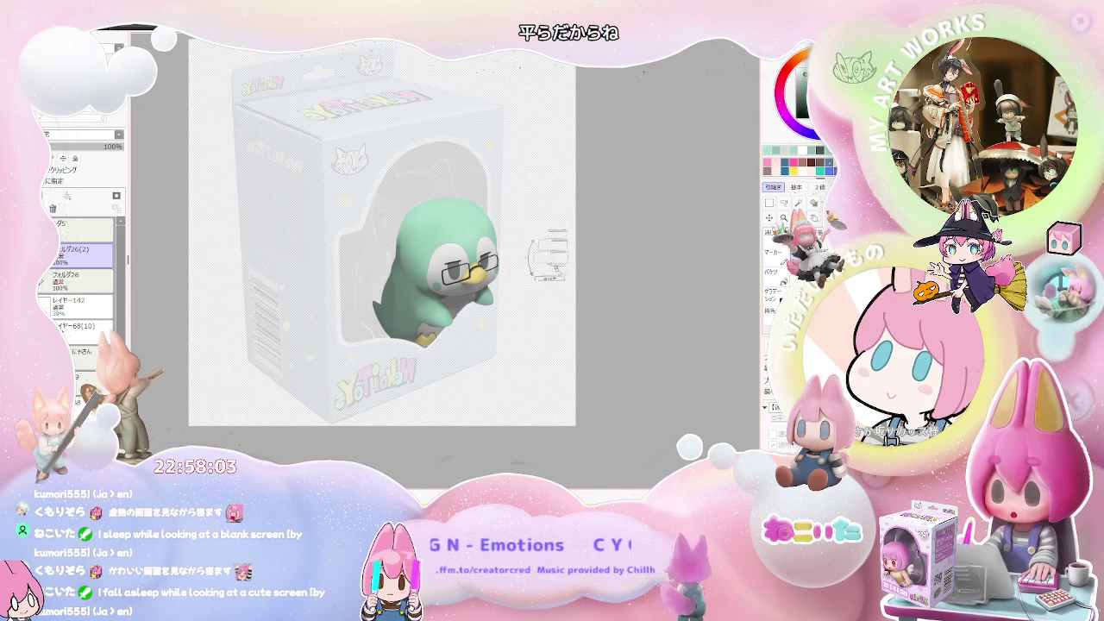
pyautogui.scroll(3, 380, 138)
pyautogui.press('h')
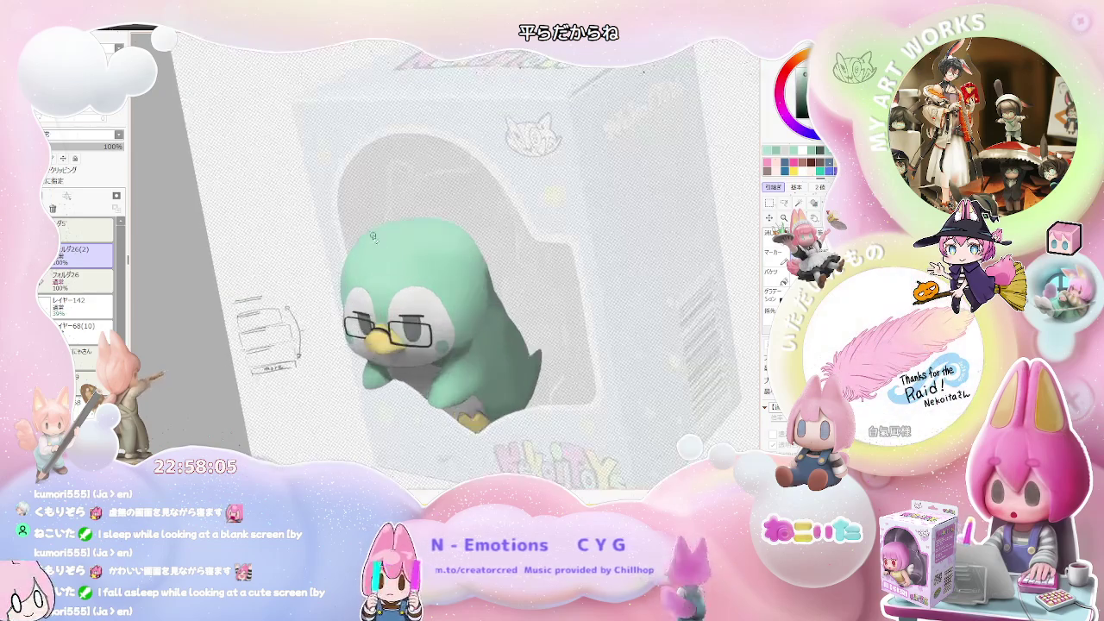
pyautogui.scroll(2, 373, 240)
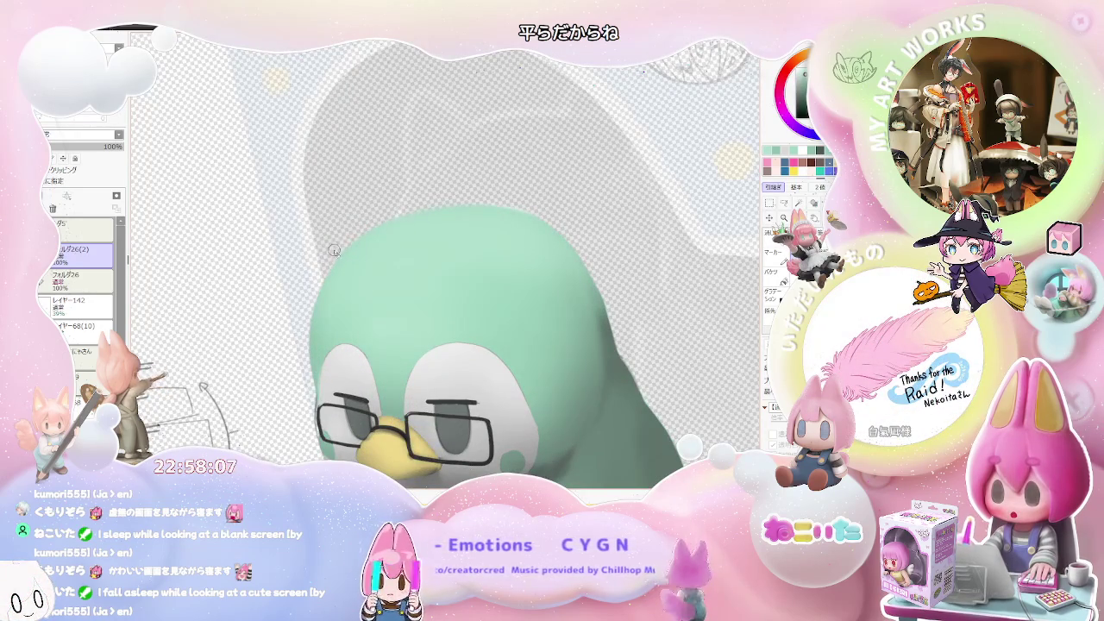
pyautogui.scroll(-3, 335, 245)
pyautogui.scroll(-2, 335, 244)
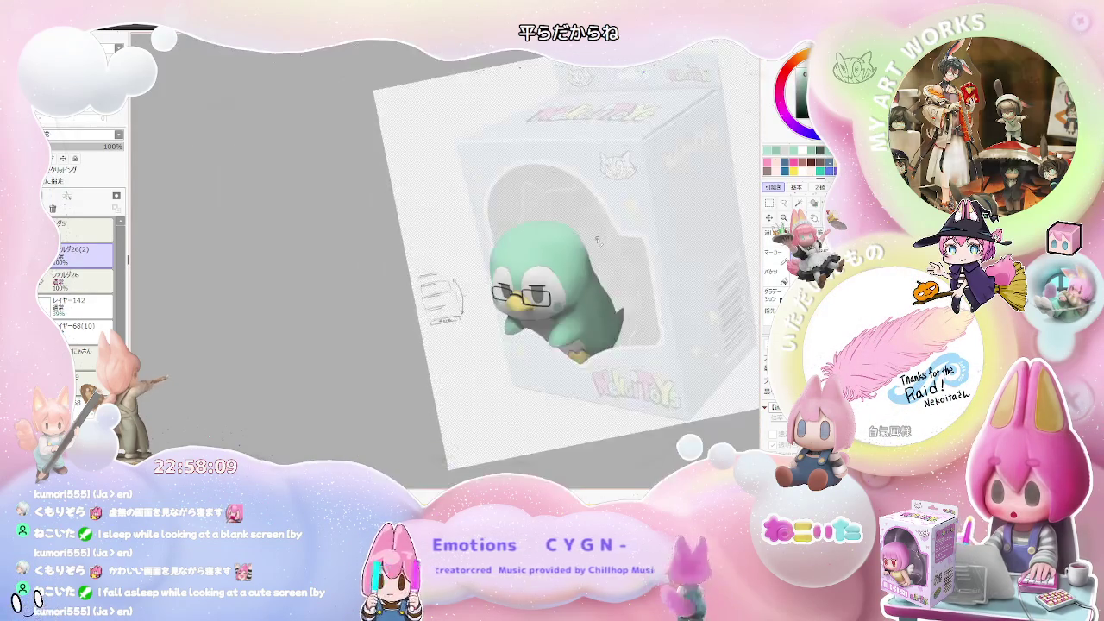
pyautogui.moveTo(518, 302); pyautogui.dragTo(618, 363)
pyautogui.press('Home')
pyautogui.scroll(1, 386, 226)
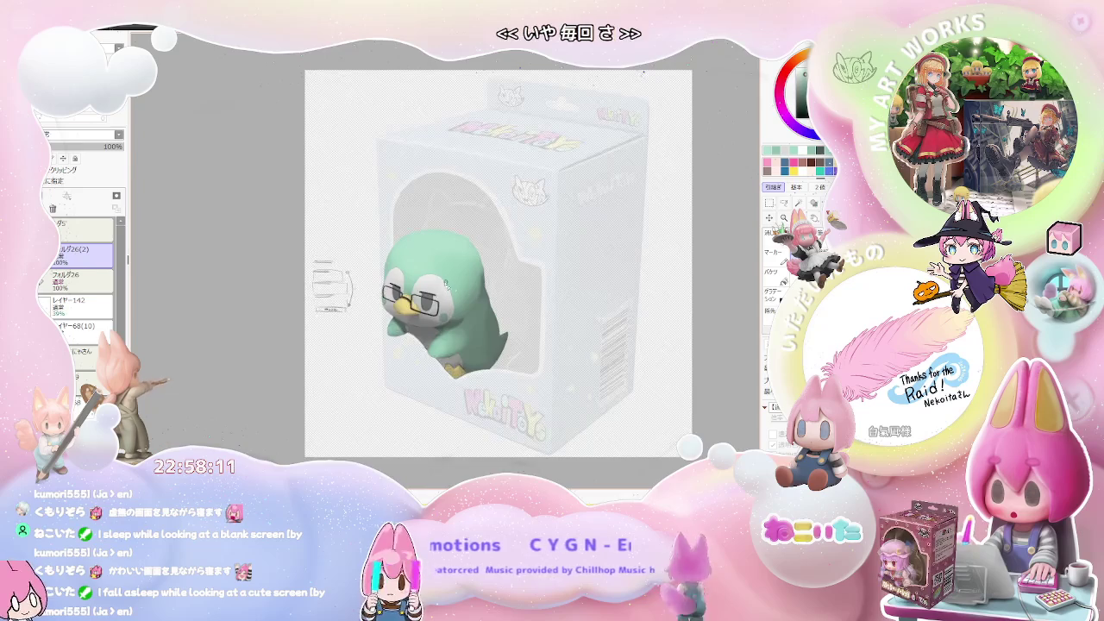
pyautogui.scroll(2, 386, 226)
pyautogui.scroll(1, 386, 226)
pyautogui.scroll(2, 386, 226)
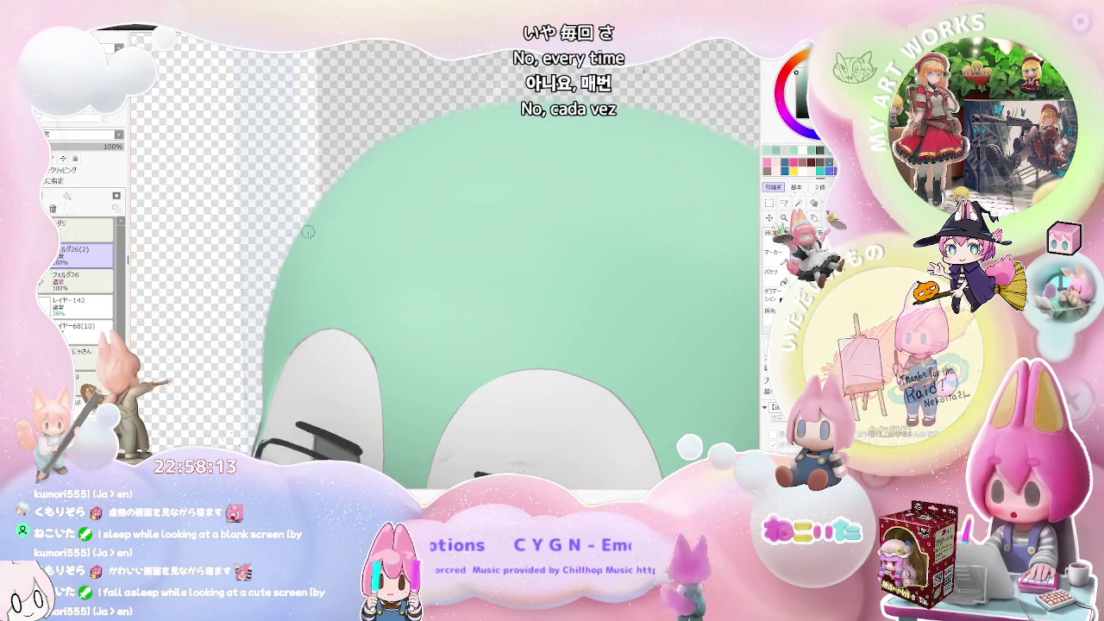
pyautogui.press('End')
pyautogui.press('End')
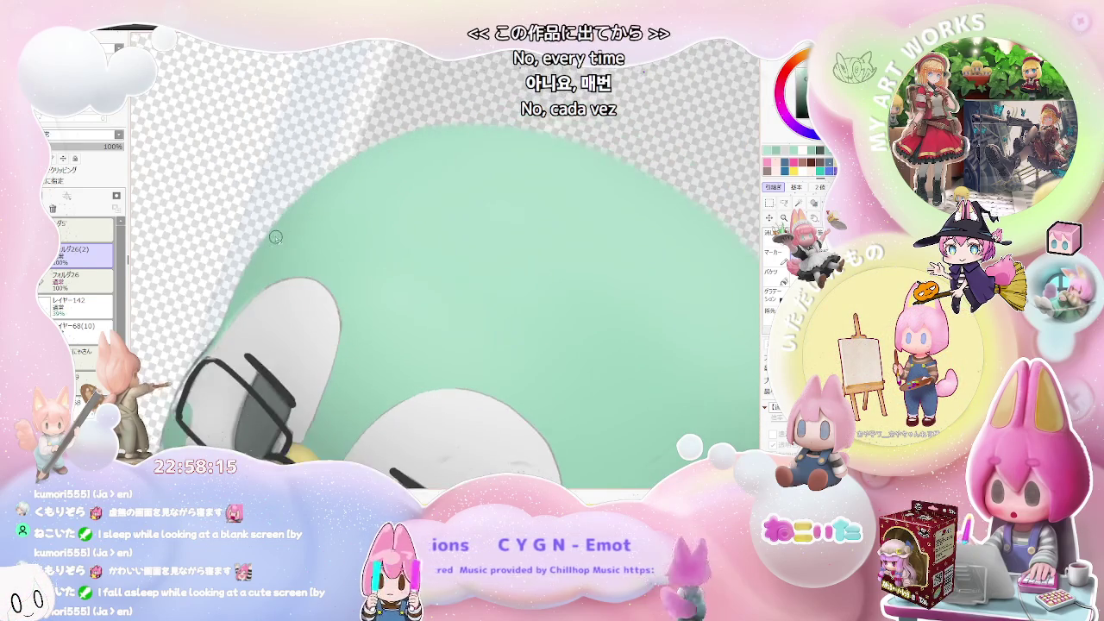
pyautogui.press('End')
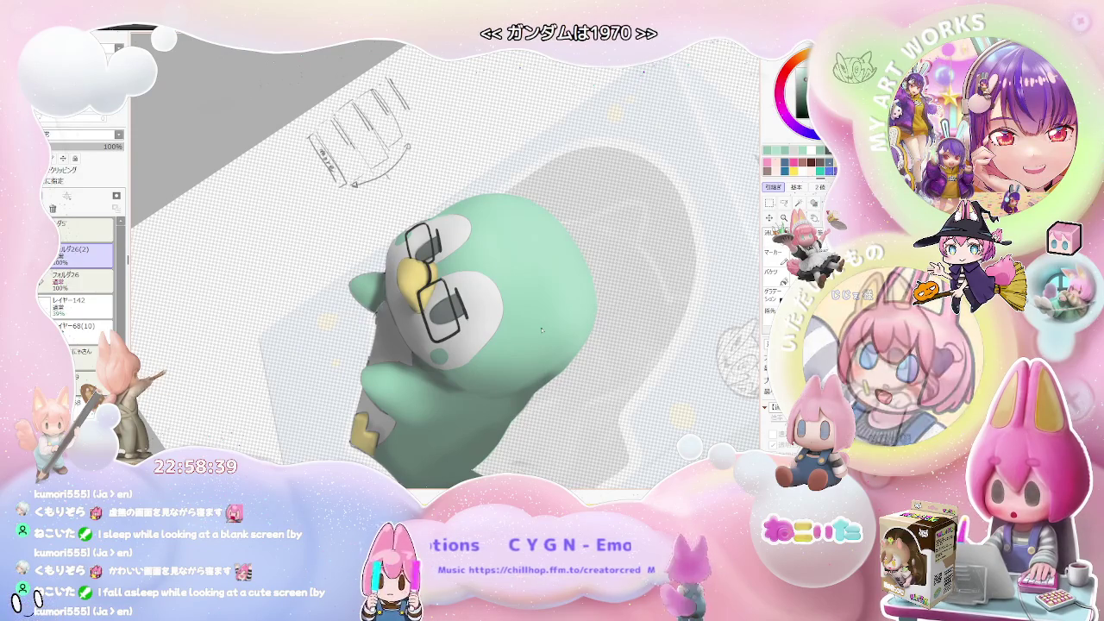
pyautogui.scroll(3, 542, 329)
pyautogui.scroll(3, 432, 294)
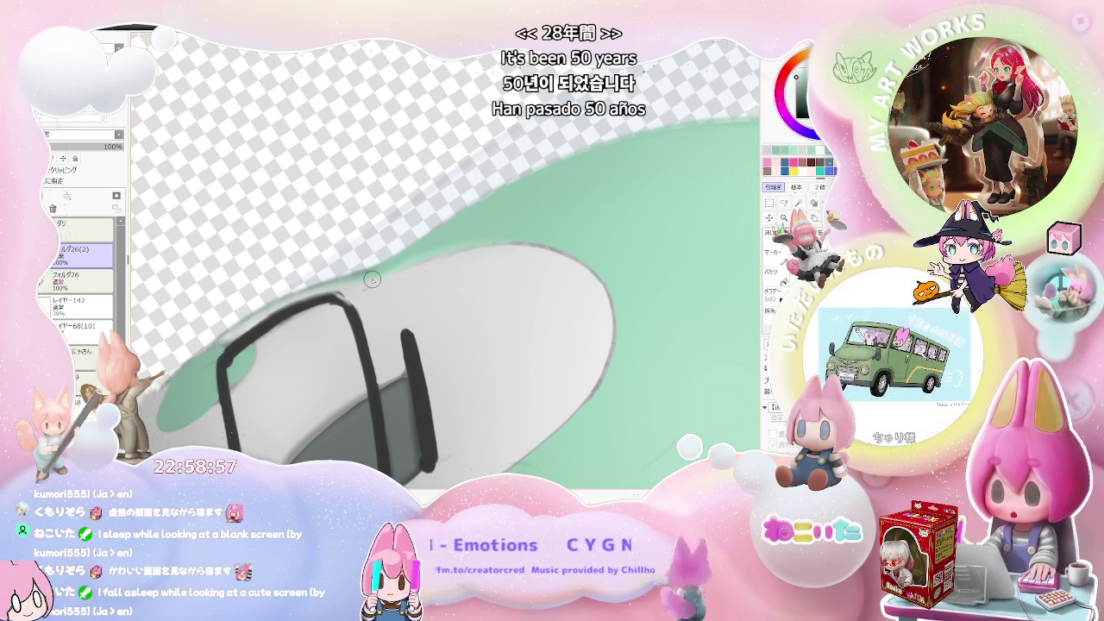
pyautogui.moveTo(372, 278); pyautogui.dragTo(398, 303)
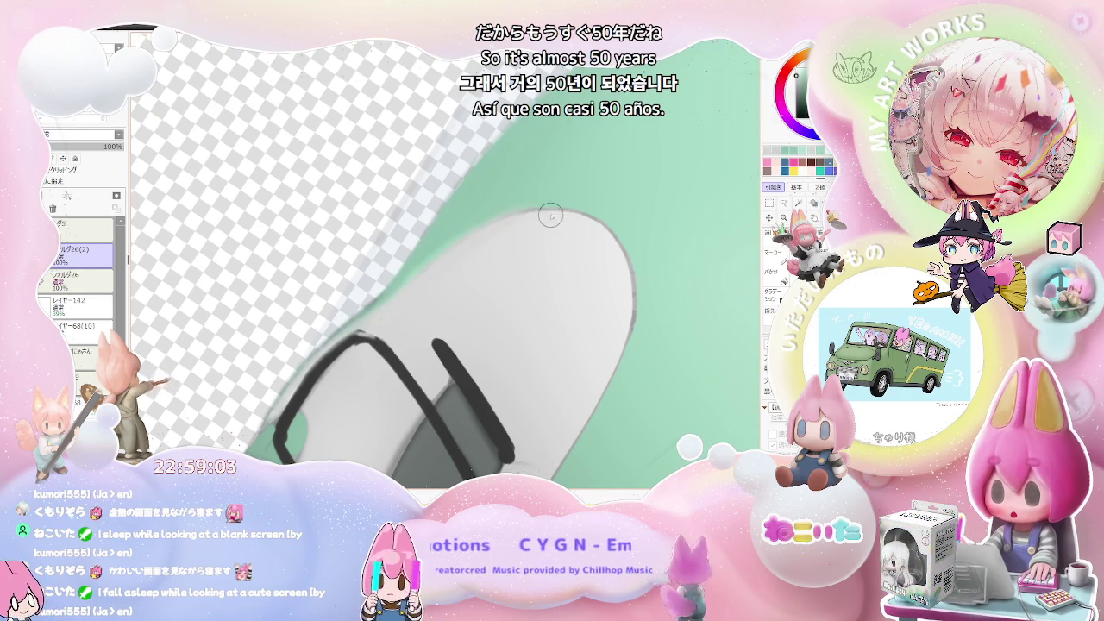
pyautogui.scroll(-5, 579, 226)
pyautogui.scroll(-3, 581, 227)
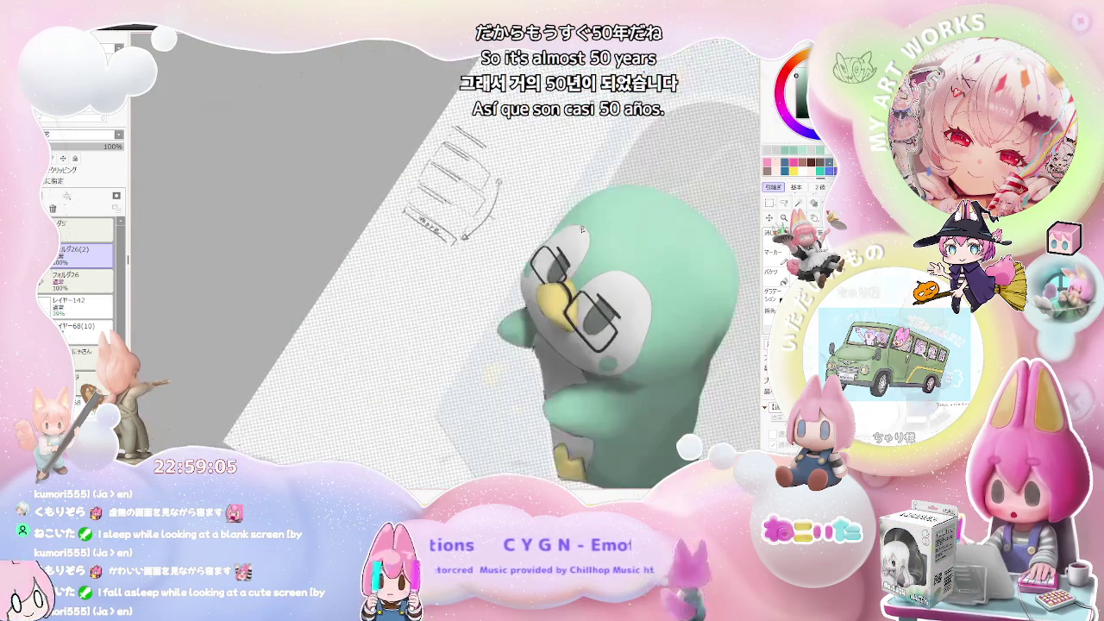
pyautogui.moveTo(582, 230); pyautogui.dragTo(466, 299)
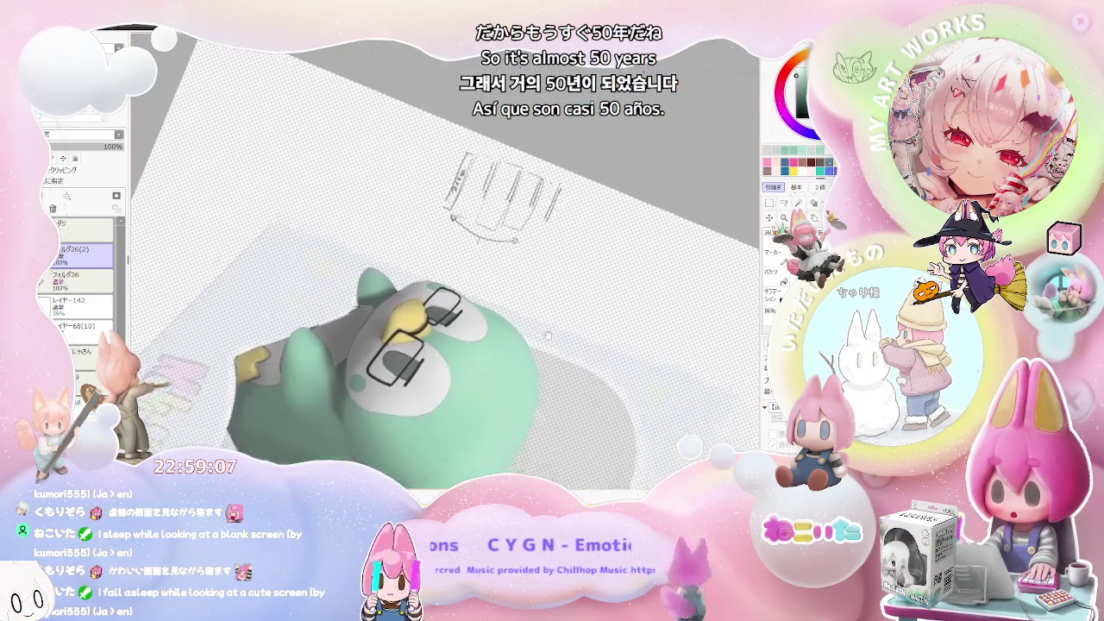
pyautogui.scroll(4, 466, 299)
pyautogui.scroll(4, 436, 299)
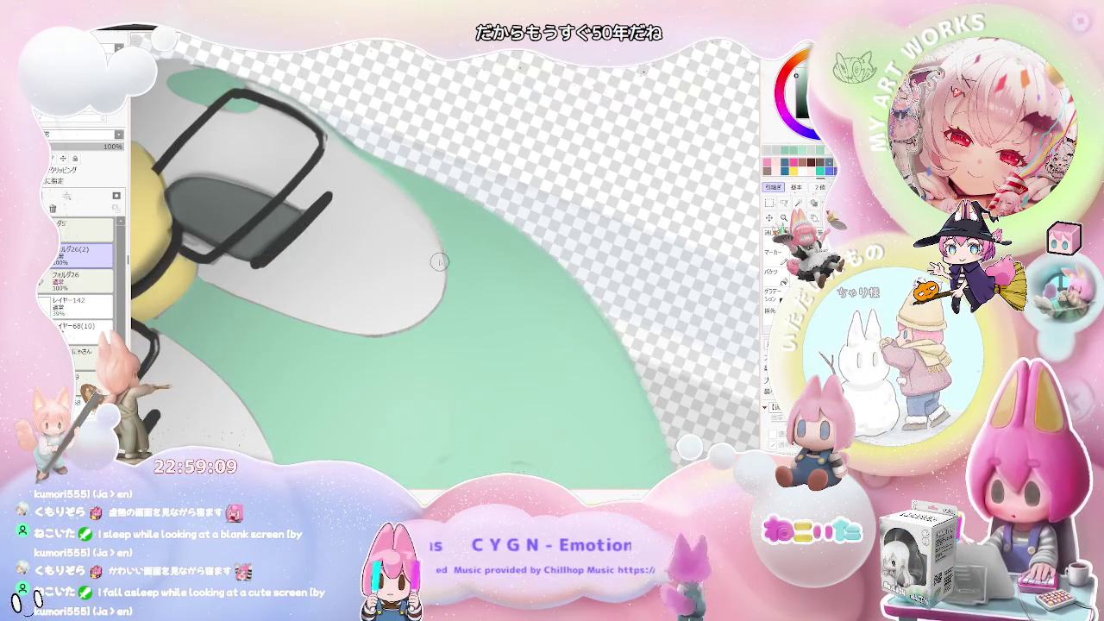
pyautogui.scroll(-3, 436, 300)
pyautogui.scroll(-3, 436, 299)
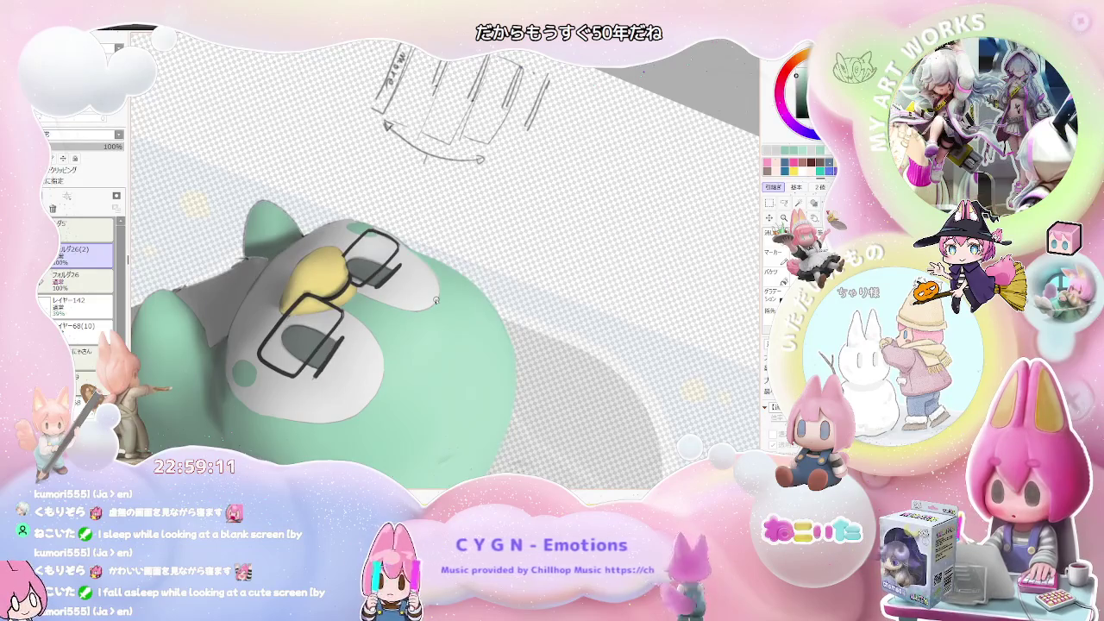
pyautogui.scroll(2, 436, 299)
pyautogui.press('Home')
pyautogui.press('h')
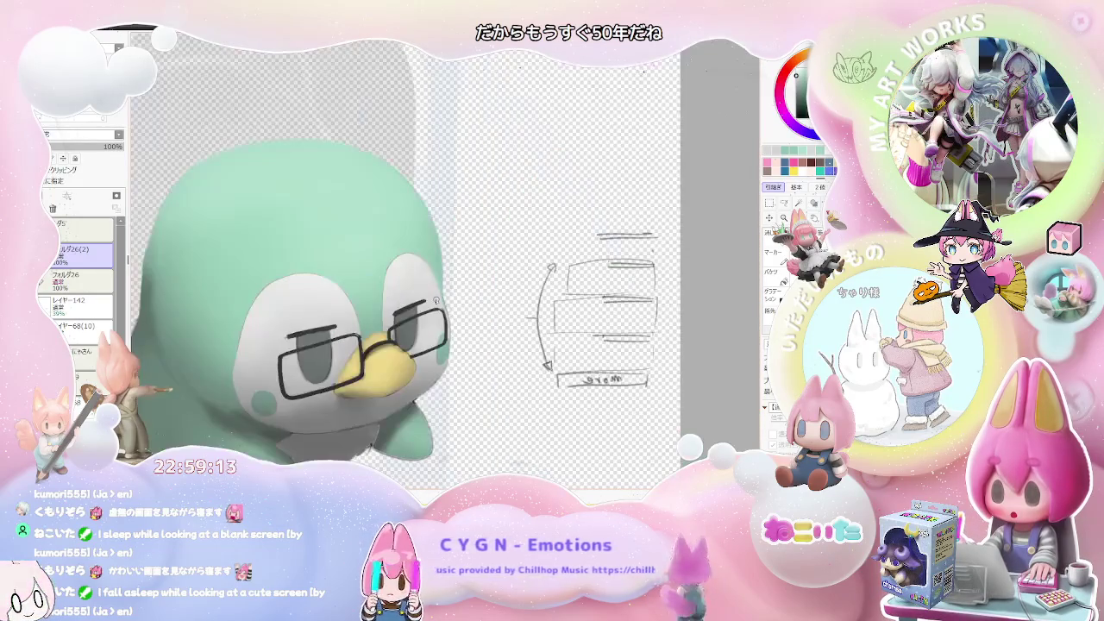
pyautogui.scroll(4, 436, 300)
pyautogui.scroll(4, 384, 248)
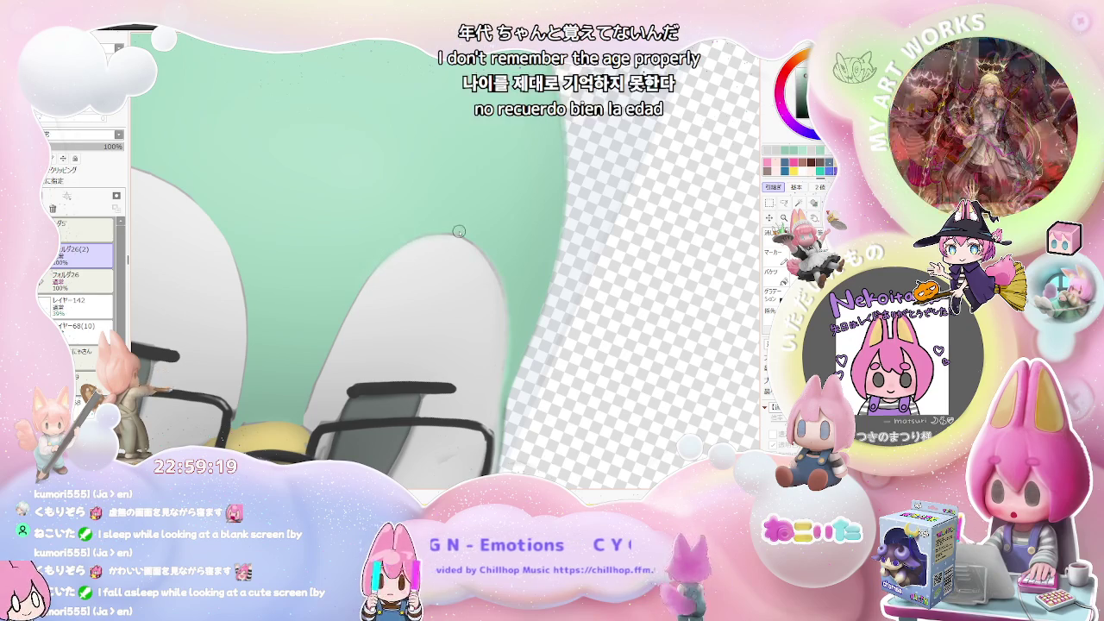
pyautogui.scroll(-2, 499, 270)
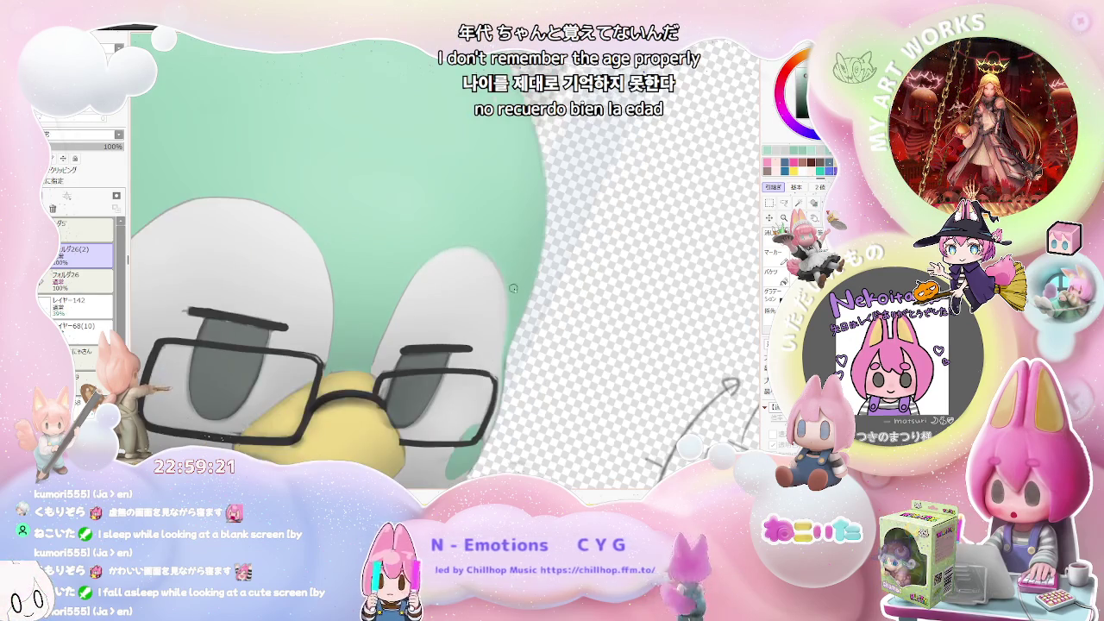
pyautogui.scroll(-2, 509, 293)
pyautogui.scroll(-2, 522, 320)
pyautogui.scroll(-1, 539, 343)
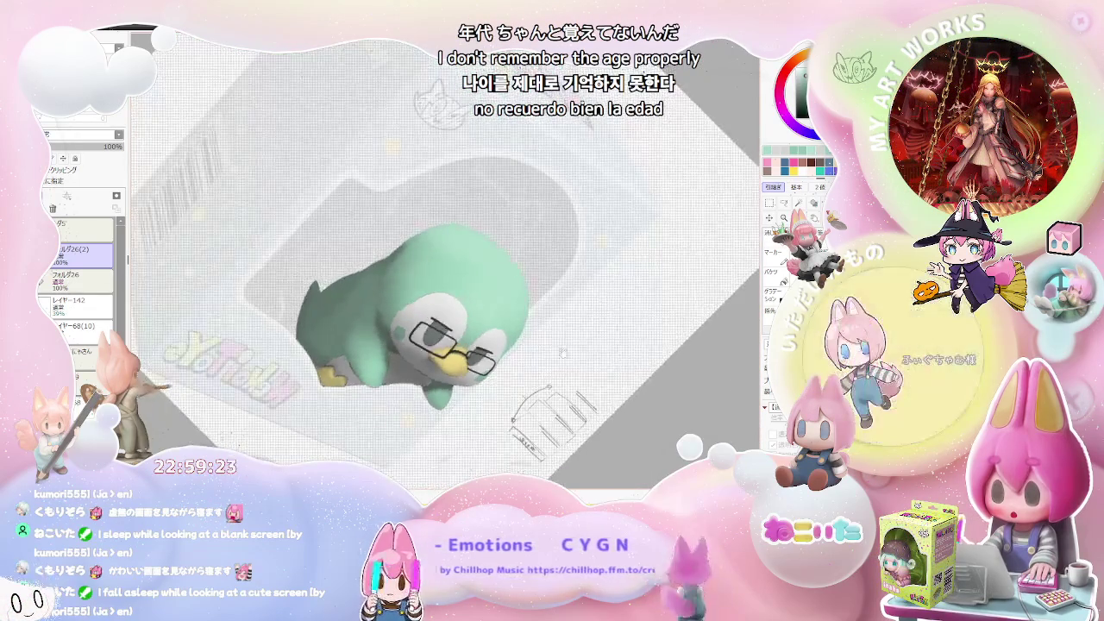
pyautogui.moveTo(539, 344); pyautogui.dragTo(424, 285)
pyautogui.scroll(2, 426, 287)
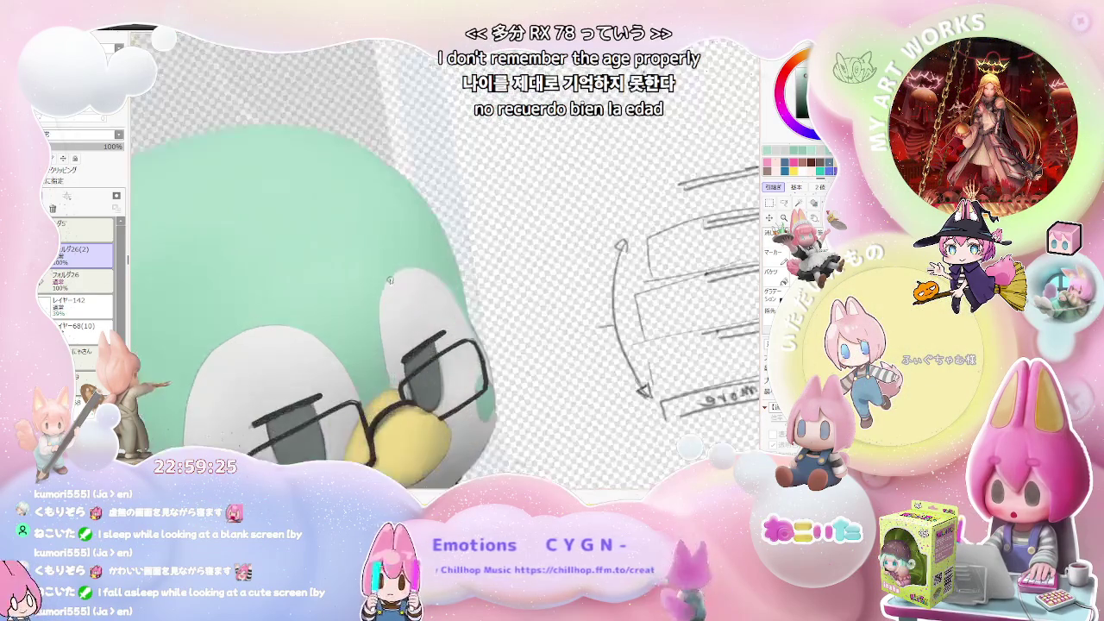
pyautogui.scroll(1, 389, 293)
pyautogui.scroll(1, 379, 297)
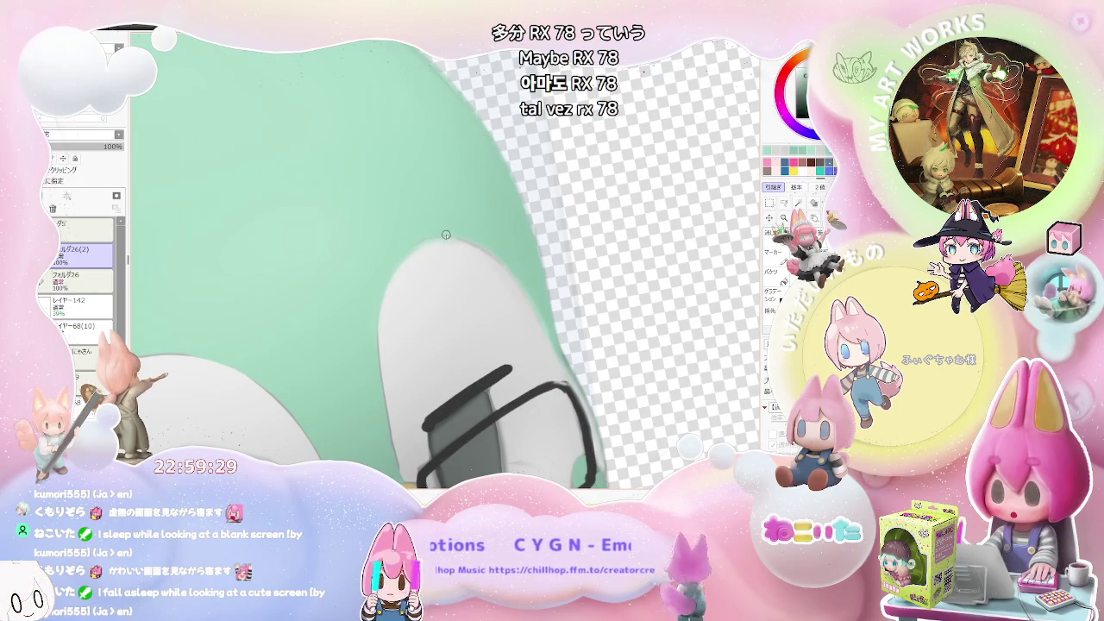
pyautogui.scroll(-2, 504, 248)
pyautogui.scroll(-2, 504, 248)
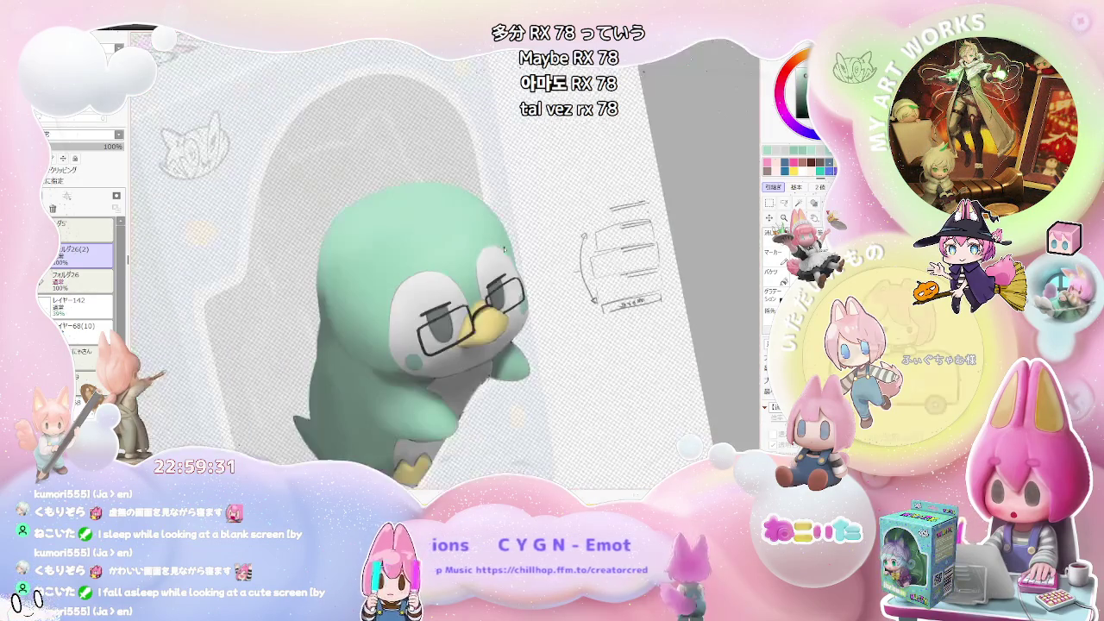
pyautogui.press('End')
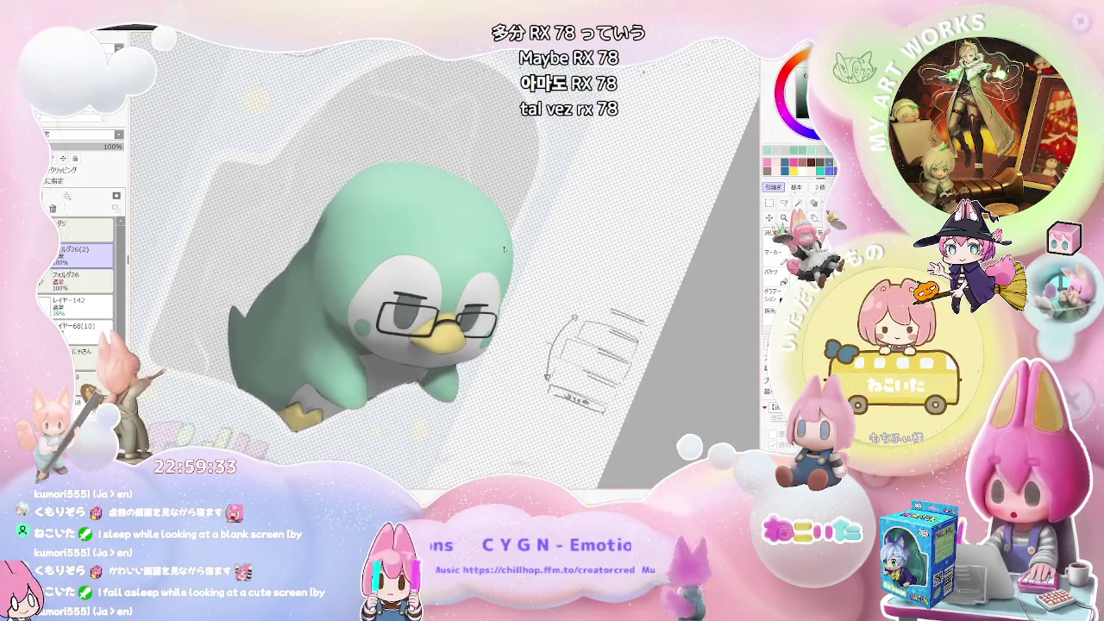
pyautogui.press('End')
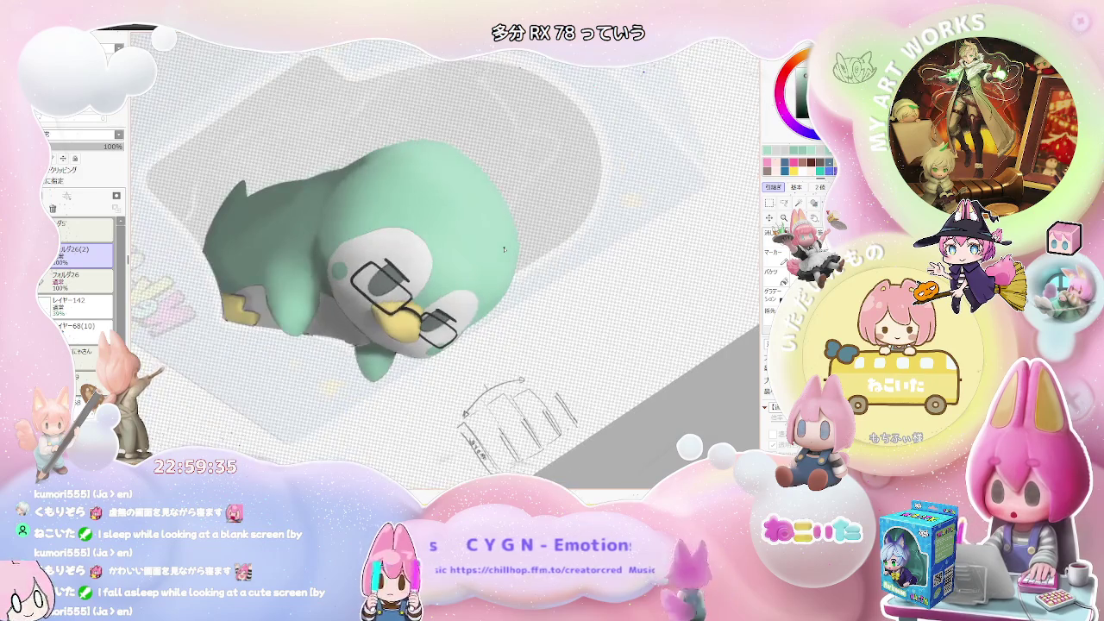
pyautogui.scroll(2, 503, 249)
pyautogui.scroll(2, 432, 302)
pyautogui.scroll(2, 346, 349)
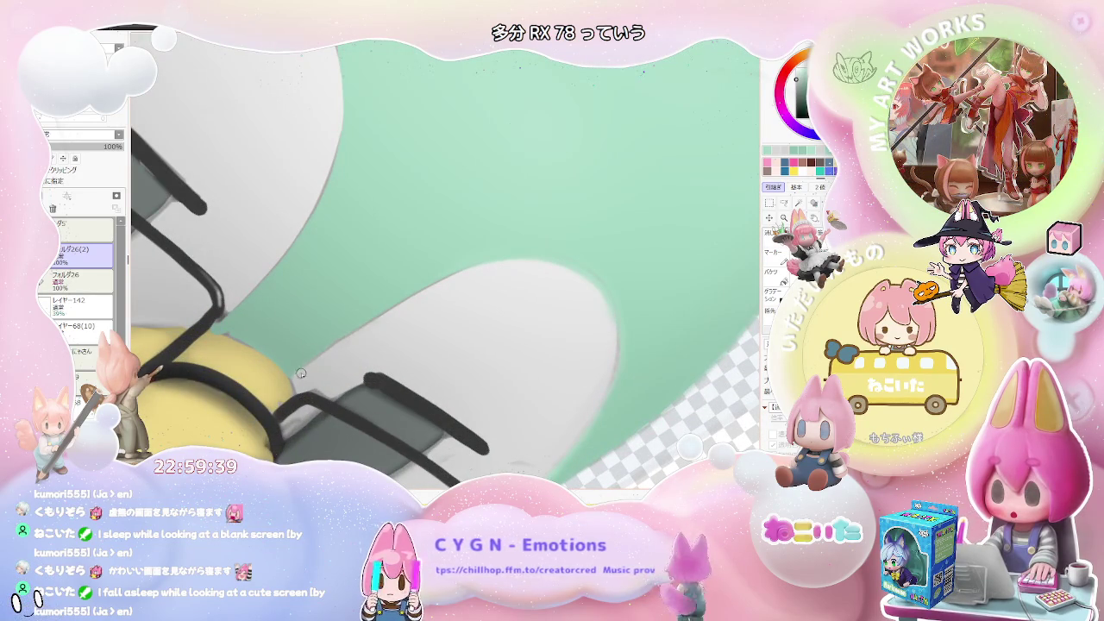
pyautogui.scroll(-1, 345, 345)
pyautogui.scroll(-1, 388, 324)
pyautogui.scroll(-1, 440, 298)
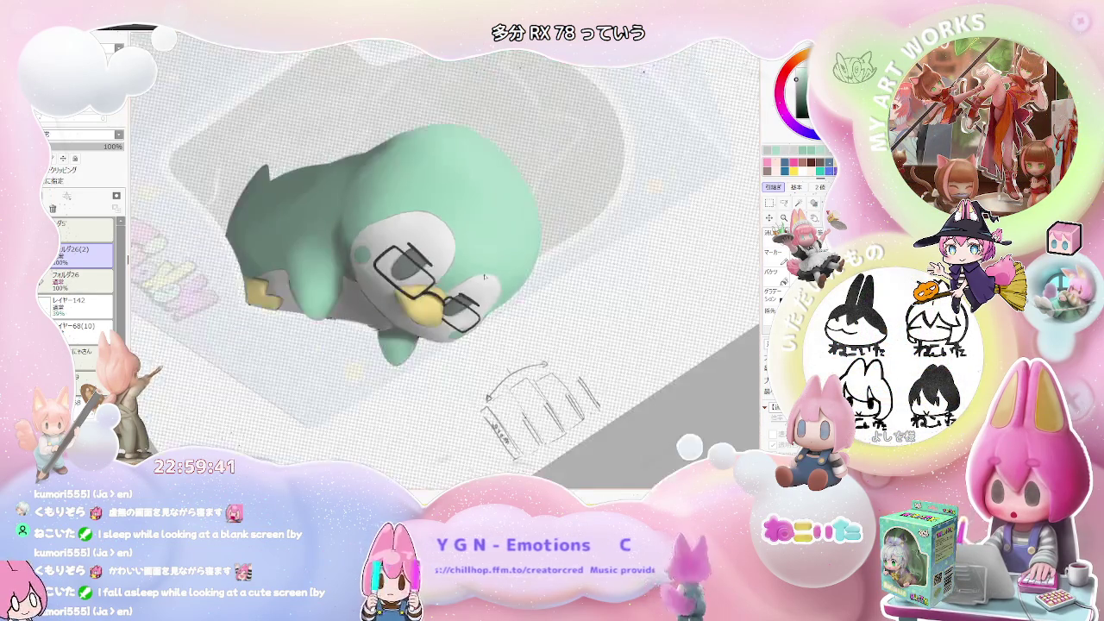
pyautogui.scroll(-1, 483, 278)
pyautogui.press('Delete')
pyautogui.press('Delete')
pyautogui.press('Delete')
pyautogui.press('Delete')
pyautogui.press('Delete')
pyautogui.press('Delete')
pyautogui.scroll(2, 458, 258)
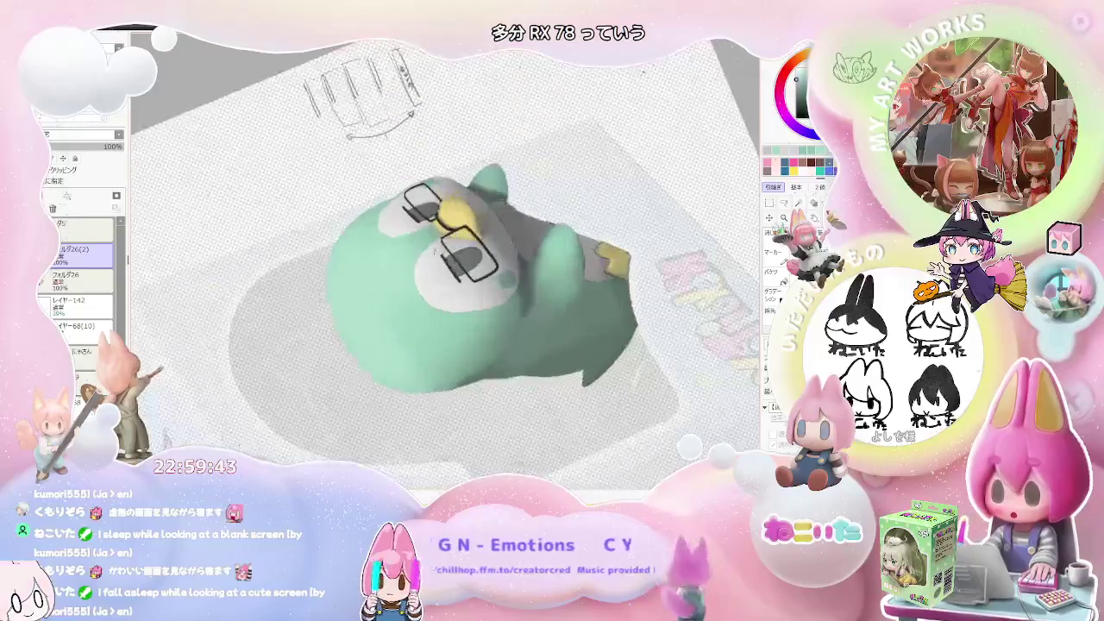
pyautogui.scroll(2, 424, 244)
pyautogui.scroll(1, 424, 244)
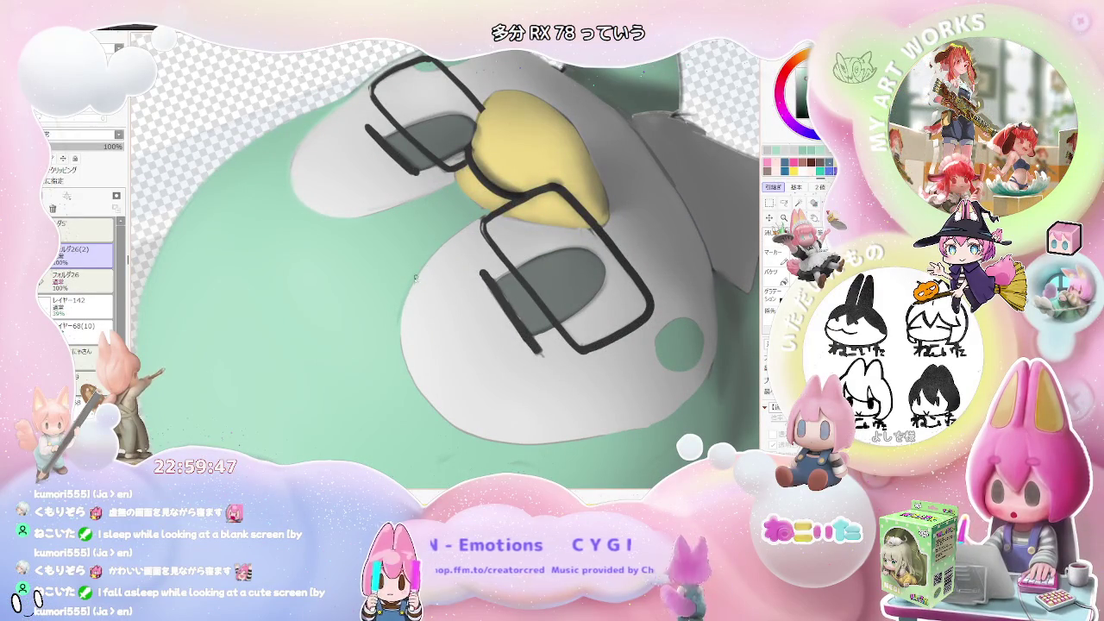
pyautogui.scroll(-2, 430, 258)
pyautogui.scroll(-2, 448, 246)
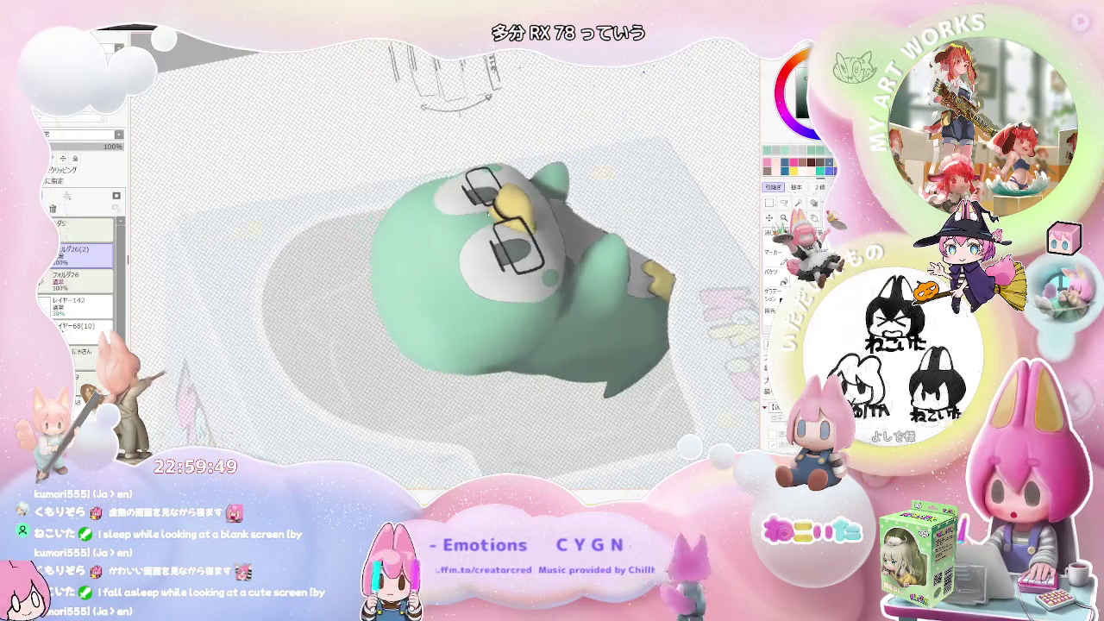
pyautogui.press('Delete')
pyautogui.press('Delete')
pyautogui.scroll(1, 487, 213)
pyautogui.press('Delete')
pyautogui.press('Delete')
pyautogui.press('Delete')
pyautogui.scroll(1, 449, 251)
pyautogui.scroll(2, 389, 259)
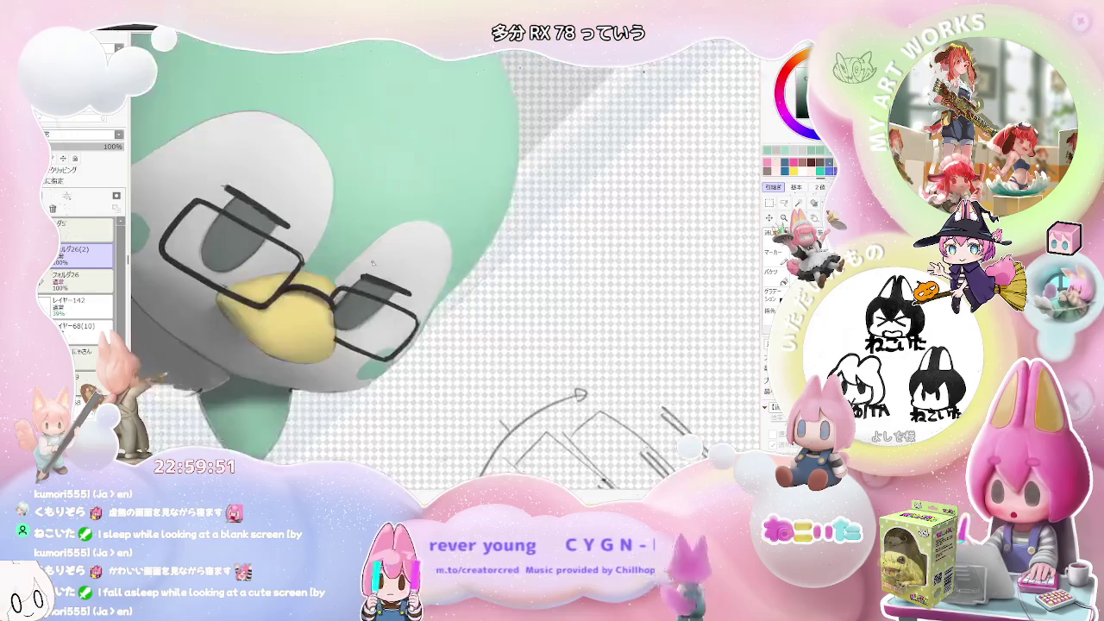
pyautogui.scroll(2, 322, 278)
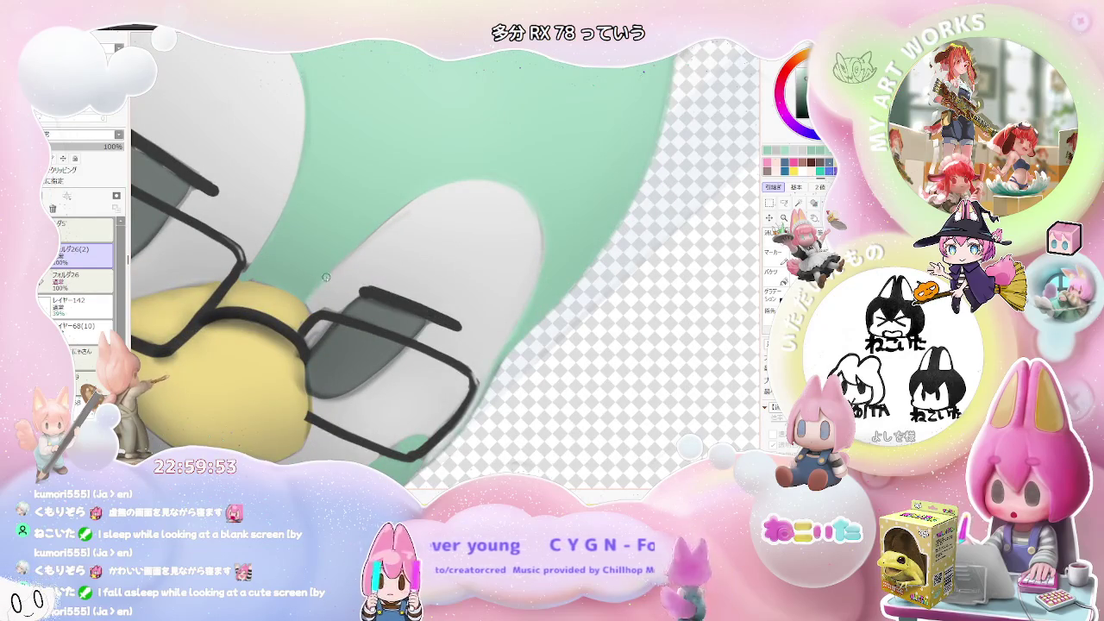
pyautogui.press('[')
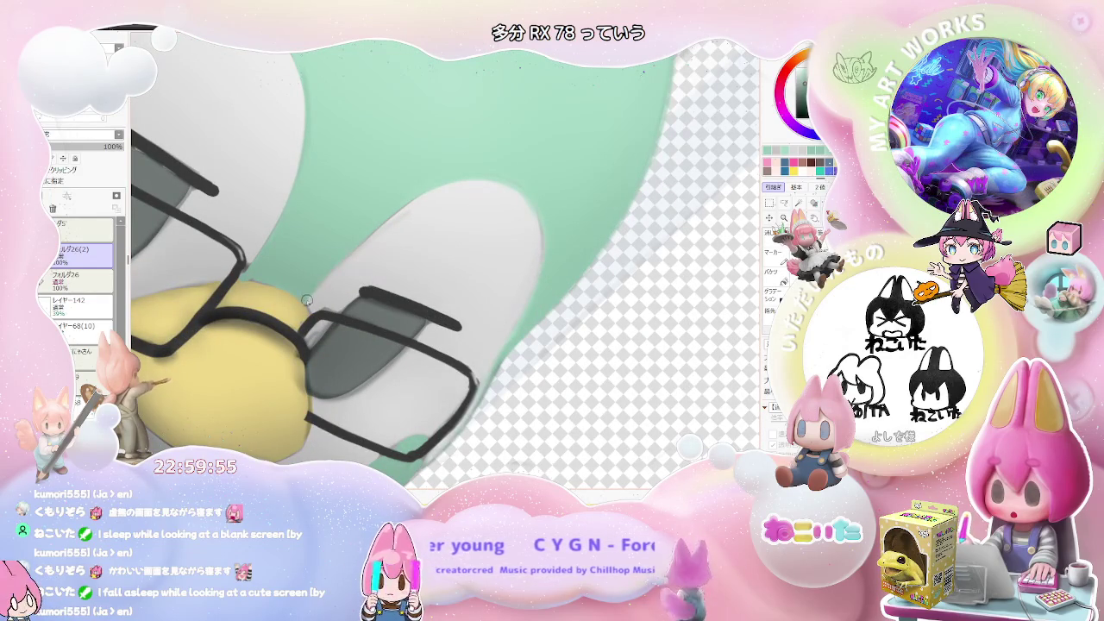
pyautogui.press('[')
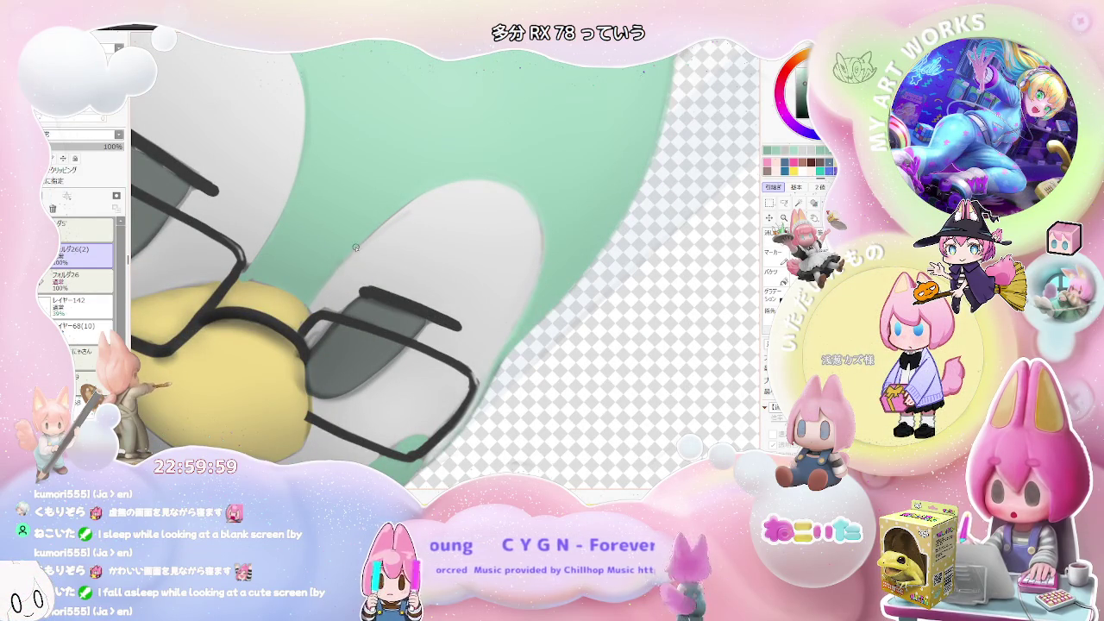
pyautogui.scroll(-3, 370, 231)
pyautogui.scroll(2, 377, 233)
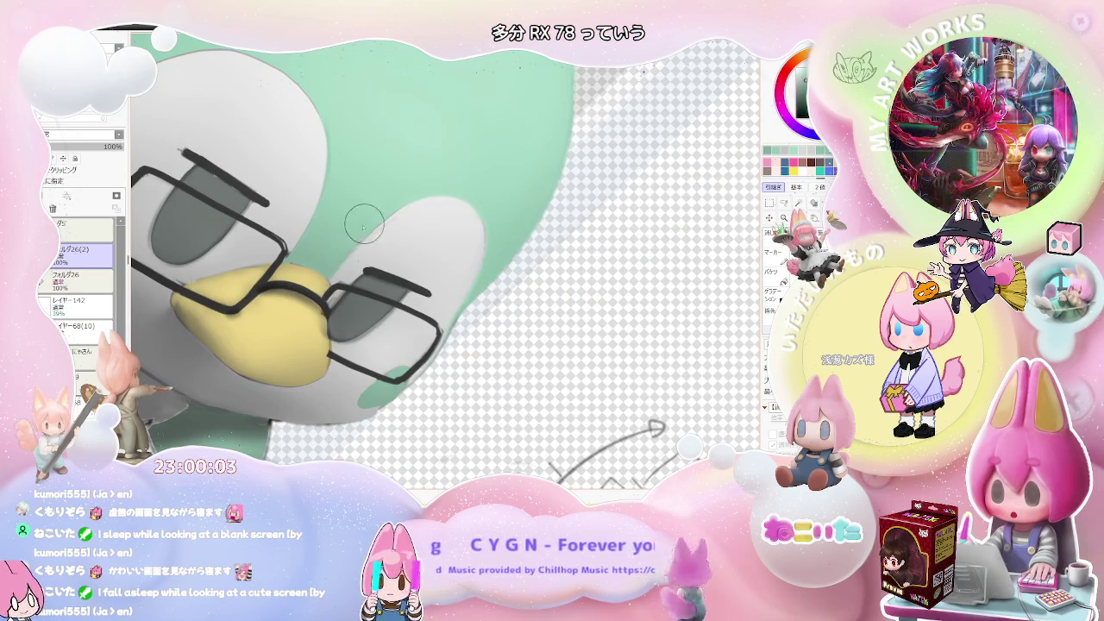
pyautogui.scroll(-1, 402, 209)
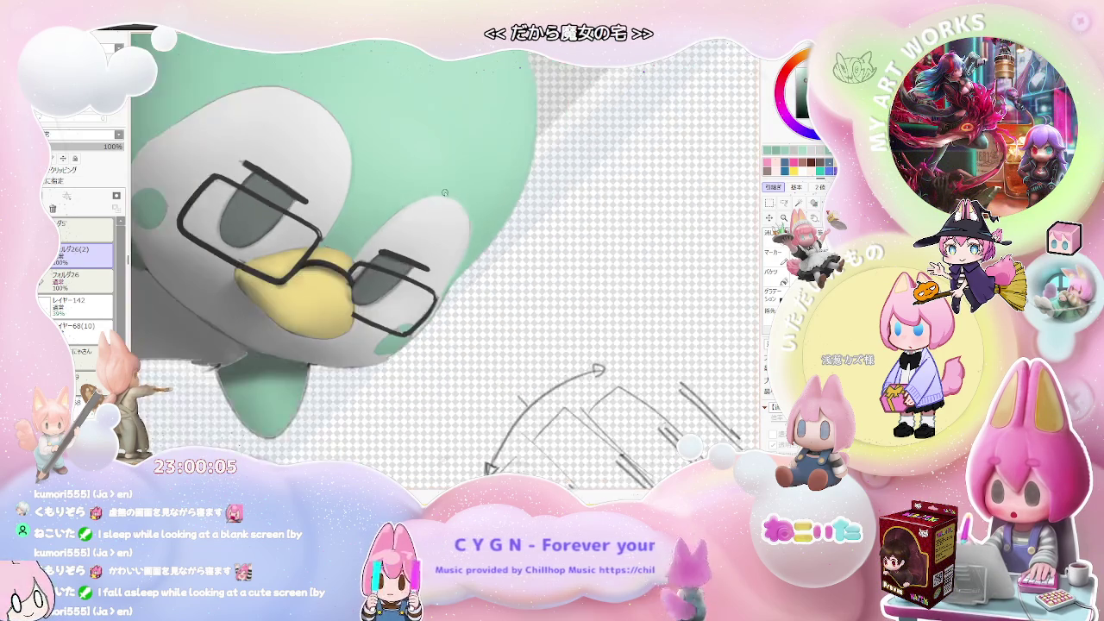
pyautogui.scroll(-1, 397, 251)
pyautogui.scroll(1, 390, 298)
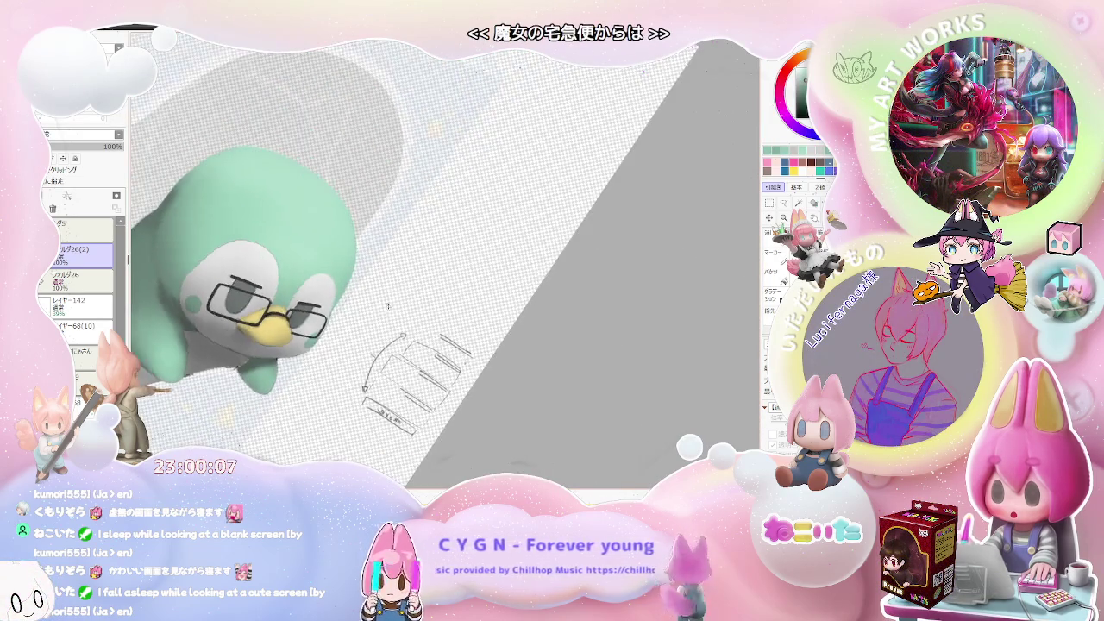
pyautogui.scroll(2, 390, 298)
pyautogui.scroll(2, 306, 368)
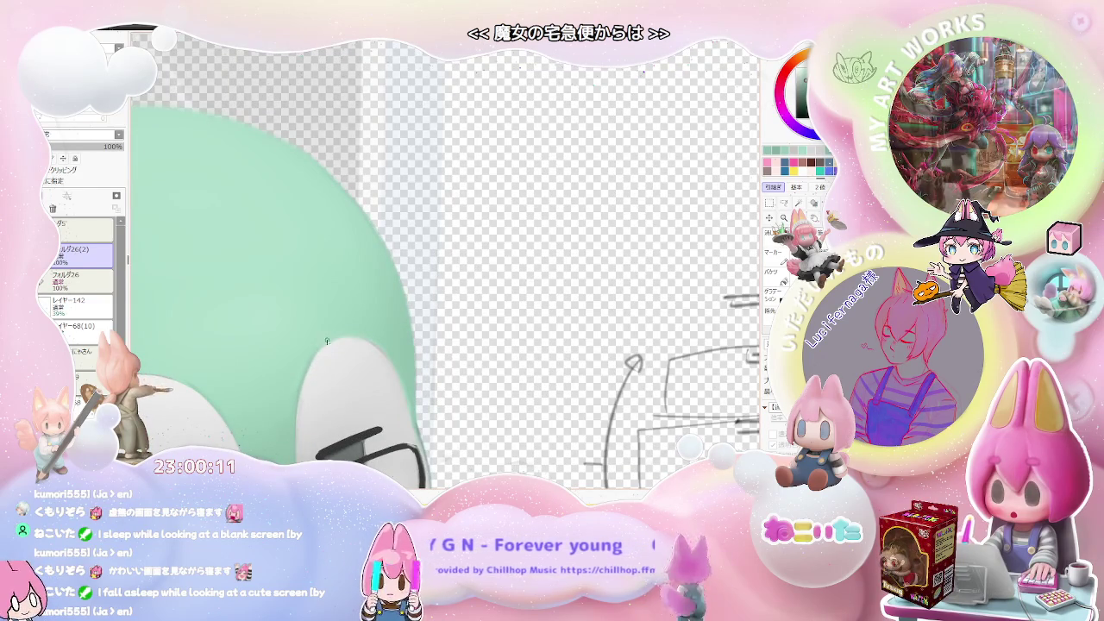
pyautogui.scroll(-1, 320, 337)
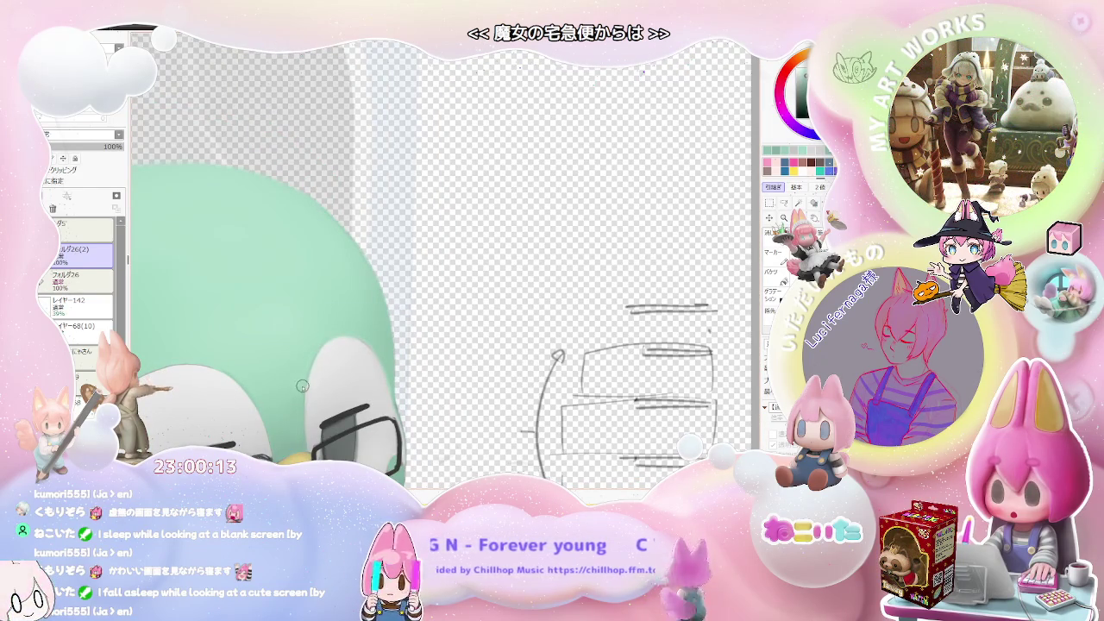
pyautogui.scroll(-1, 314, 359)
pyautogui.scroll(-1, 328, 345)
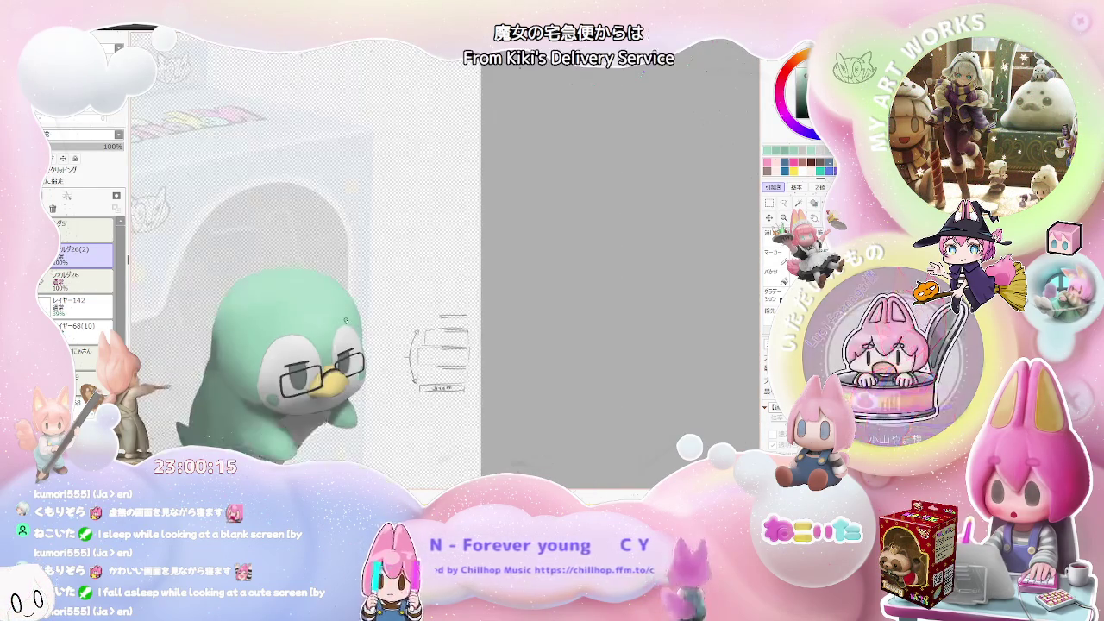
pyautogui.scroll(-1, 341, 328)
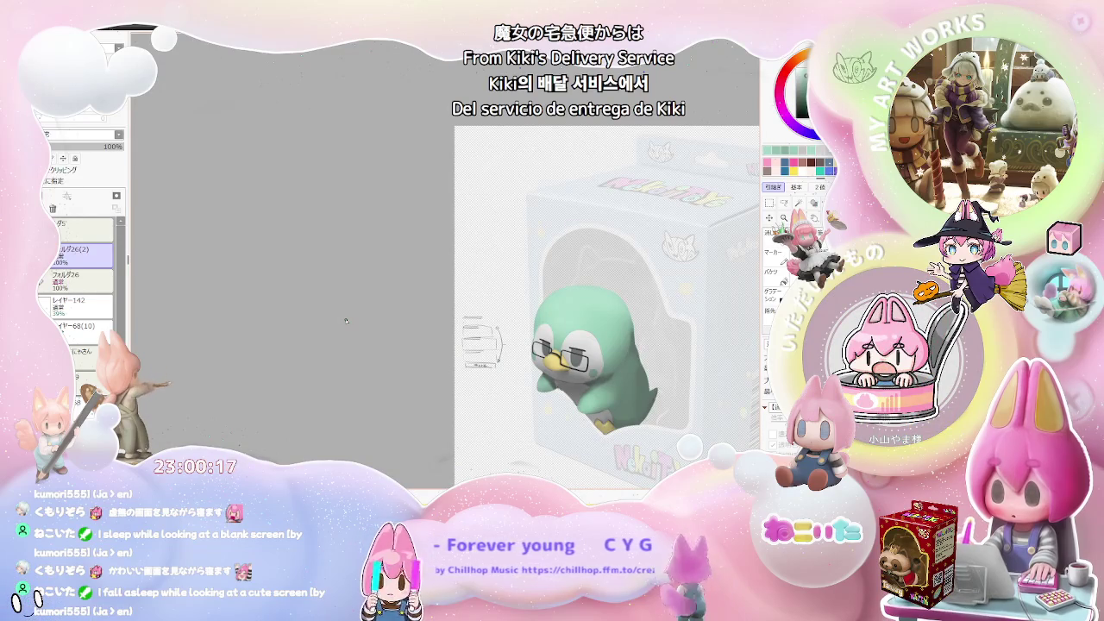
pyautogui.scroll(1, 388, 307)
pyautogui.scroll(1, 436, 289)
pyautogui.scroll(1, 436, 288)
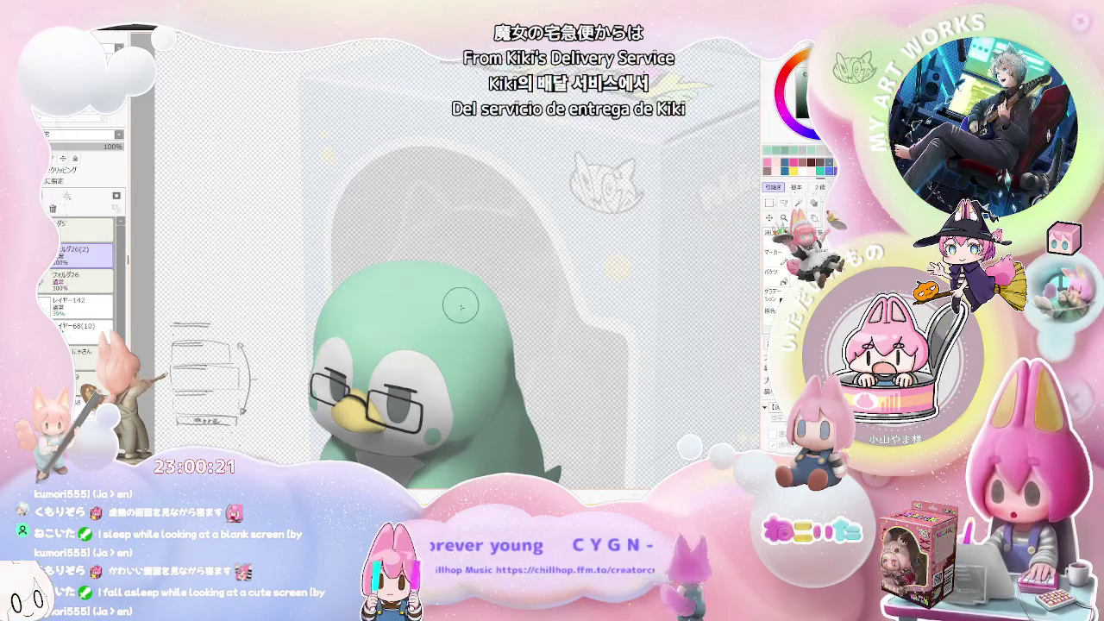
pyautogui.scroll(-1, 461, 315)
pyautogui.scroll(-1, 484, 345)
pyautogui.scroll(-1, 489, 356)
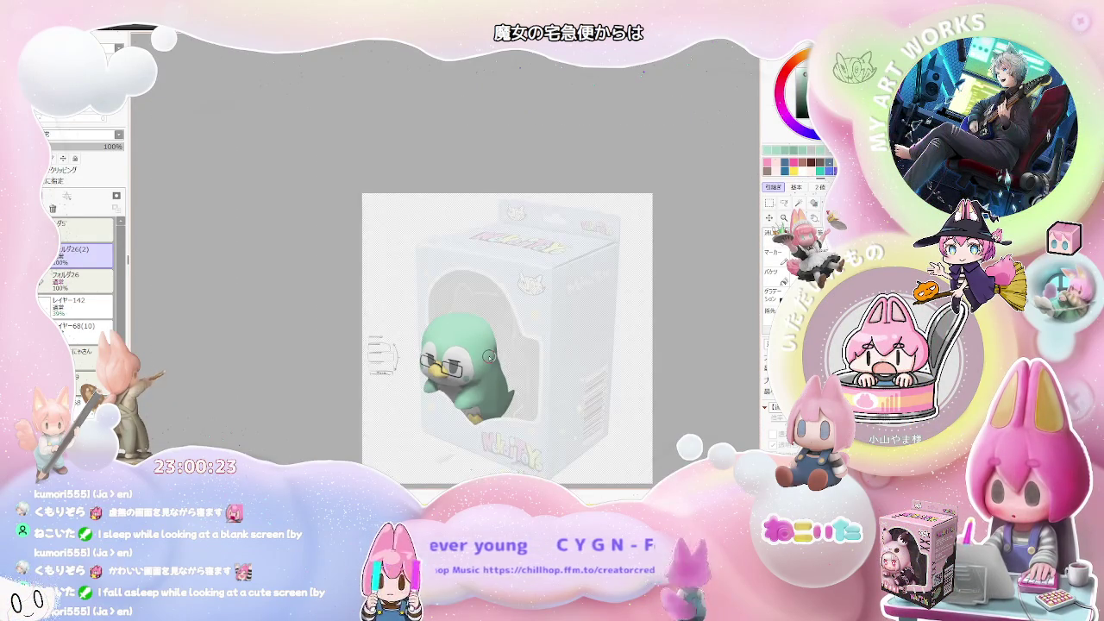
pyautogui.press('End')
pyautogui.press('End')
pyautogui.scroll(1, 401, 360)
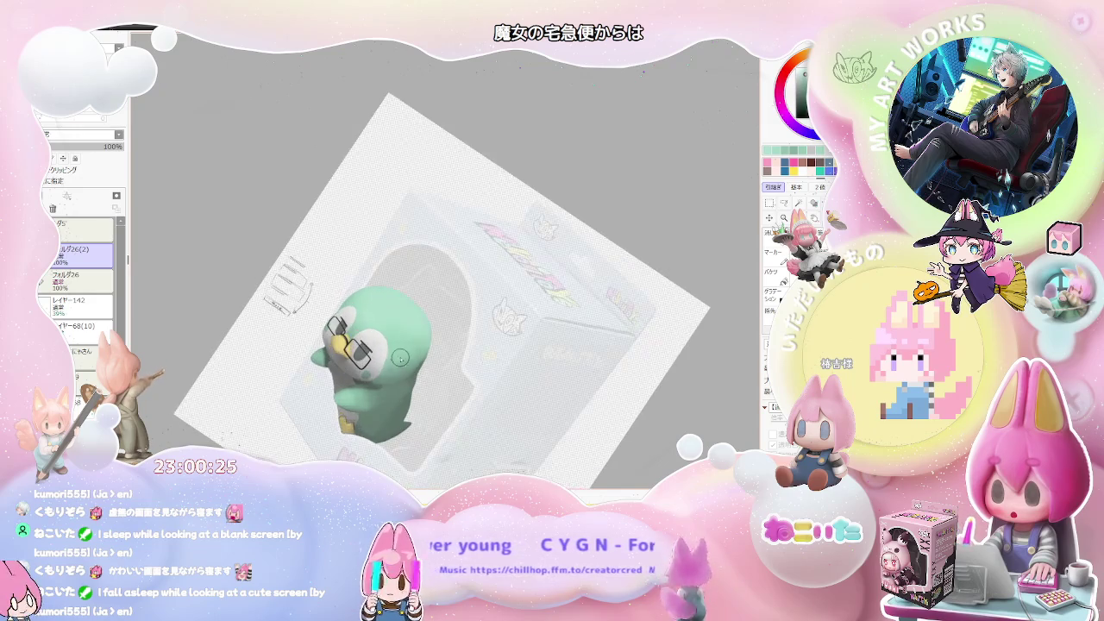
pyautogui.scroll(2, 401, 358)
pyautogui.scroll(1, 339, 321)
pyautogui.scroll(1, 311, 300)
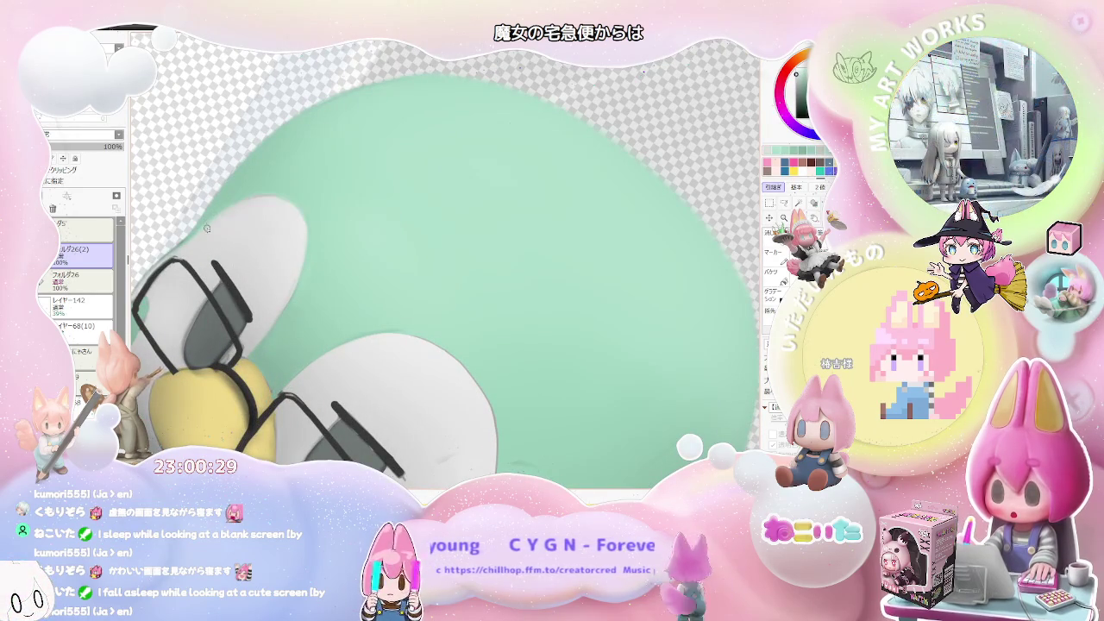
pyautogui.scroll(-1, 288, 204)
pyautogui.scroll(-2, 287, 205)
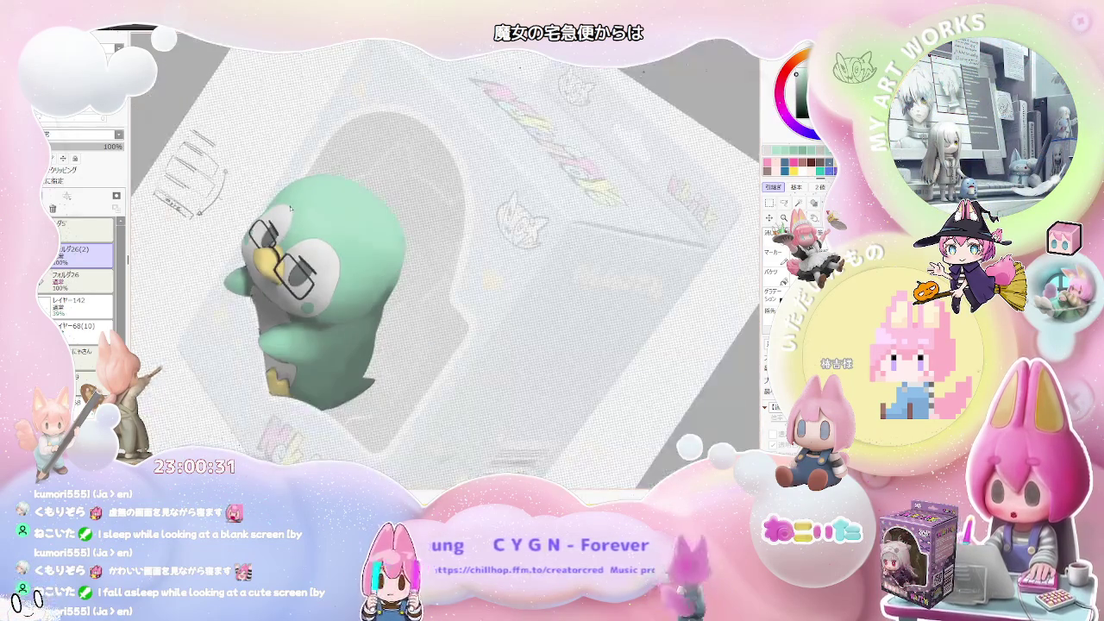
pyautogui.moveTo(309, 232); pyautogui.dragTo(335, 162)
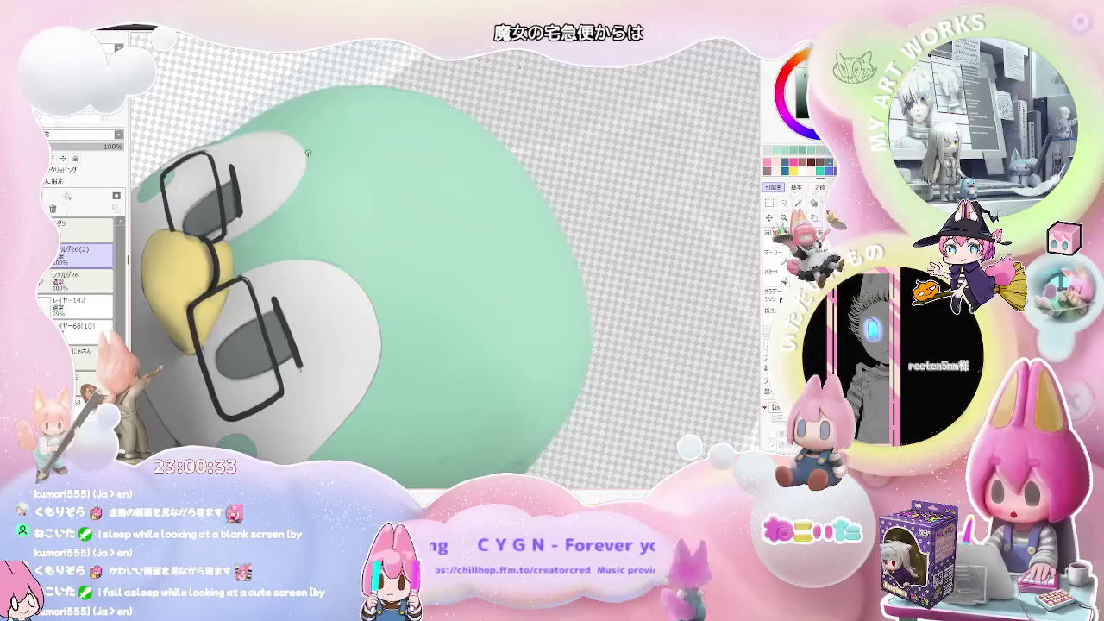
pyautogui.scroll(1, 304, 181)
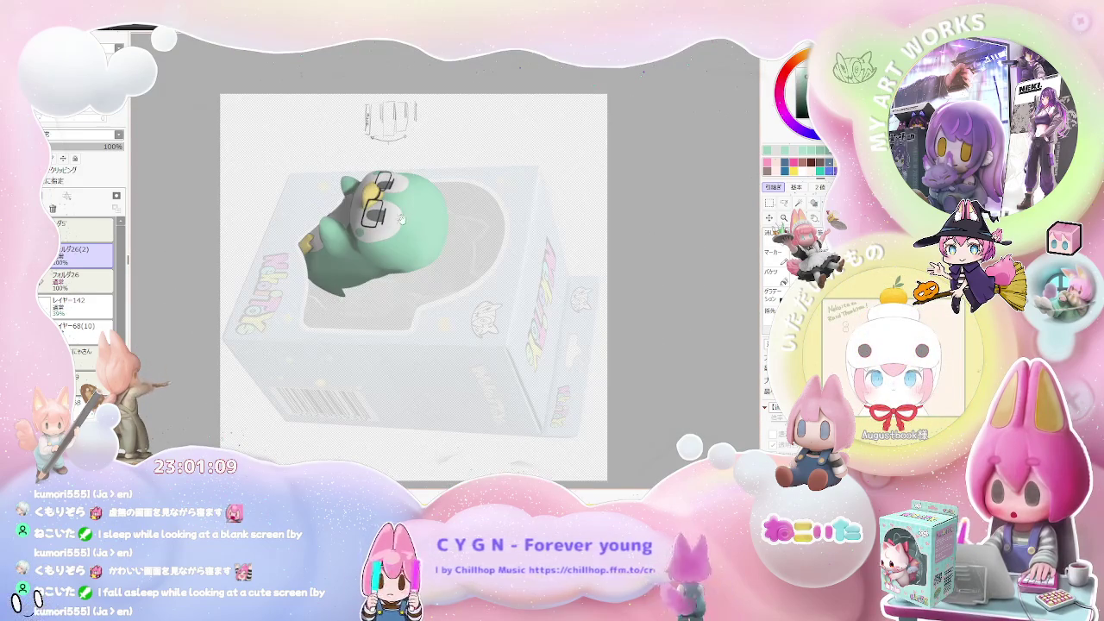
pyautogui.scroll(2, 403, 220)
pyautogui.scroll(3, 414, 228)
pyautogui.scroll(3, 432, 242)
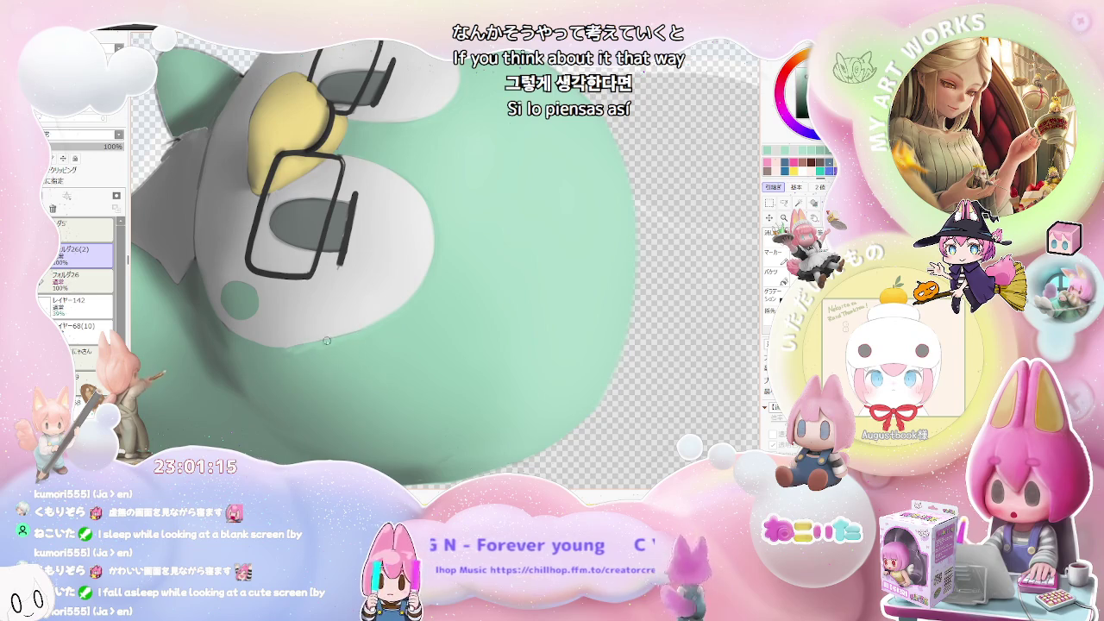
pyautogui.scroll(-3, 382, 321)
pyautogui.scroll(-3, 397, 321)
pyautogui.scroll(-3, 422, 321)
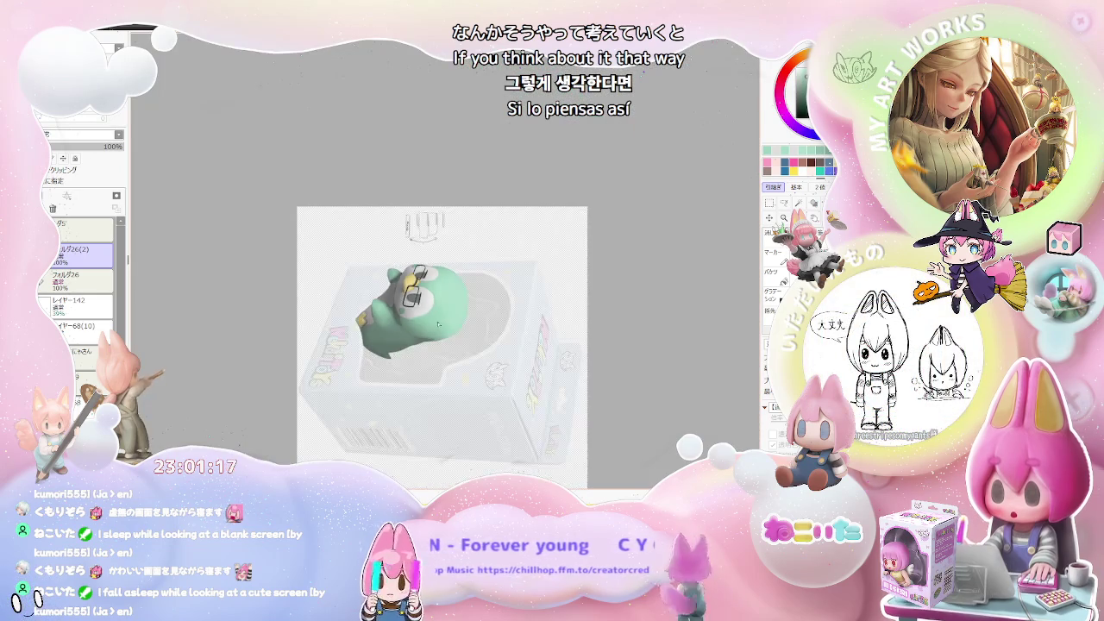
pyautogui.scroll(2, 413, 293)
pyautogui.scroll(2, 380, 259)
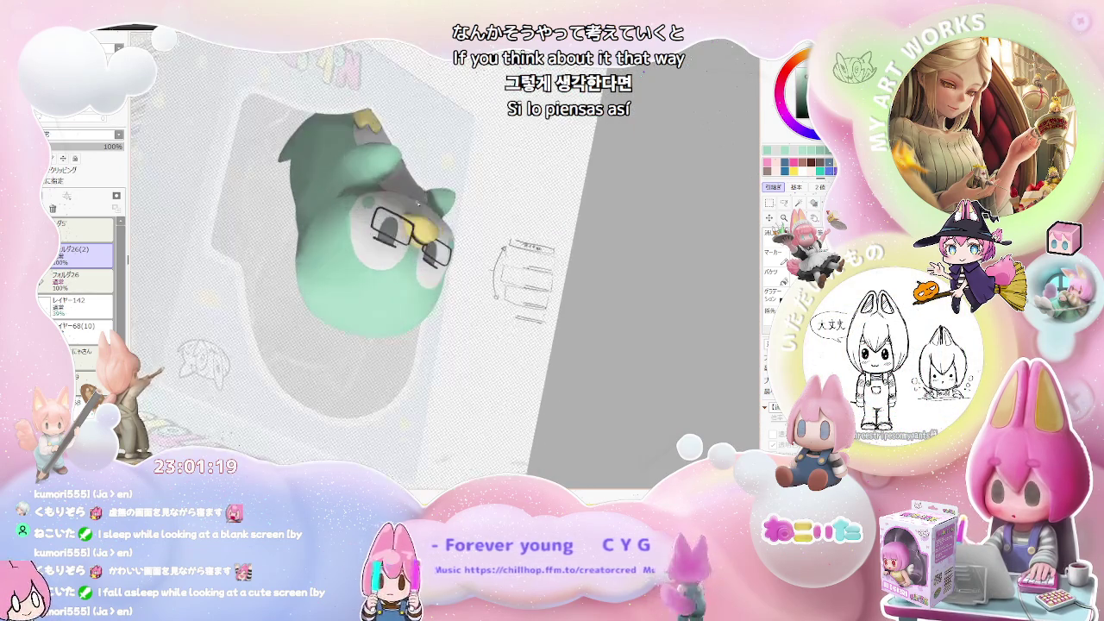
pyautogui.scroll(3, 346, 224)
pyautogui.scroll(2, 323, 216)
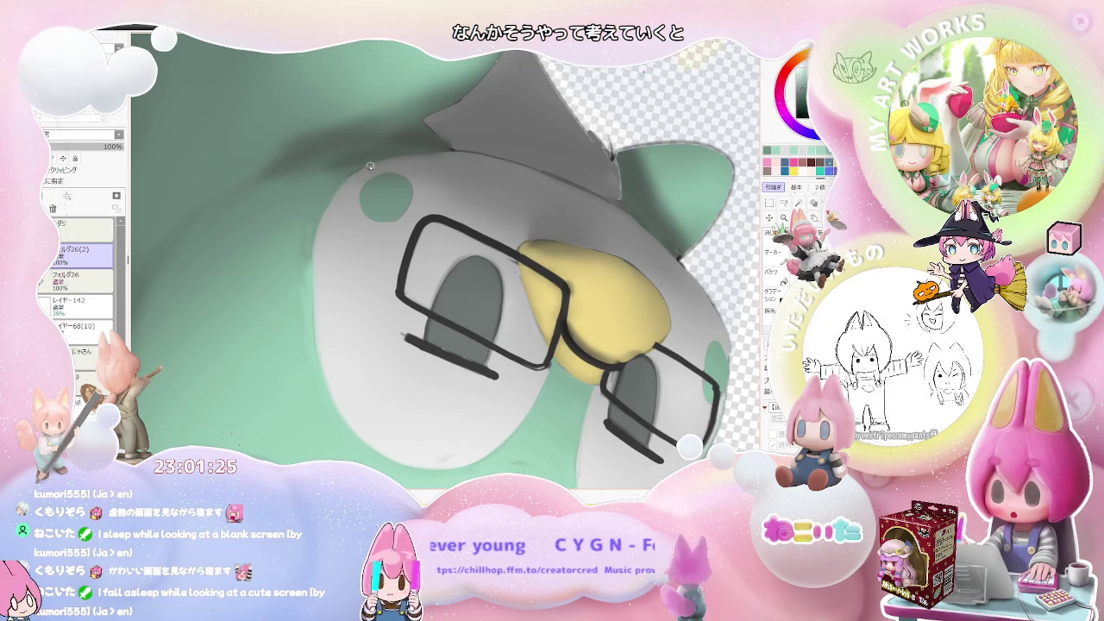
pyautogui.scroll(-3, 427, 154)
pyautogui.scroll(-3, 427, 153)
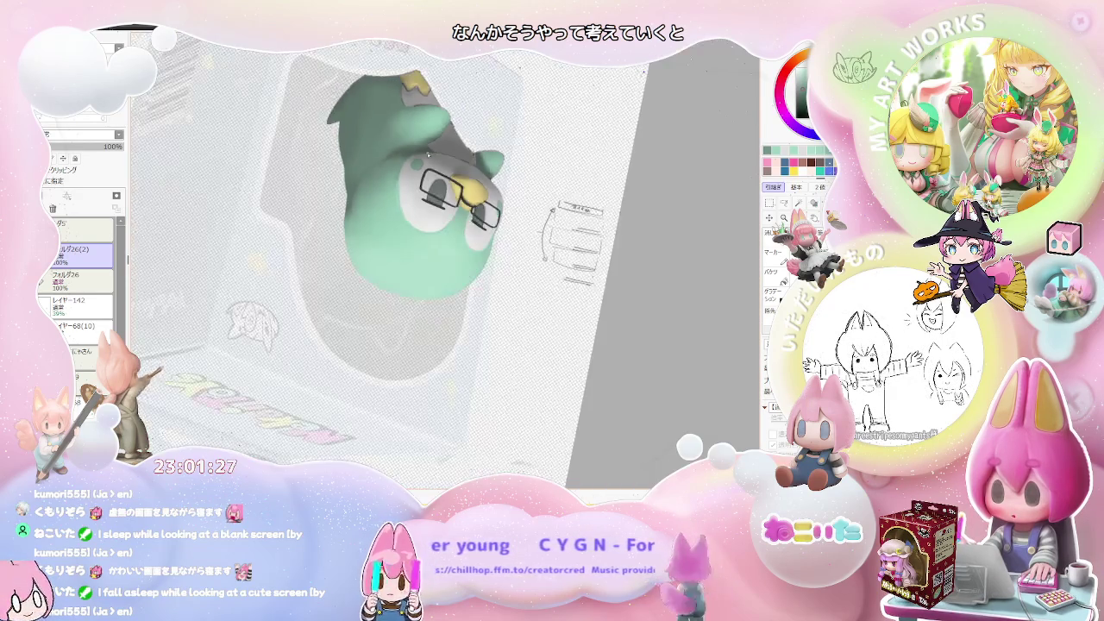
pyautogui.scroll(-2, 428, 156)
pyautogui.moveTo(426, 161)
pyautogui.mouseDown()
pyautogui.moveTo(439, 349)
pyautogui.moveTo(404, 331)
pyautogui.mouseUp()
pyautogui.scroll(3, 402, 329)
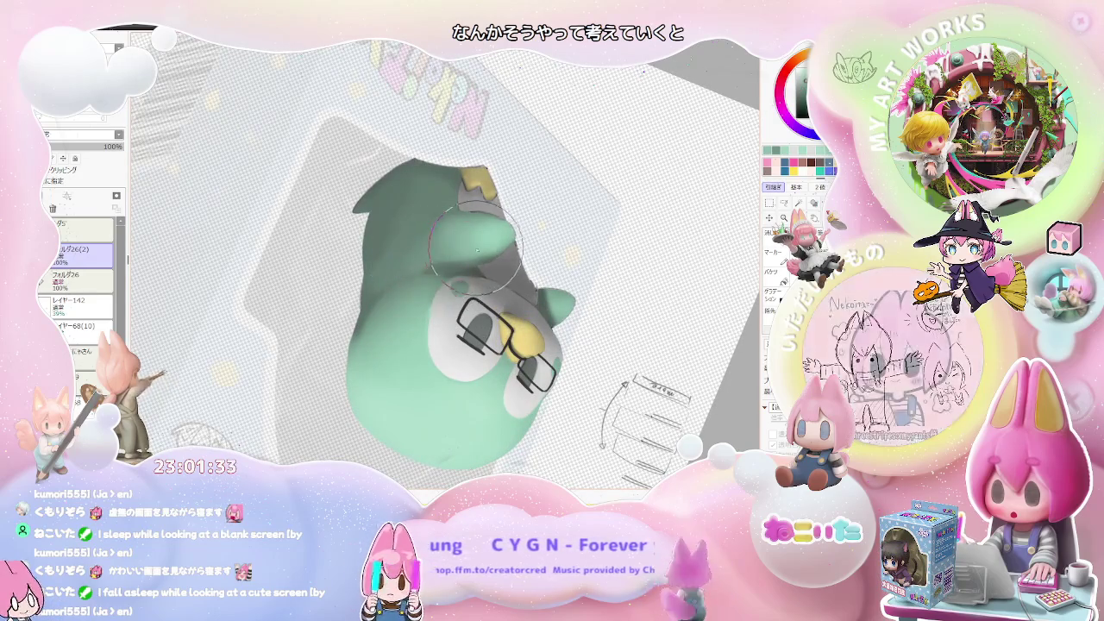
pyautogui.scroll(-3, 552, 353)
pyautogui.scroll(-2, 591, 381)
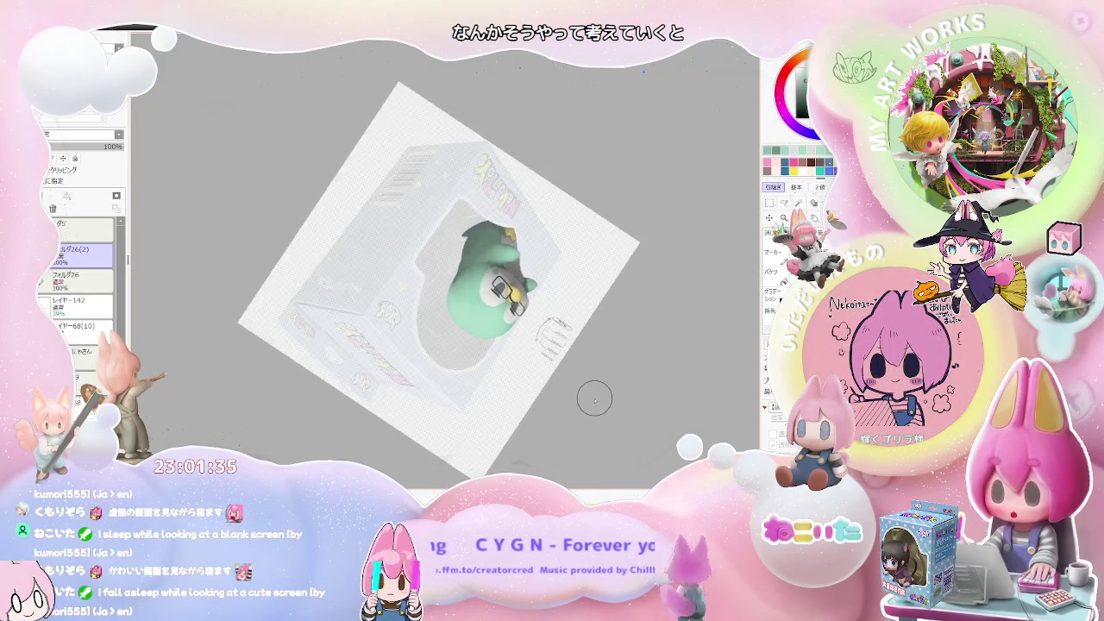
pyautogui.press('Delete')
pyautogui.press('Delete')
pyautogui.press('Delete')
pyautogui.scroll(-2, 593, 400)
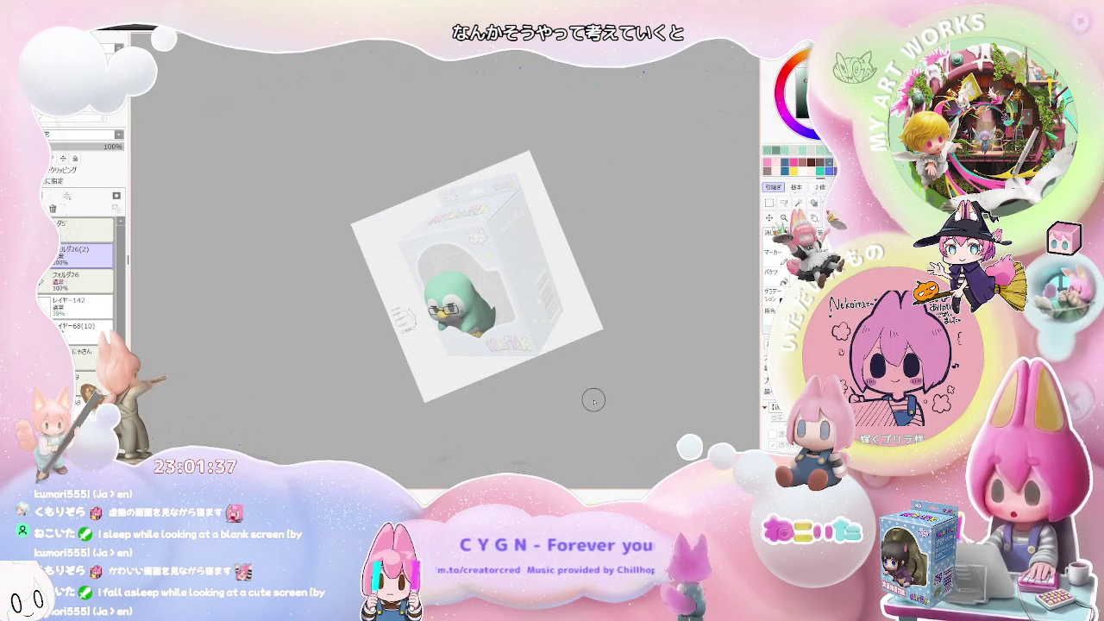
pyautogui.press('Home')
pyautogui.scroll(2, 518, 380)
pyautogui.scroll(2, 414, 354)
pyautogui.scroll(2, 357, 336)
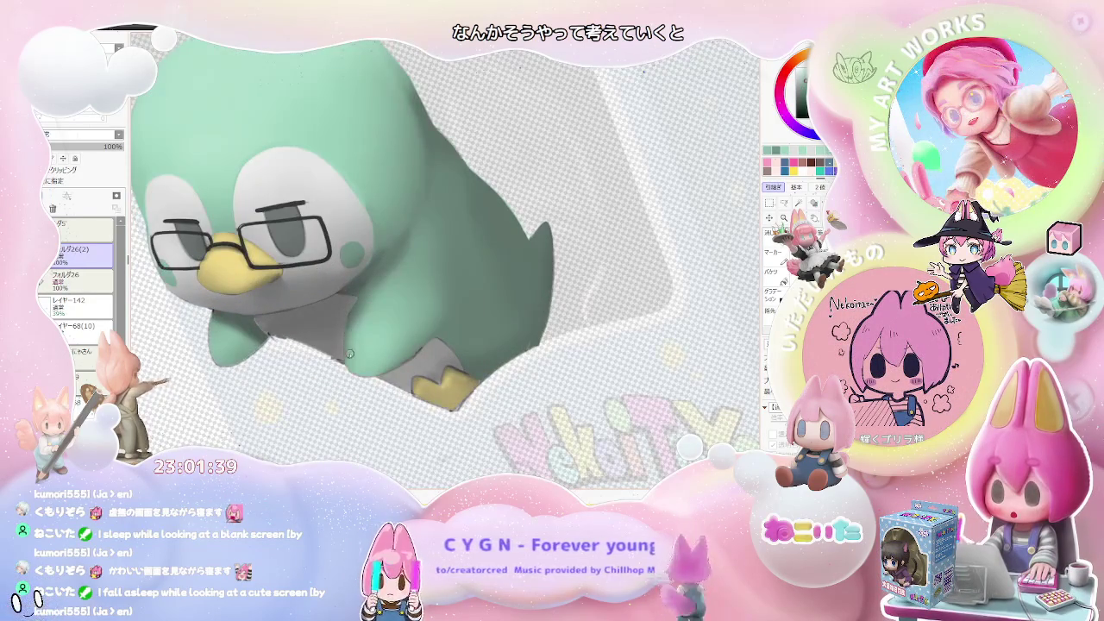
pyautogui.scroll(-2, 351, 343)
pyautogui.scroll(-2, 380, 311)
pyautogui.press('End')
pyautogui.press('End')
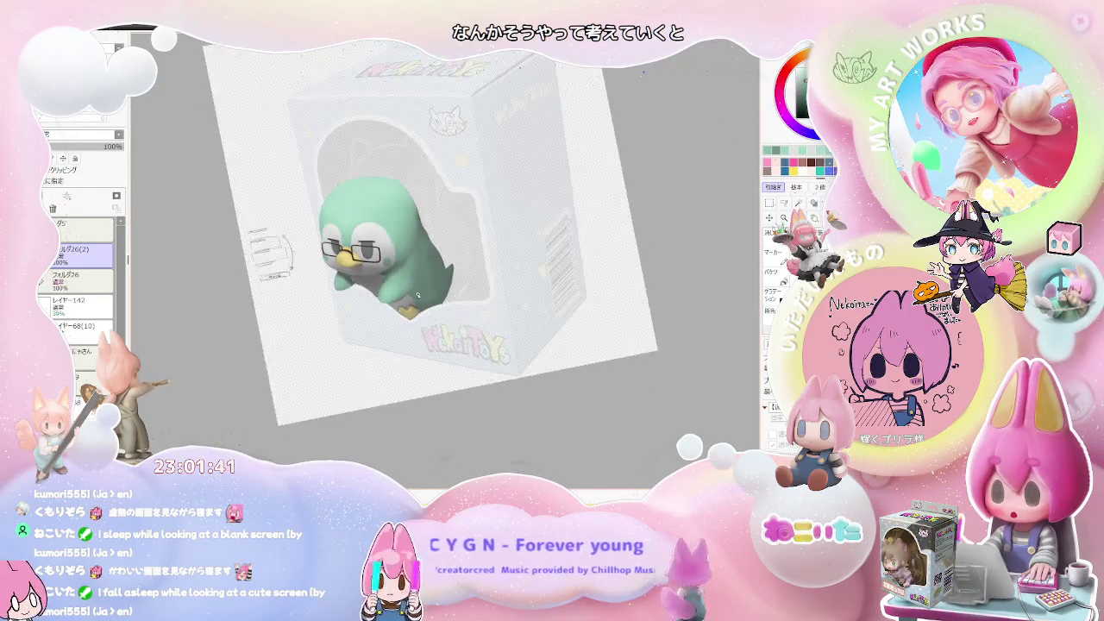
pyautogui.press('Home')
pyautogui.scroll(2, 396, 281)
pyautogui.scroll(2, 371, 272)
pyautogui.scroll(2, 345, 264)
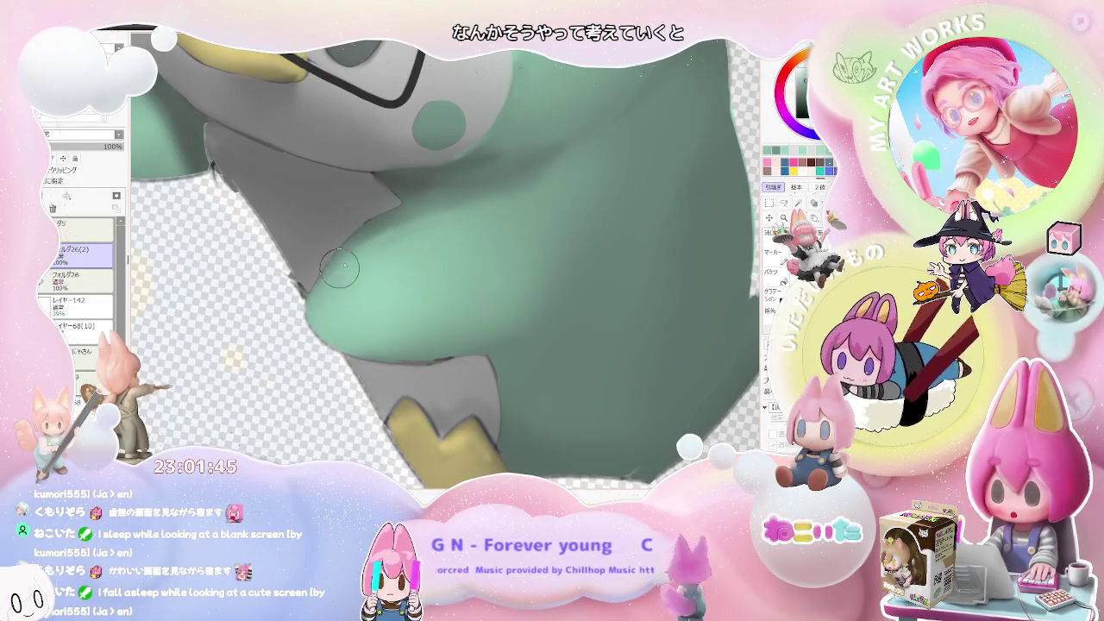
pyautogui.scroll(-2, 328, 283)
pyautogui.scroll(-2, 405, 259)
pyautogui.press('End')
pyautogui.press('End')
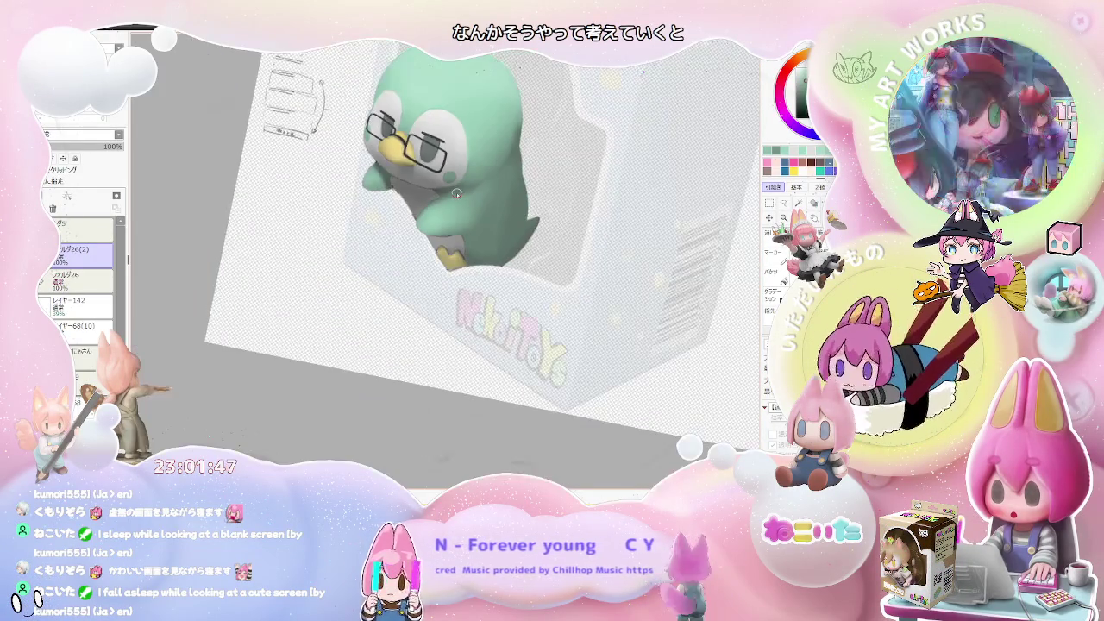
pyautogui.press('Home')
pyautogui.scroll(4, 396, 276)
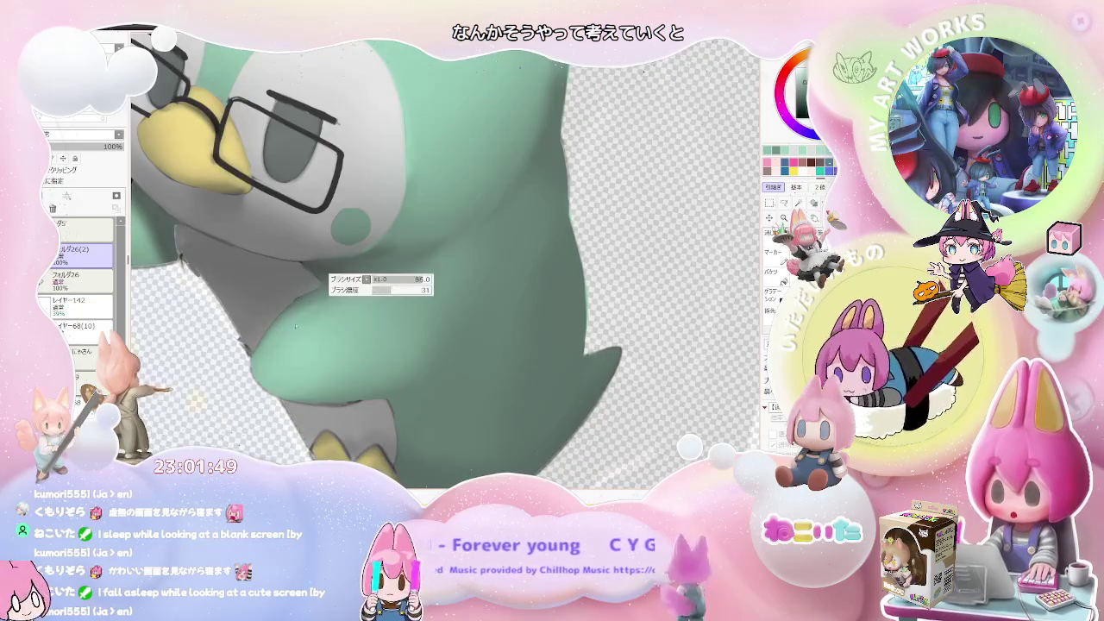
pyautogui.scroll(-2, 304, 319)
pyautogui.scroll(-2, 406, 276)
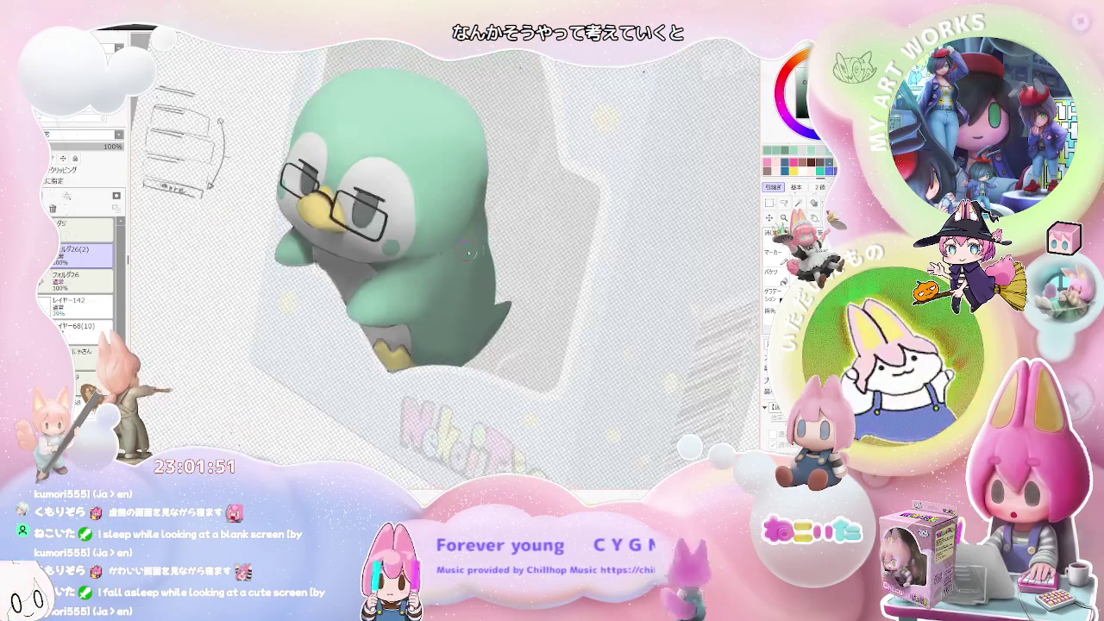
pyautogui.press('End')
pyautogui.press('End')
pyautogui.press('End')
pyautogui.scroll(2, 432, 272)
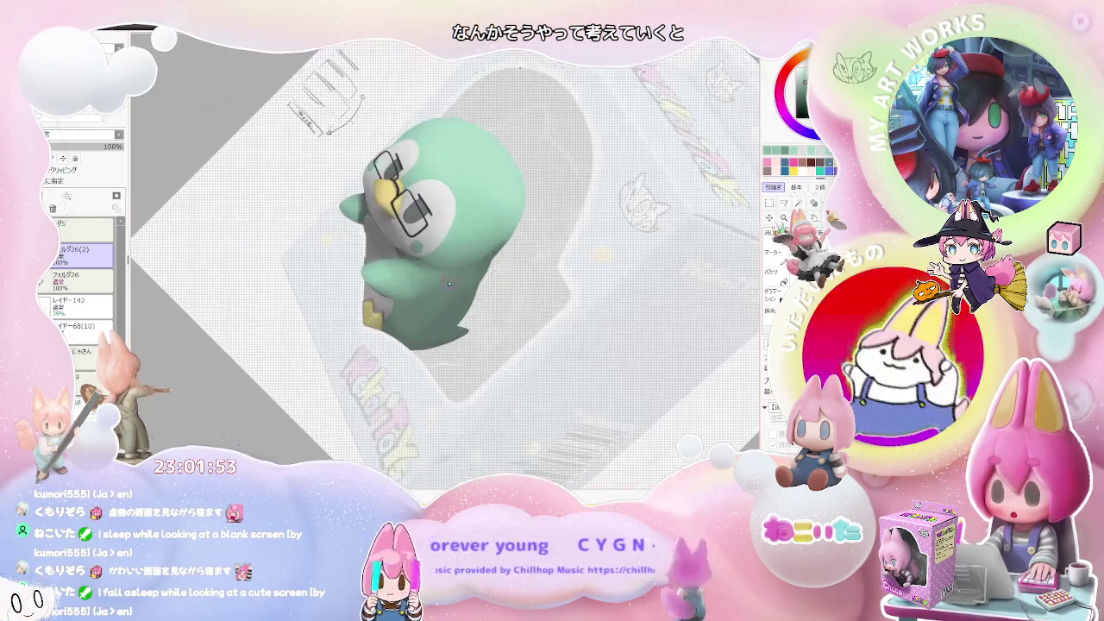
pyautogui.scroll(2, 404, 270)
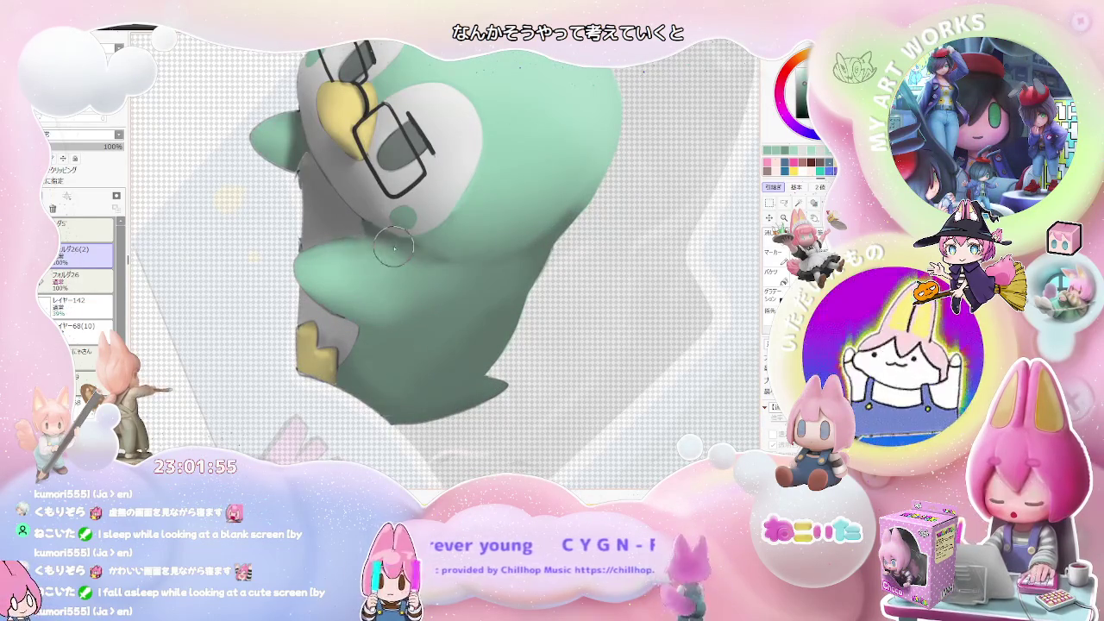
pyautogui.scroll(-1, 397, 259)
pyautogui.scroll(-2, 483, 275)
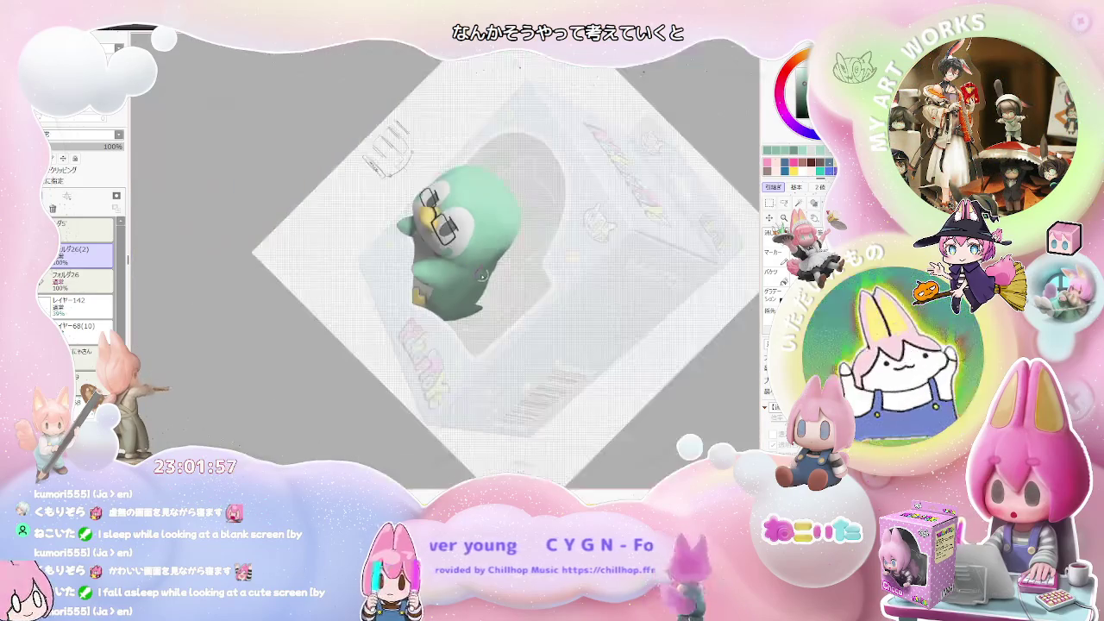
pyautogui.scroll(-1, 483, 275)
pyautogui.scroll(1, 475, 285)
pyautogui.scroll(1, 431, 285)
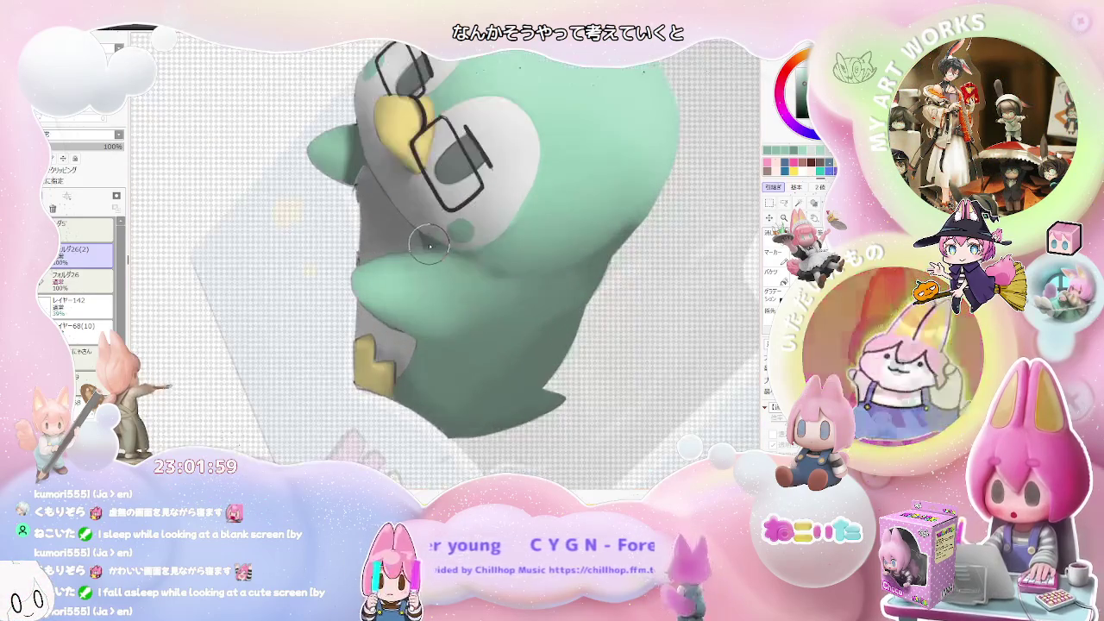
pyautogui.scroll(1, 379, 283)
pyautogui.scroll(1, 335, 283)
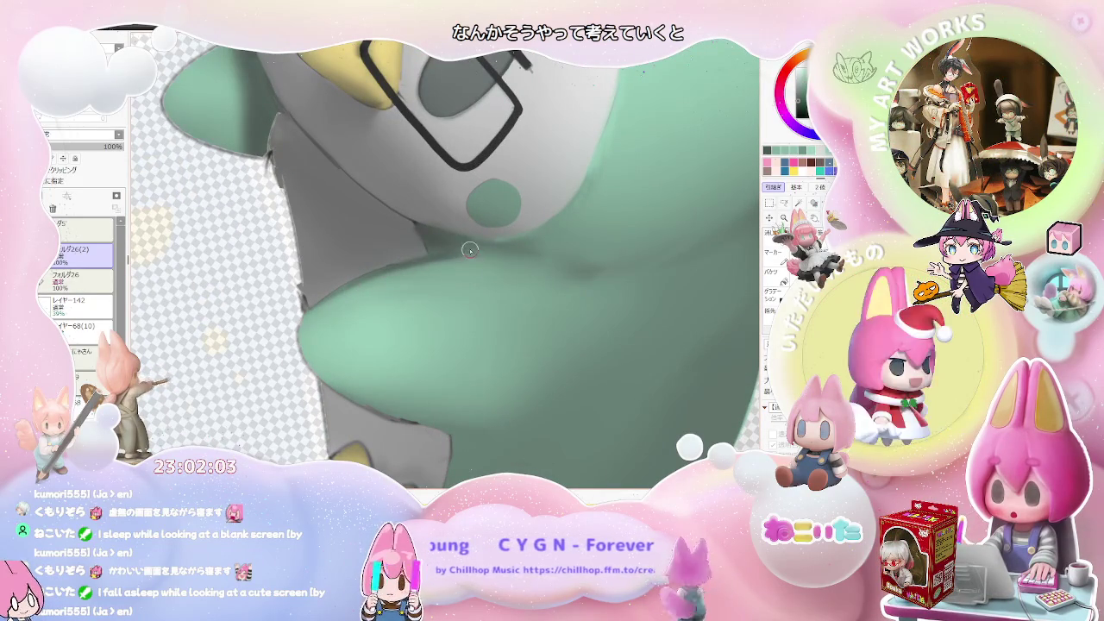
pyautogui.scroll(-1, 468, 250)
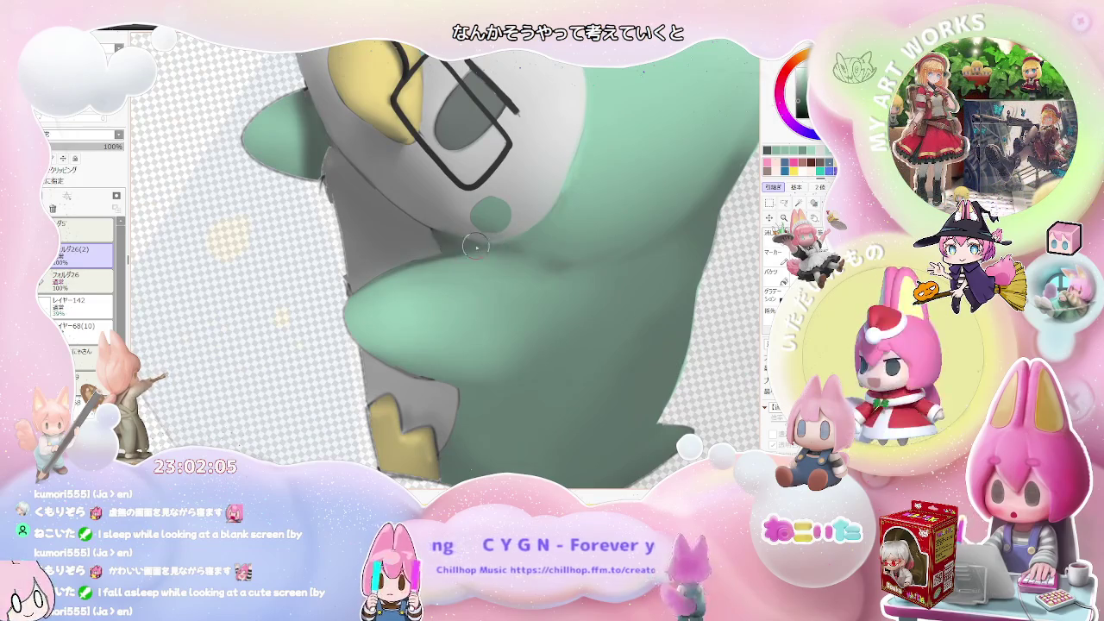
pyautogui.scroll(-2, 485, 247)
pyautogui.scroll(-1, 517, 268)
pyautogui.scroll(-1, 551, 290)
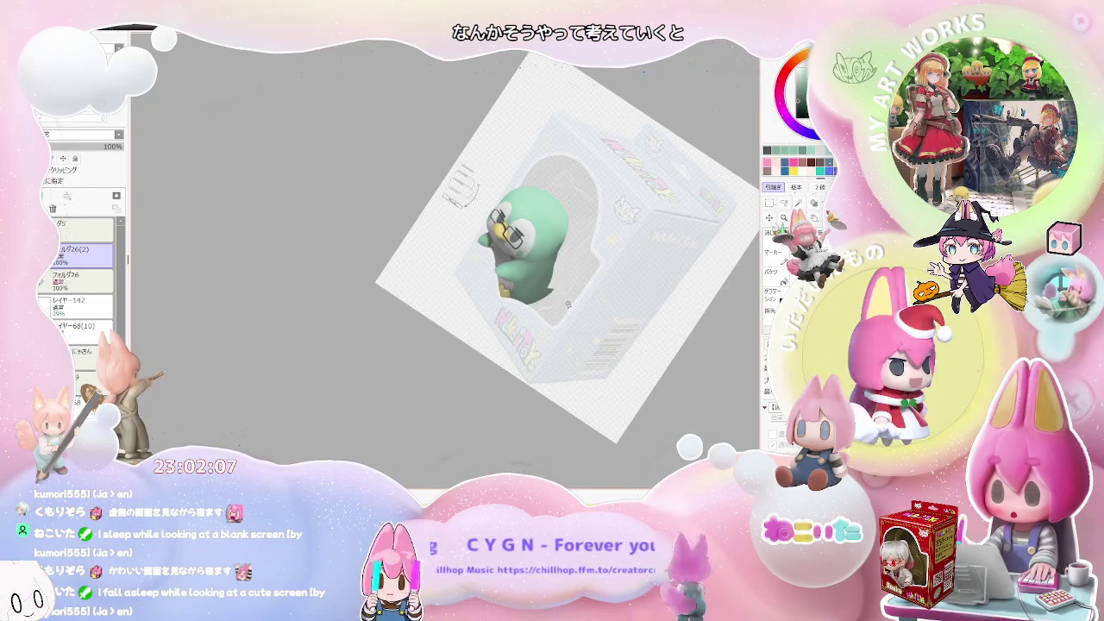
pyautogui.scroll(1, 552, 306)
pyautogui.scroll(1, 518, 308)
pyautogui.scroll(1, 484, 311)
pyautogui.scroll(2, 435, 313)
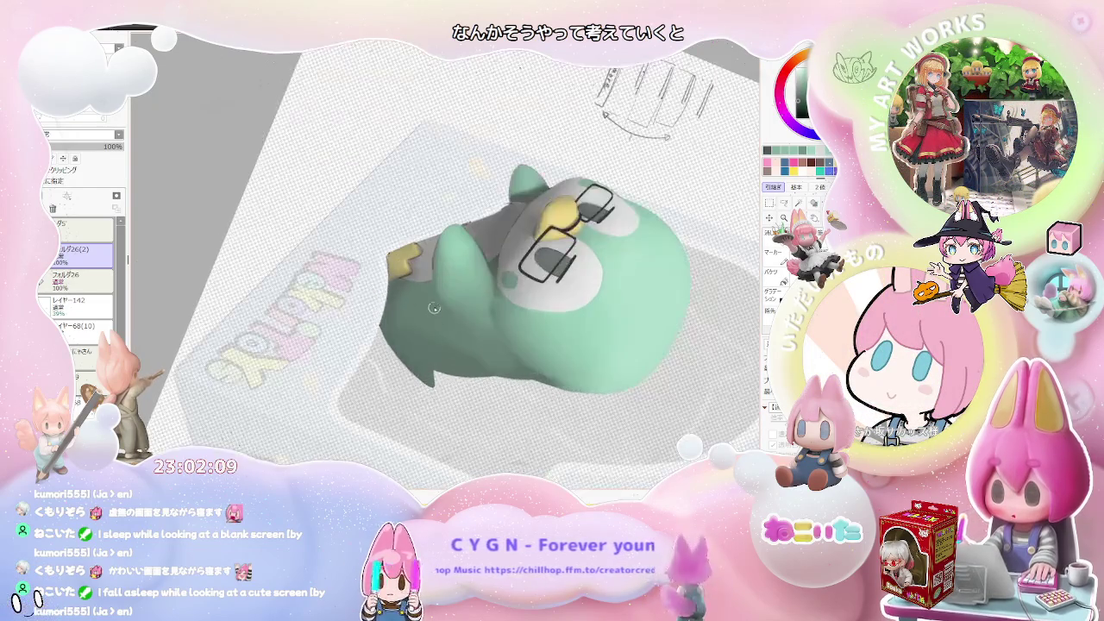
pyautogui.scroll(2, 434, 313)
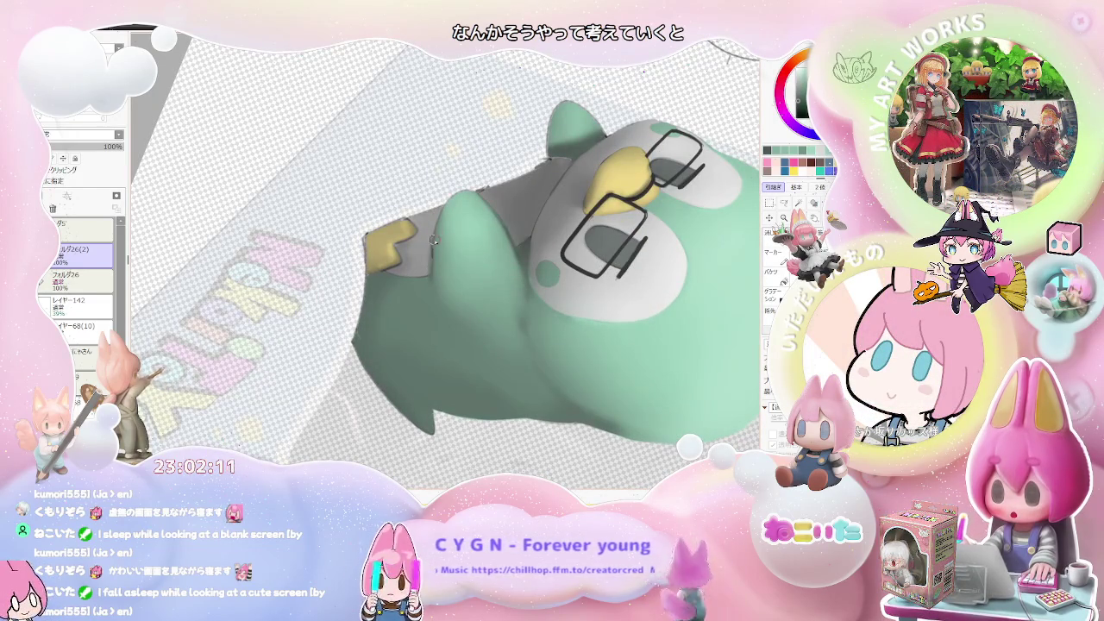
pyautogui.scroll(-1, 436, 292)
pyautogui.scroll(-2, 480, 281)
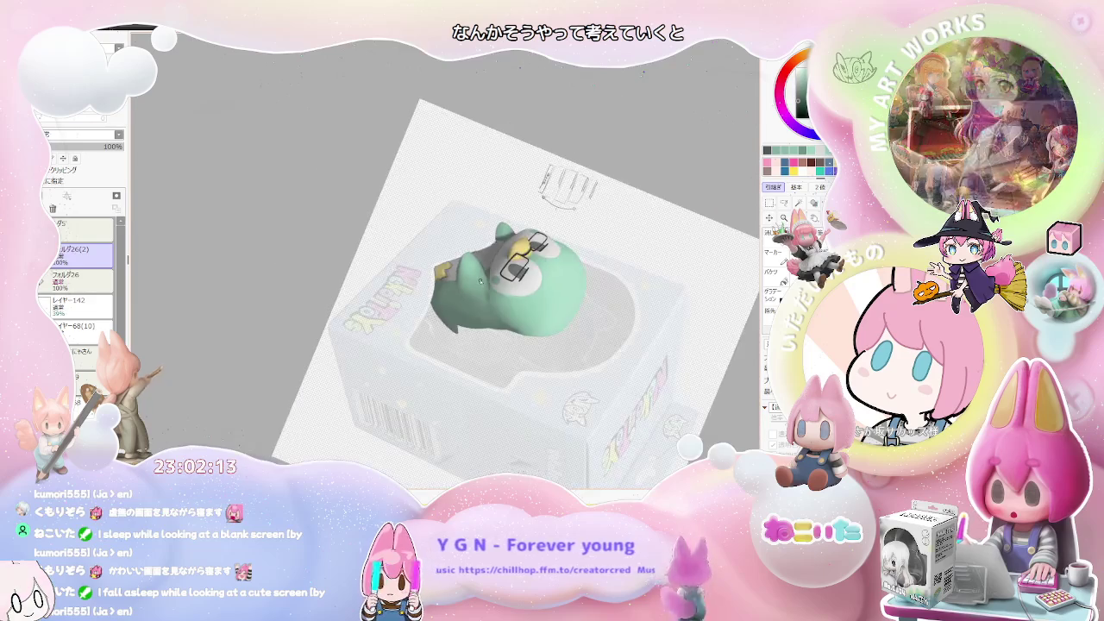
pyautogui.scroll(-1, 480, 280)
pyautogui.press('End')
pyautogui.press('End')
pyautogui.press('End')
pyautogui.press('End')
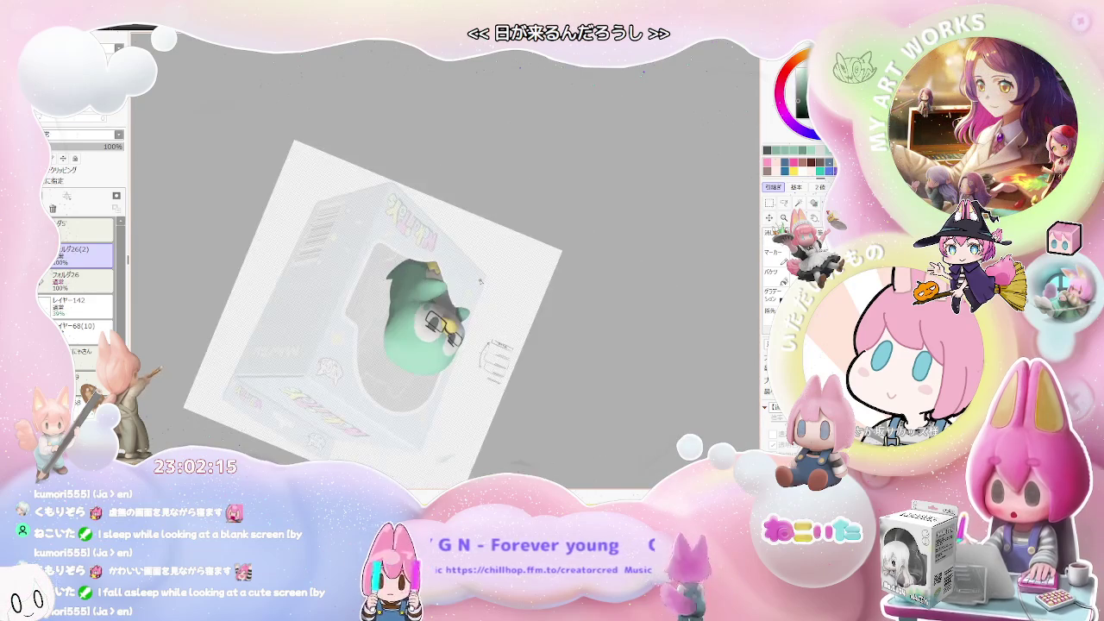
pyautogui.press('End')
pyautogui.press('End')
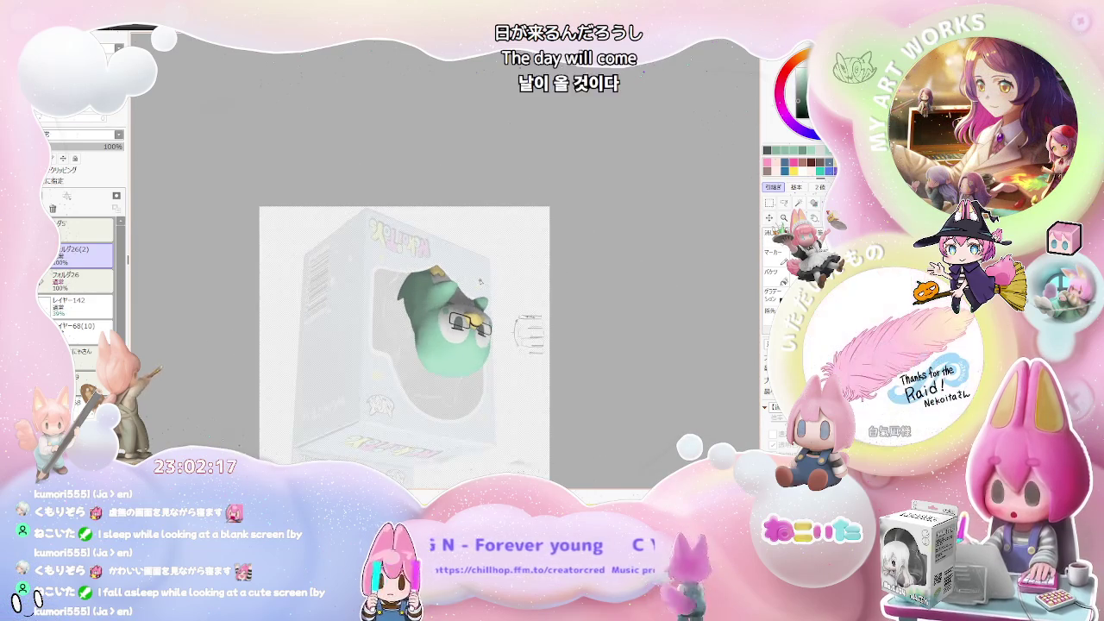
pyautogui.scroll(2, 425, 270)
pyautogui.scroll(2, 425, 270)
pyautogui.scroll(1, 425, 270)
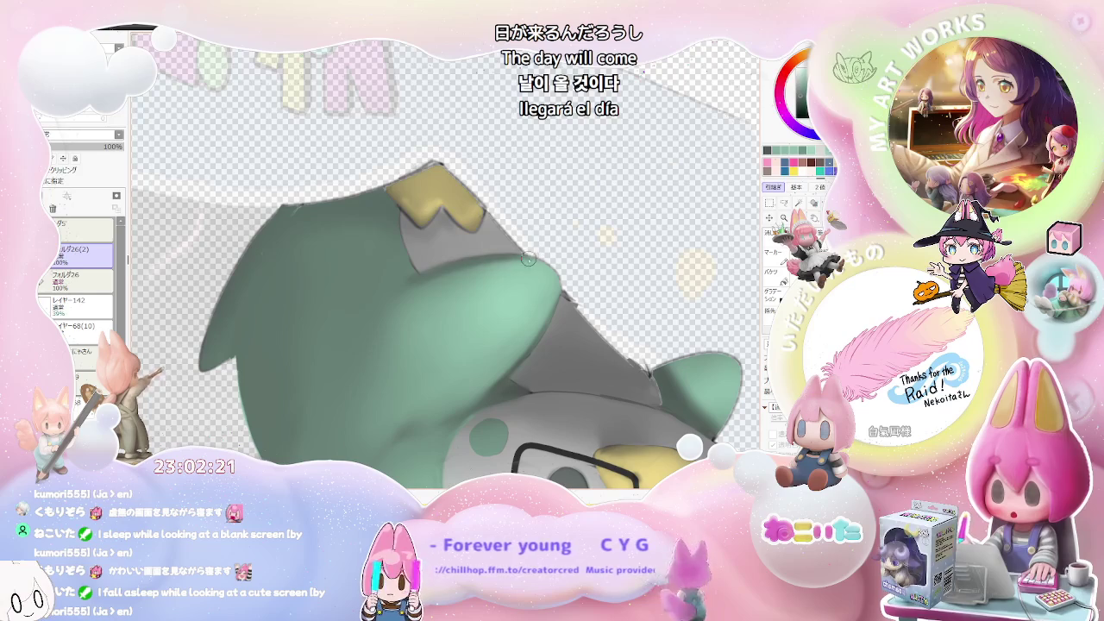
pyautogui.scroll(-3, 452, 274)
pyautogui.scroll(-2, 452, 273)
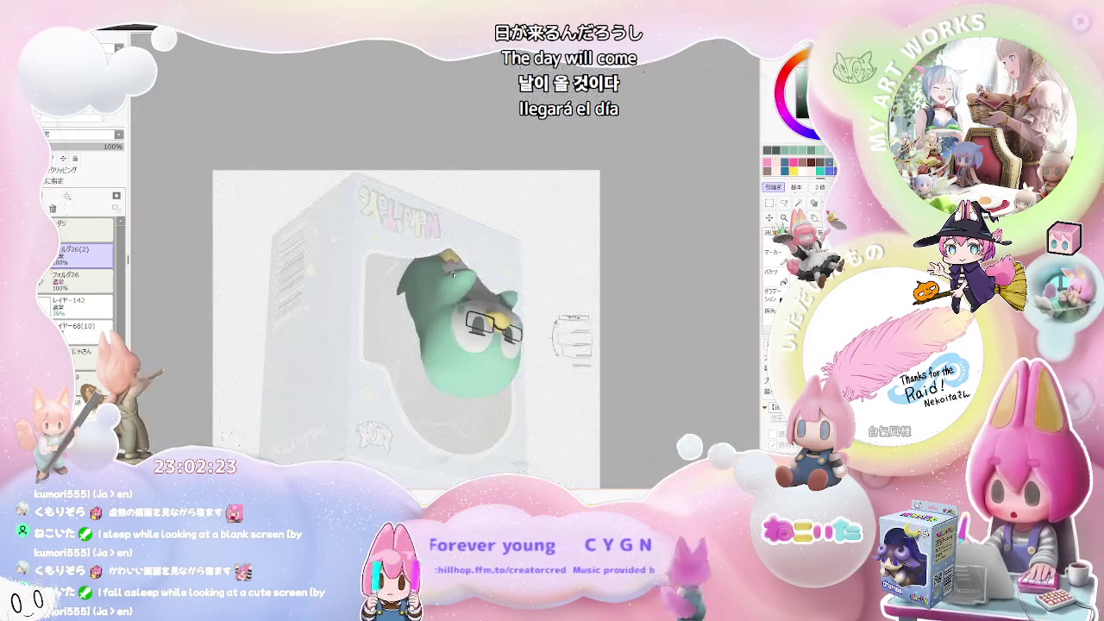
pyautogui.scroll(1, 453, 273)
pyautogui.scroll(2, 447, 269)
pyautogui.scroll(1, 441, 265)
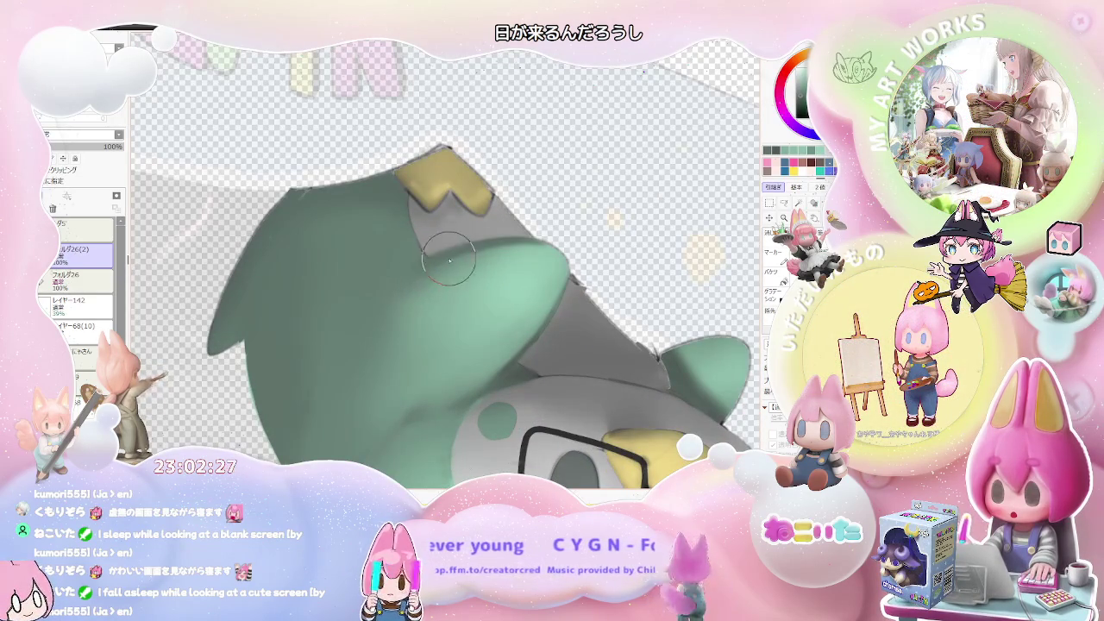
pyautogui.scroll(-1, 449, 246)
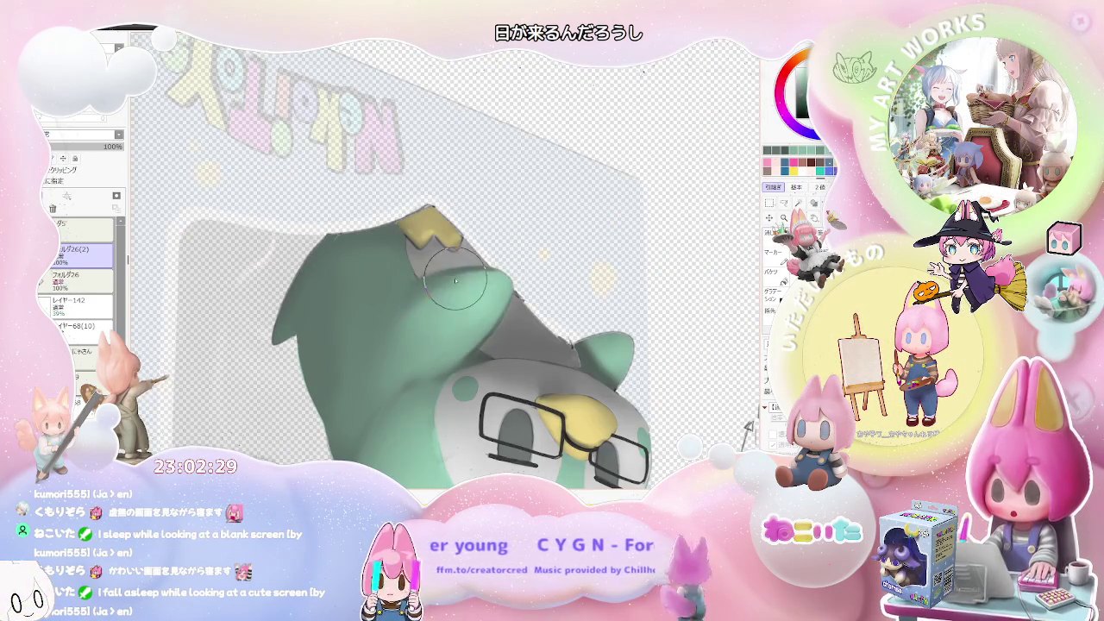
pyautogui.scroll(-2, 415, 332)
pyautogui.scroll(-1, 422, 341)
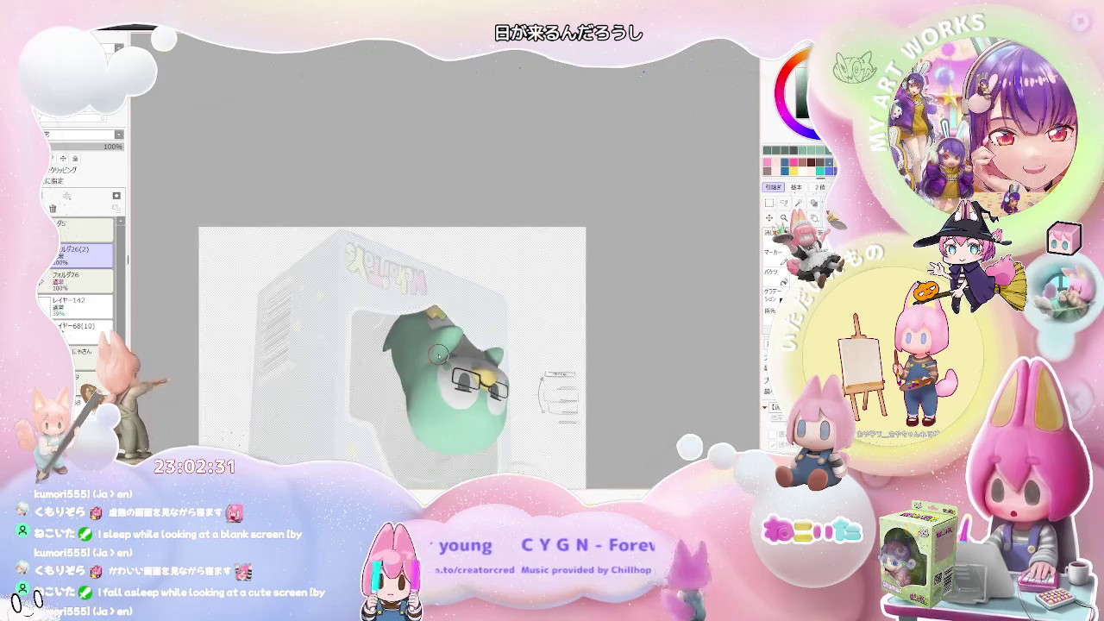
pyautogui.press('End')
pyautogui.press('End')
pyautogui.press('End')
pyautogui.scroll(1, 439, 354)
pyautogui.scroll(1, 422, 336)
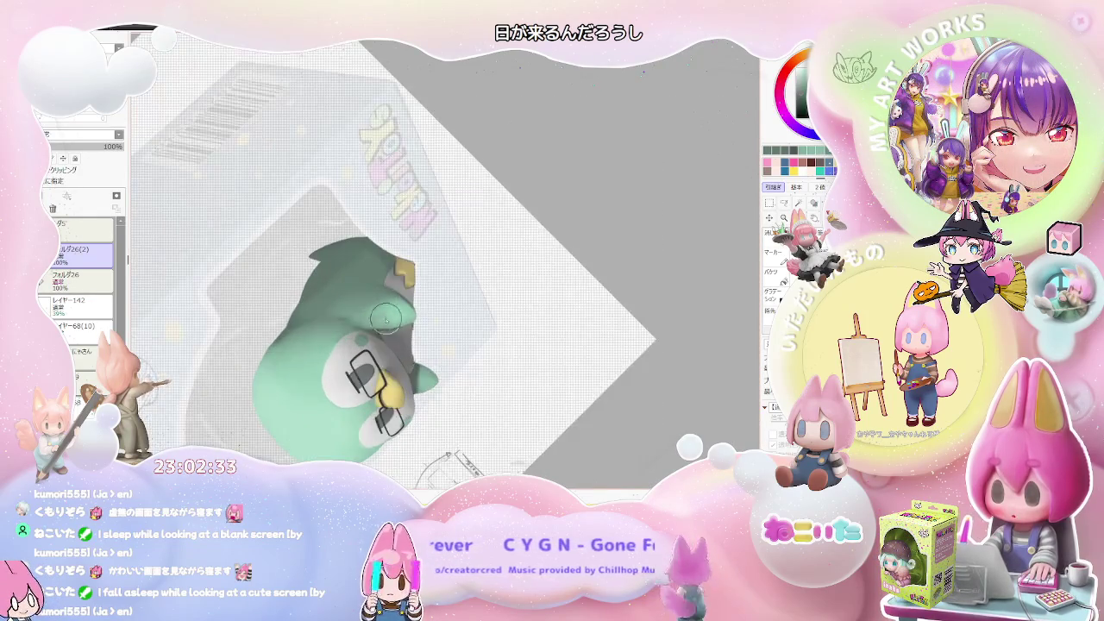
pyautogui.scroll(1, 405, 311)
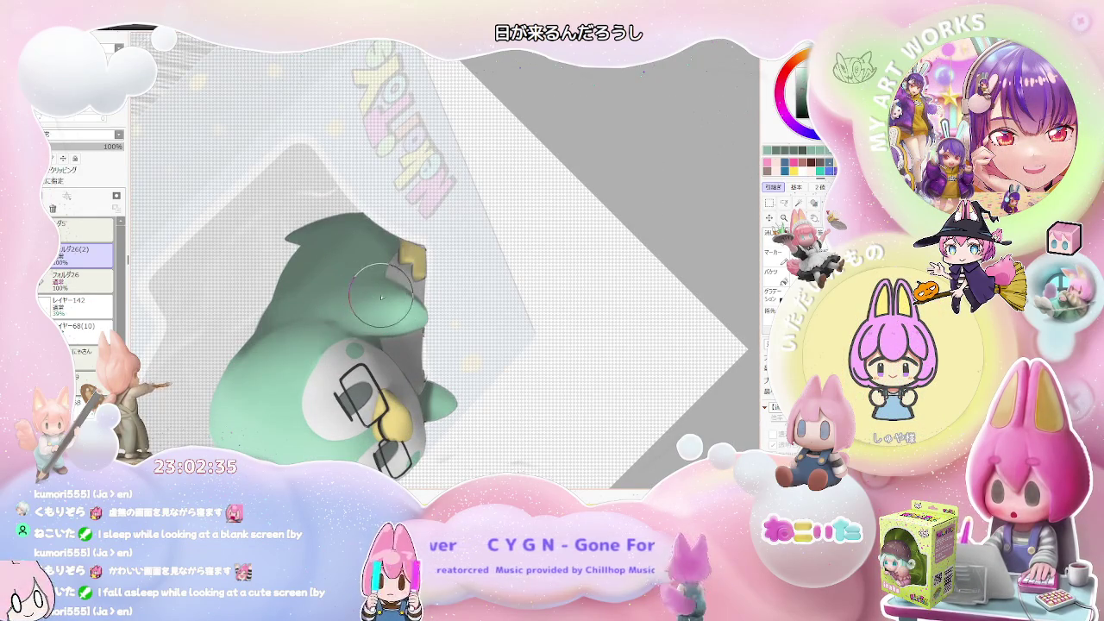
pyautogui.scroll(-2, 406, 306)
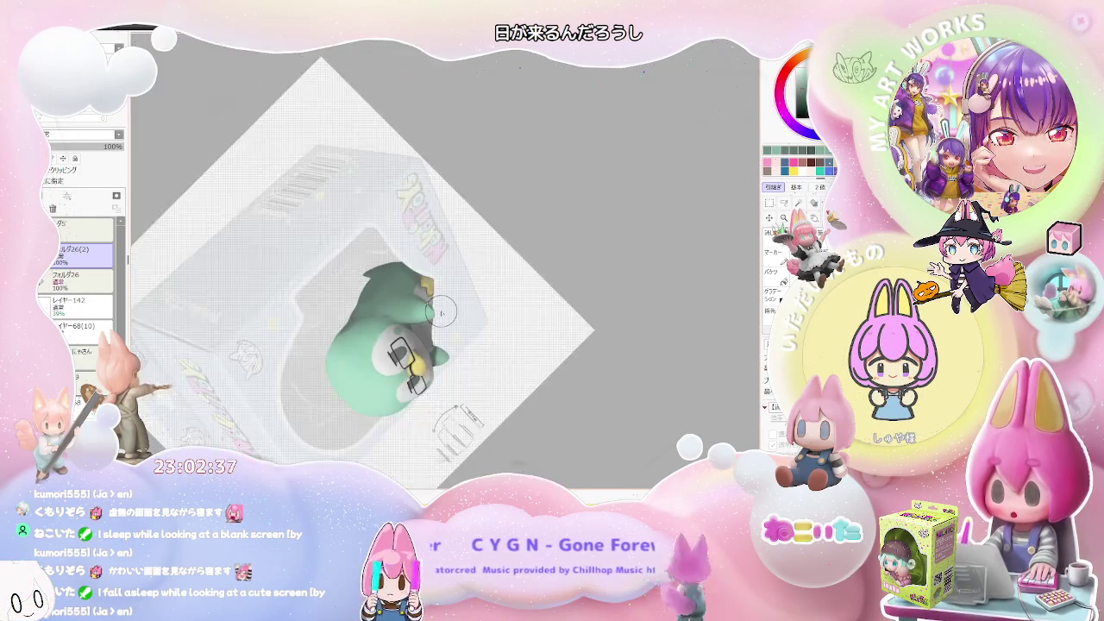
pyautogui.scroll(-1, 441, 312)
pyautogui.press('End')
pyautogui.press('End')
pyautogui.press('End')
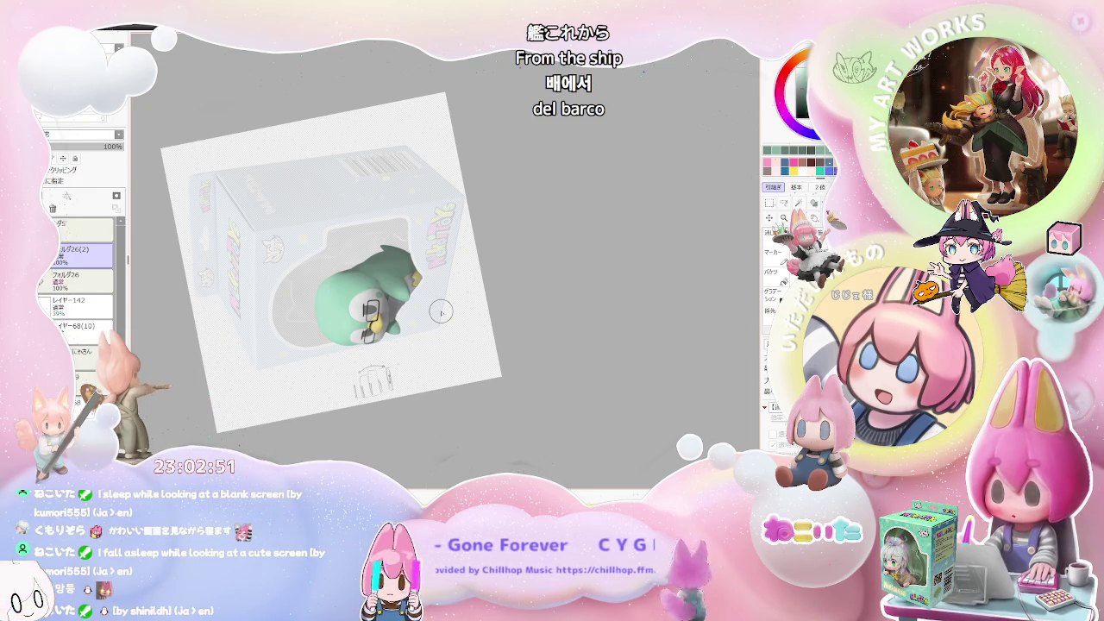
# Step: Zoom in on the penguin and rotate the canvas toward upright
pyautogui.scroll(1, 399, 296)
pyautogui.scroll(3, 399, 296)
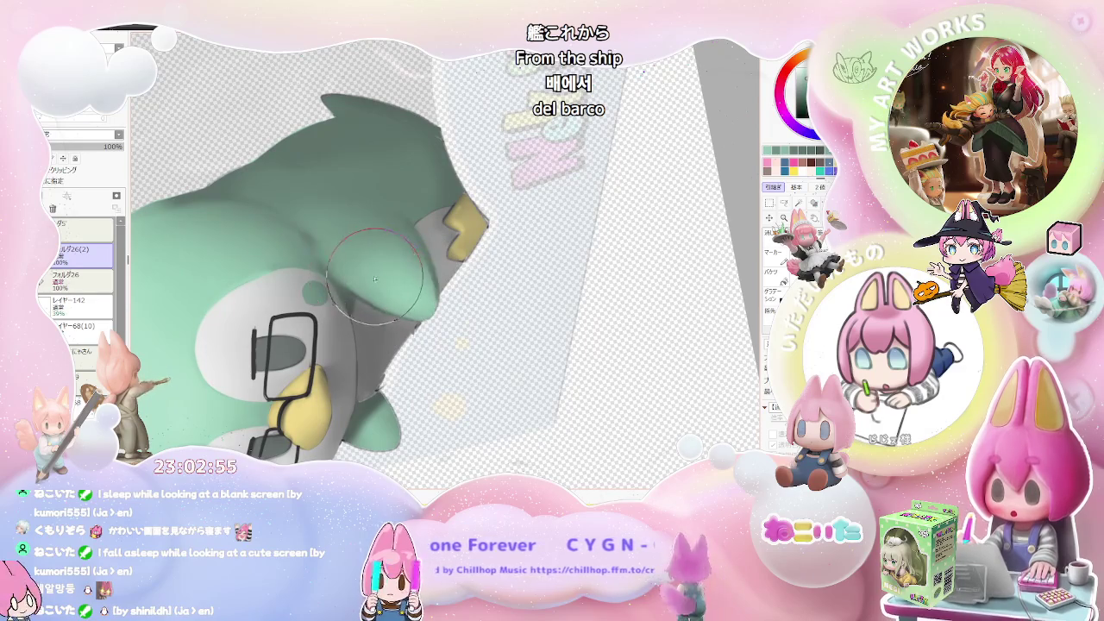
pyautogui.scroll(-2, 387, 278)
pyautogui.press('Delete')
pyautogui.press('Delete')
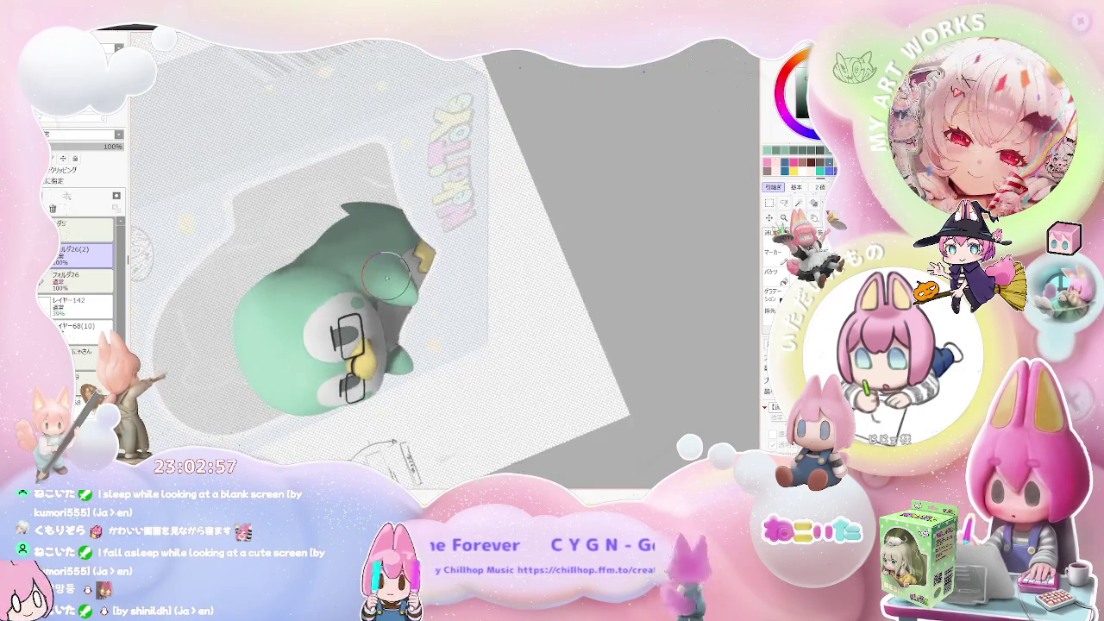
pyautogui.press('Delete')
pyautogui.press('Delete')
pyautogui.scroll(1, 387, 278)
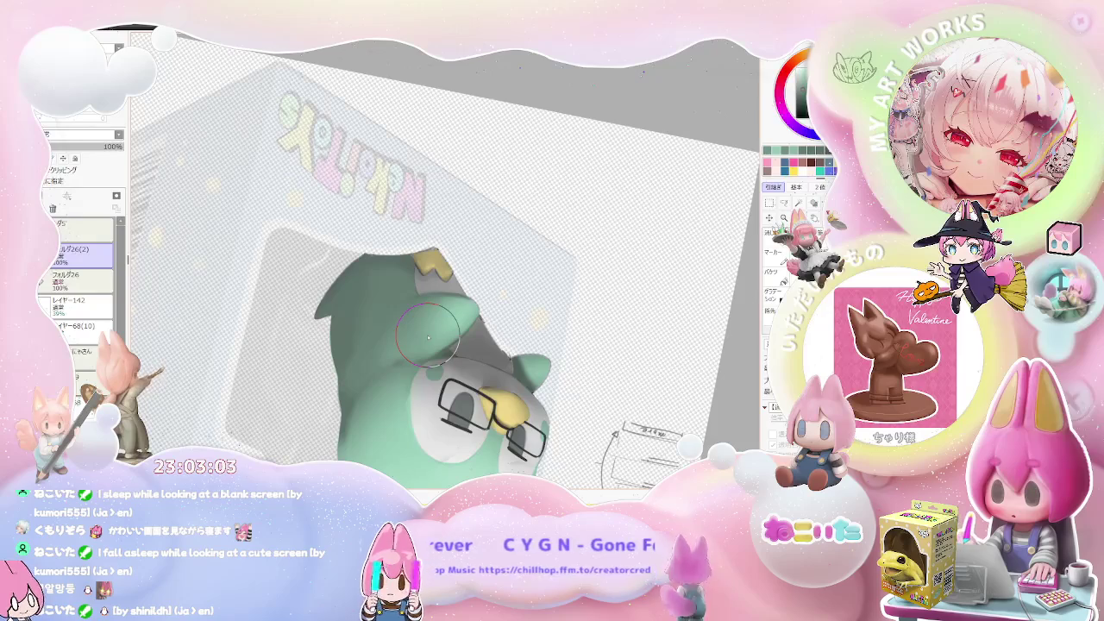
pyautogui.scroll(1, 441, 334)
pyautogui.scroll(1, 431, 320)
# Step: Shrink and then enlarge the brush while zooming around the penguin's edges
pyautogui.press('[')
pyautogui.scroll(-2, 326, 334)
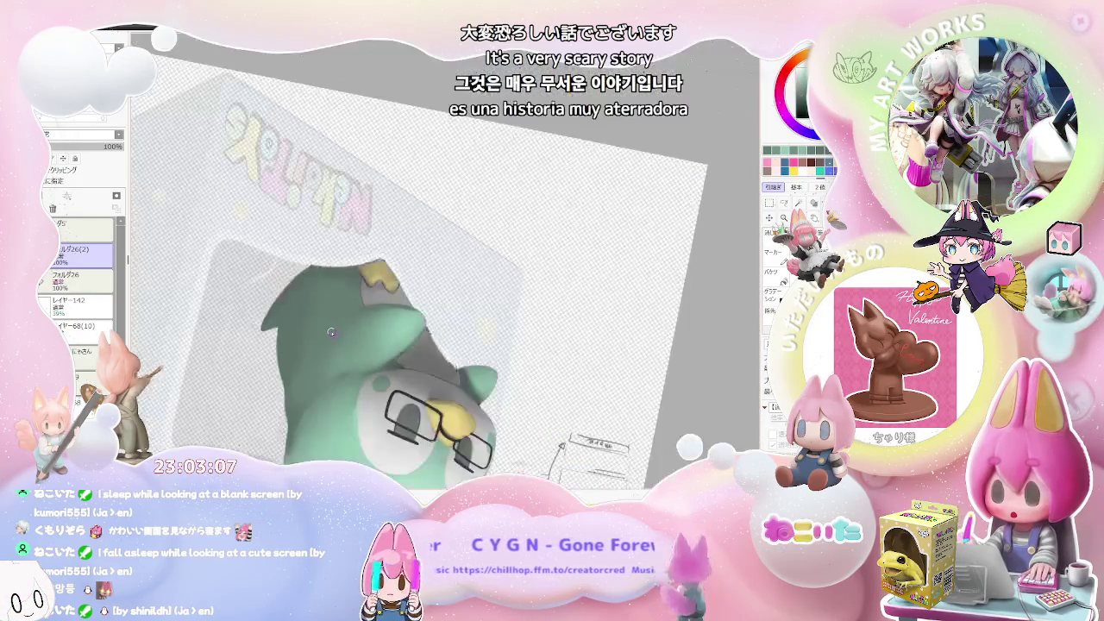
pyautogui.scroll(-1, 328, 334)
pyautogui.scroll(-1, 332, 333)
pyautogui.scroll(1, 331, 333)
pyautogui.scroll(1, 345, 335)
pyautogui.scroll(1, 360, 337)
pyautogui.press(']')
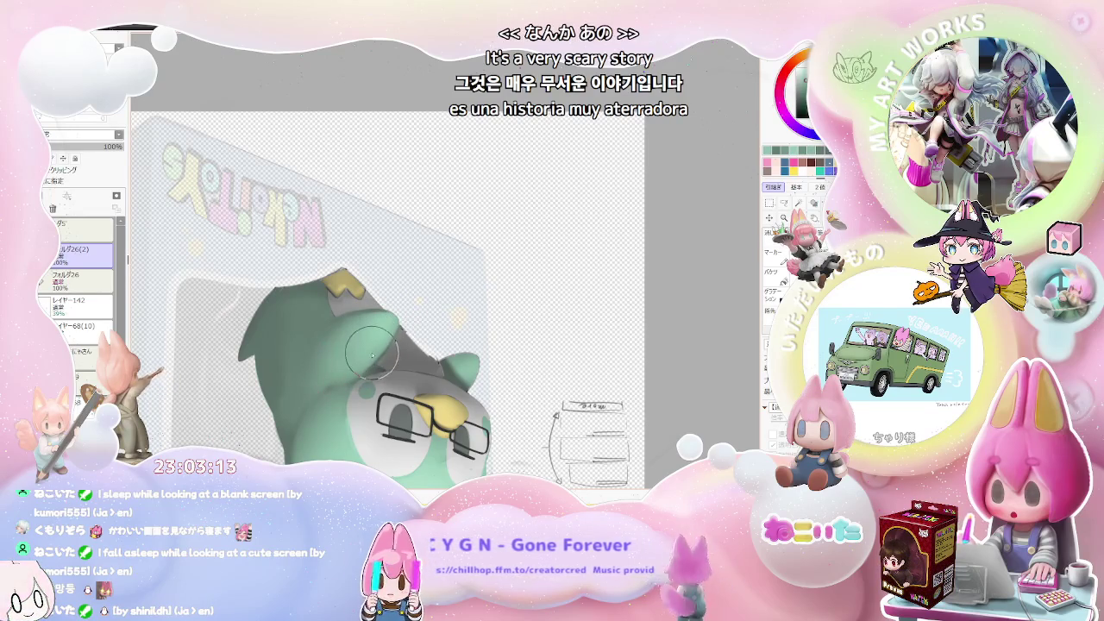
# Step: Zoom in and out on the penguin, then reset the canvas rotation to upright
pyautogui.scroll(-2, 342, 334)
pyautogui.scroll(-1, 411, 319)
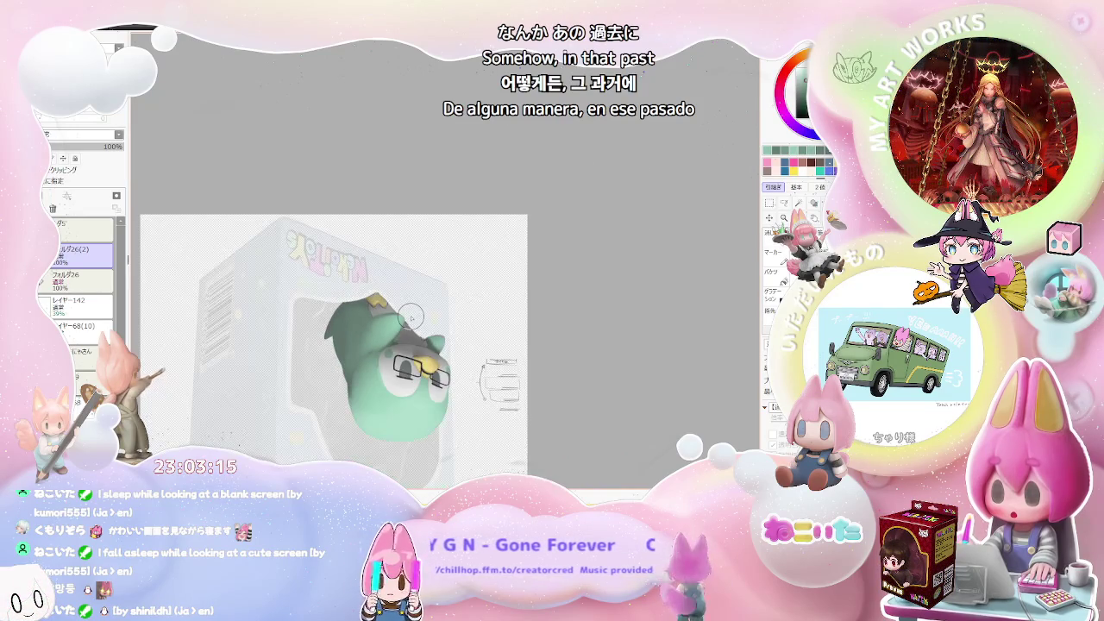
pyautogui.scroll(1, 411, 317)
pyautogui.scroll(1, 397, 312)
pyautogui.scroll(1, 379, 306)
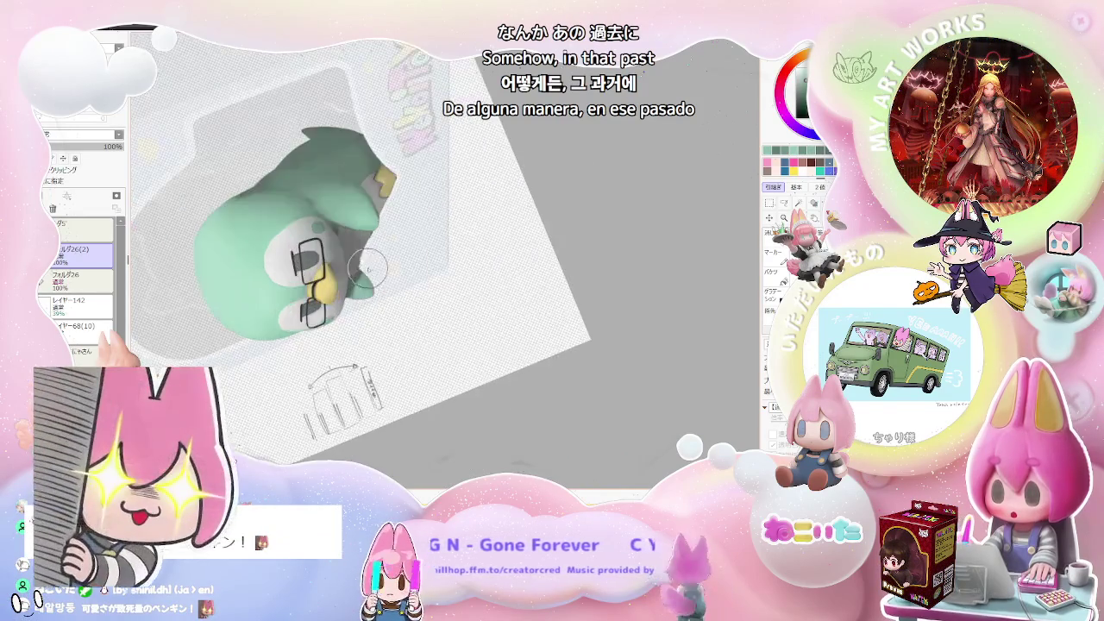
pyautogui.scroll(1, 349, 297)
pyautogui.scroll(1, 350, 298)
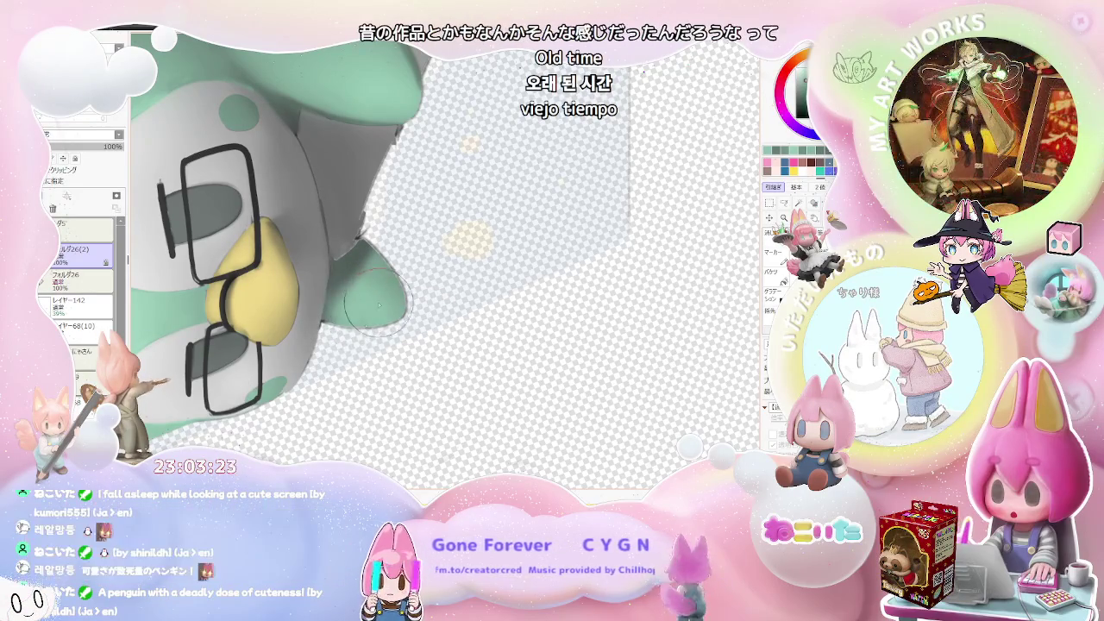
pyautogui.scroll(1, 397, 283)
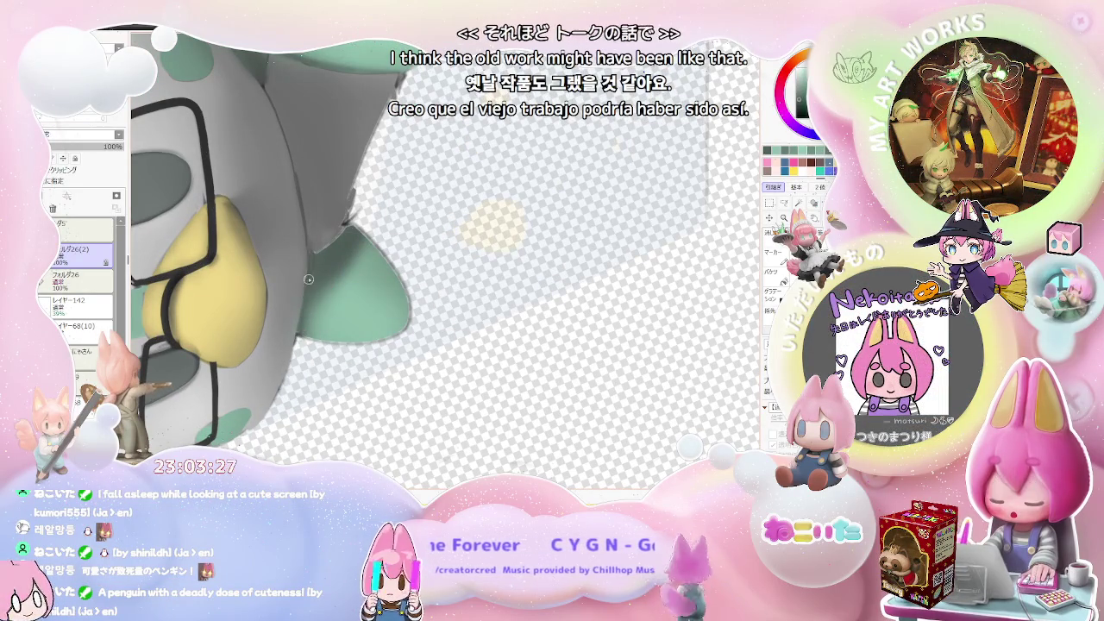
pyautogui.scroll(-1, 312, 266)
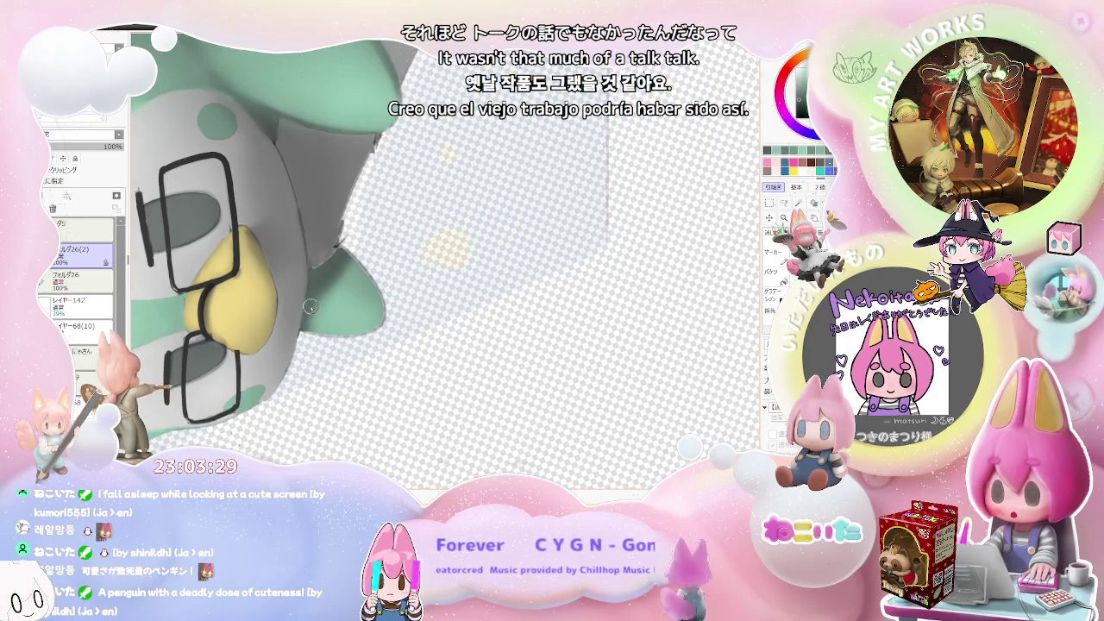
pyautogui.scroll(-1, 315, 286)
pyautogui.scroll(-1, 345, 288)
pyautogui.scroll(-1, 379, 291)
pyautogui.scroll(-1, 414, 294)
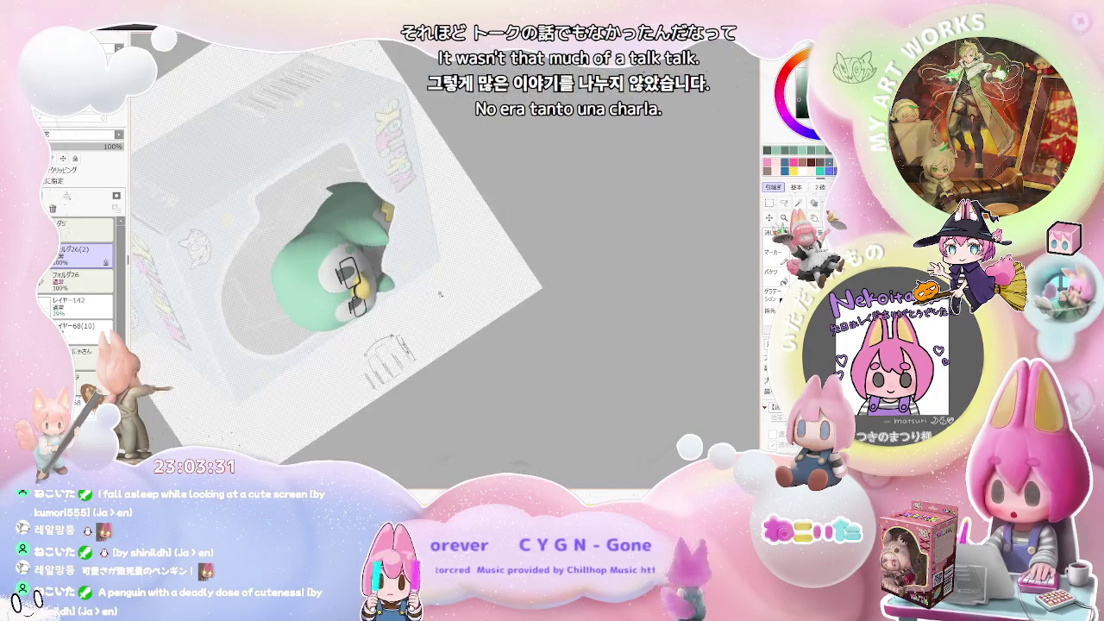
pyautogui.press('Home')
# Step: Zoom in and out repeatedly to inspect the penguin and its glasses
pyautogui.scroll(1, 423, 310)
pyautogui.scroll(1, 418, 324)
pyautogui.scroll(2, 415, 335)
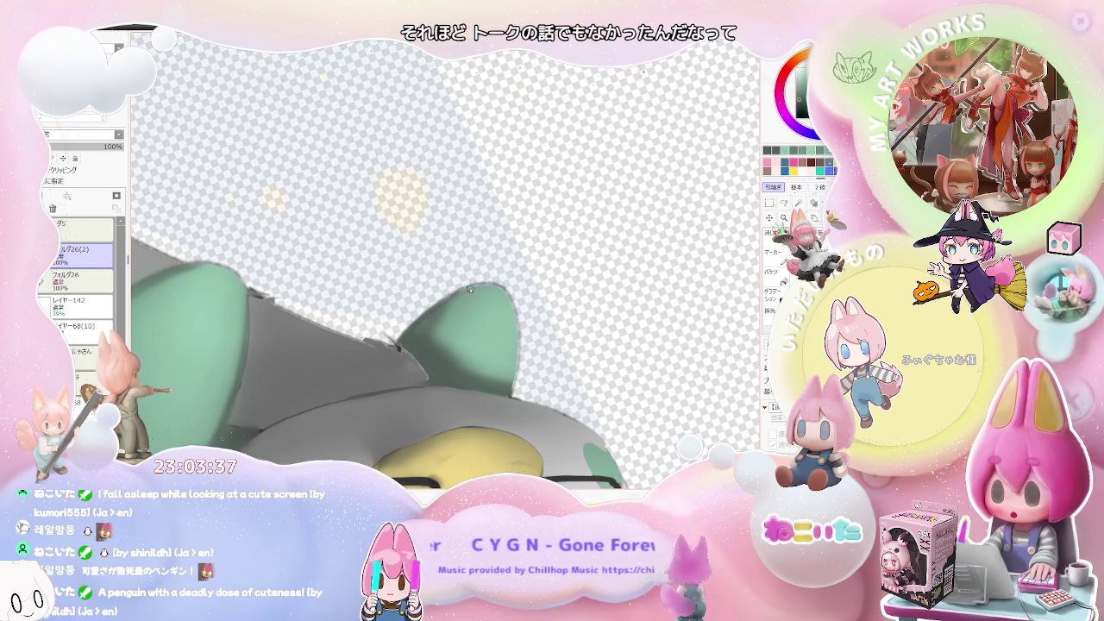
pyautogui.scroll(-3, 501, 289)
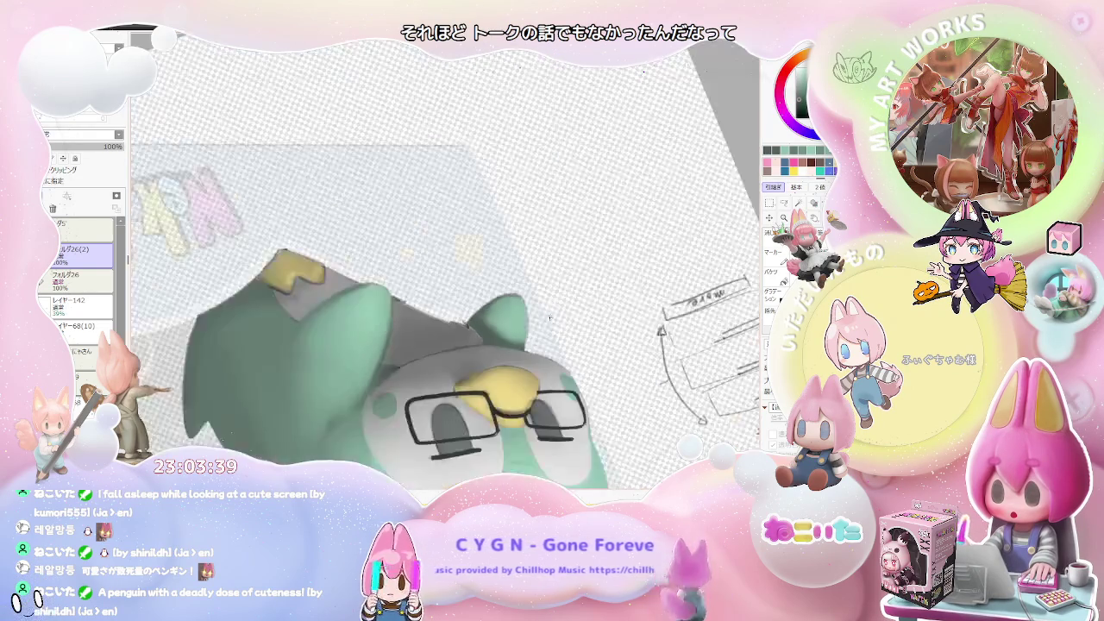
pyautogui.scroll(-2, 502, 289)
pyautogui.scroll(-2, 502, 289)
pyautogui.scroll(1, 416, 345)
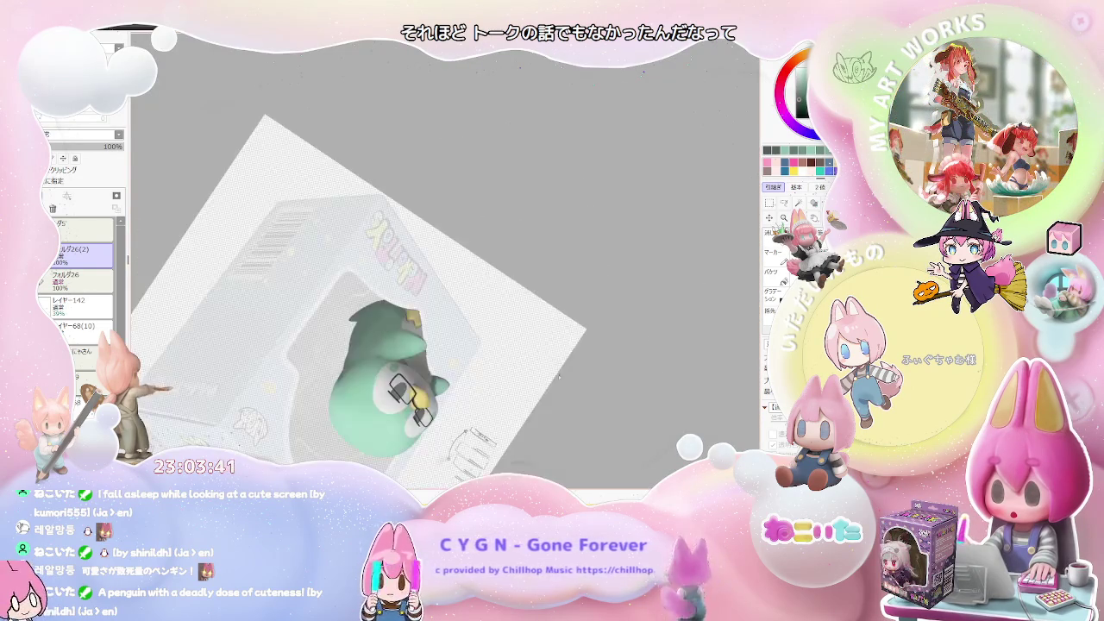
pyautogui.scroll(1, 416, 345)
pyautogui.scroll(2, 416, 345)
pyautogui.scroll(2, 416, 346)
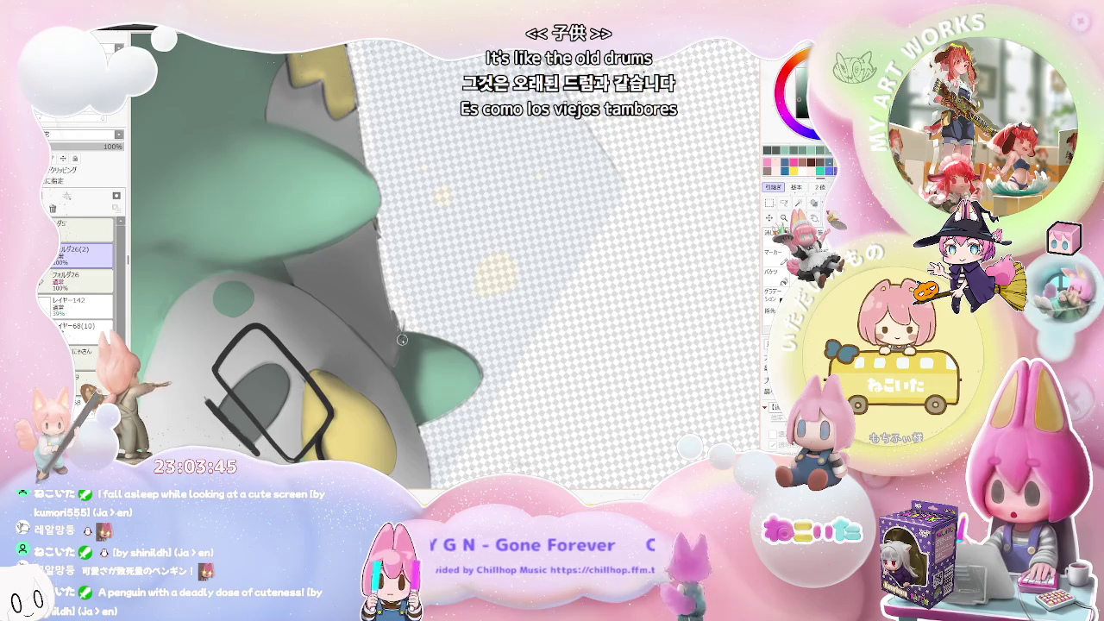
pyautogui.scroll(-2, 401, 357)
pyautogui.scroll(-1, 405, 356)
pyautogui.scroll(-1, 423, 354)
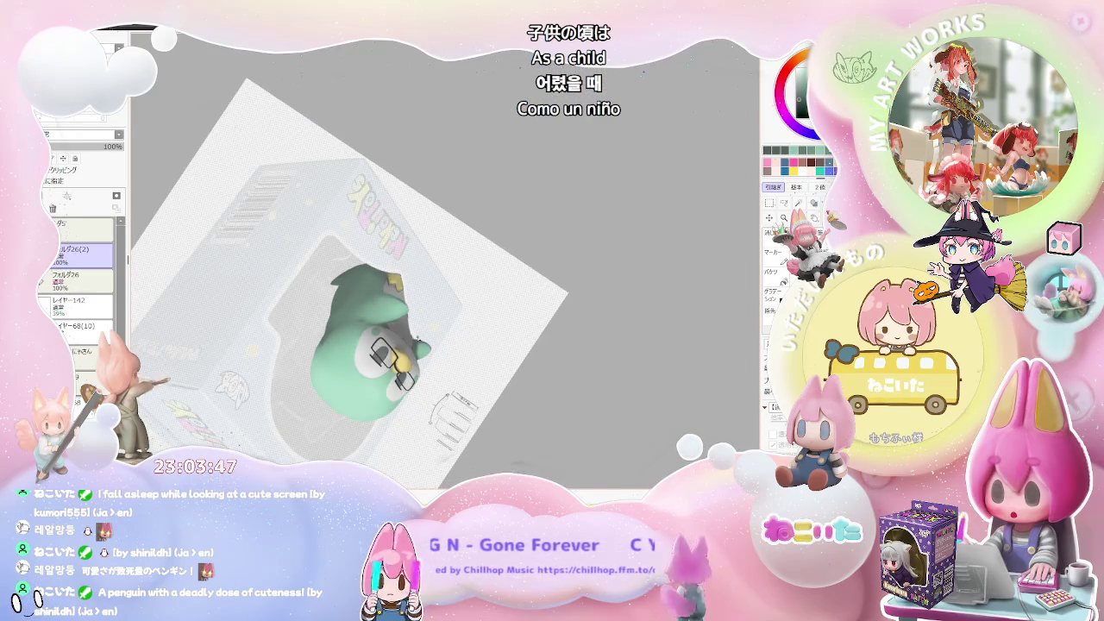
pyautogui.scroll(-1, 449, 350)
pyautogui.scroll(1, 449, 350)
pyautogui.scroll(1, 406, 332)
pyautogui.scroll(2, 354, 308)
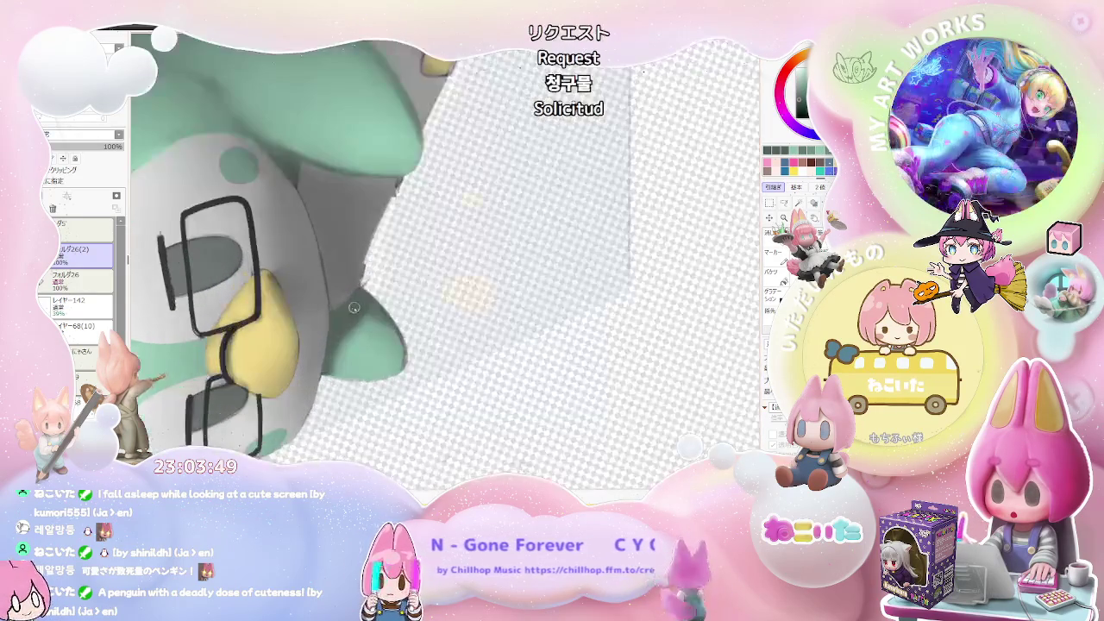
pyautogui.scroll(-1, 398, 308)
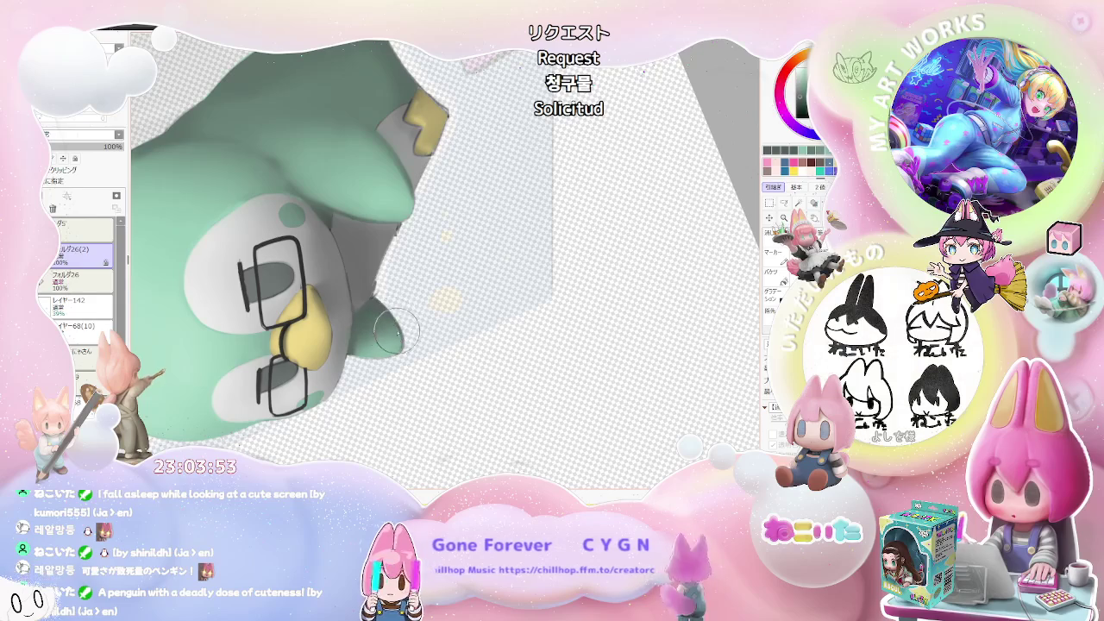
pyautogui.scroll(-2, 389, 322)
pyautogui.scroll(-2, 406, 332)
pyautogui.scroll(-1, 420, 342)
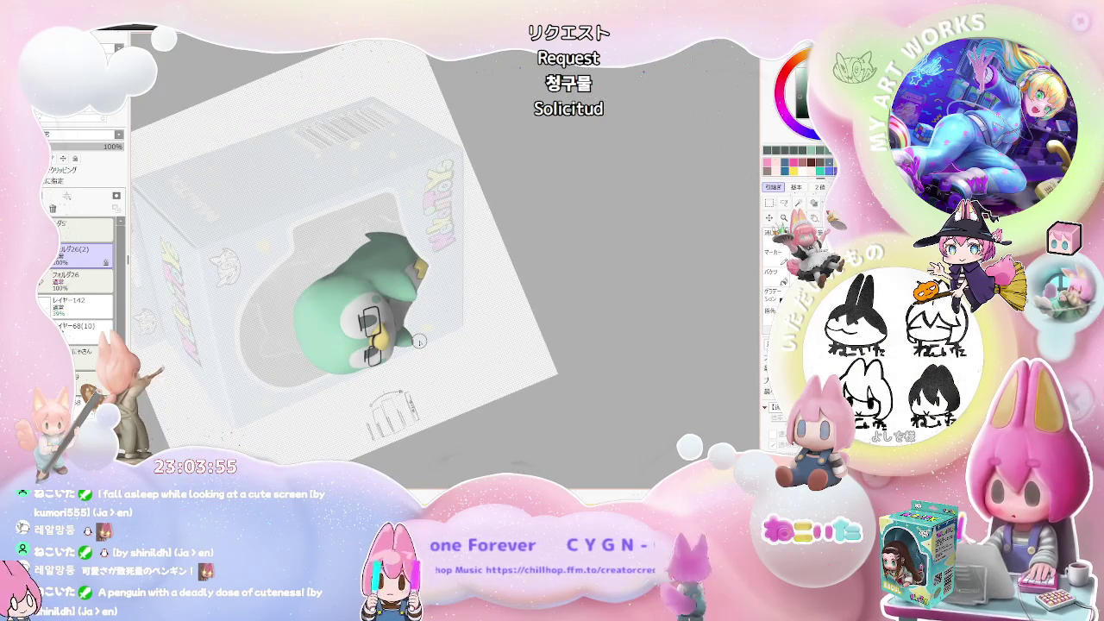
pyautogui.scroll(-1, 419, 342)
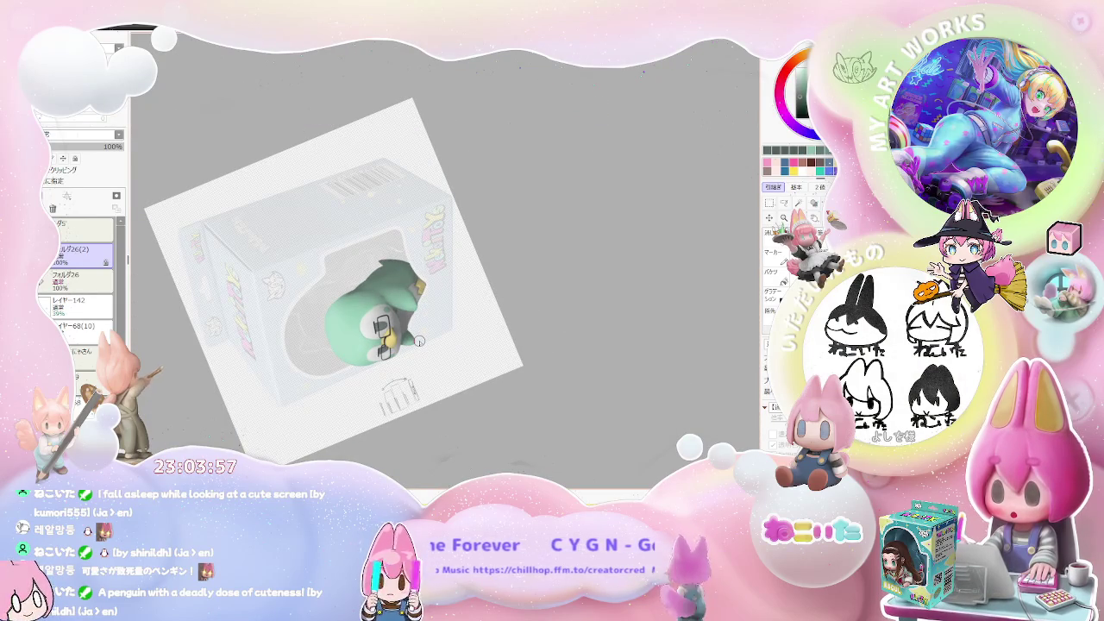
pyautogui.scroll(2, 420, 342)
pyautogui.scroll(1, 421, 267)
pyautogui.scroll(2, 459, 235)
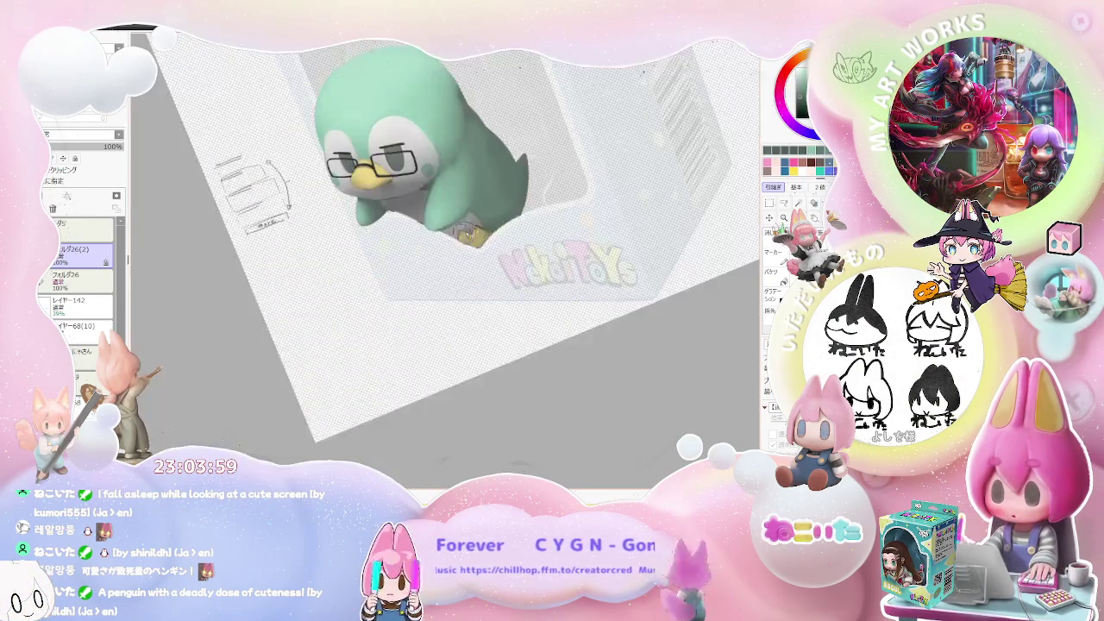
pyautogui.scroll(1, 406, 259)
pyautogui.scroll(3, 354, 284)
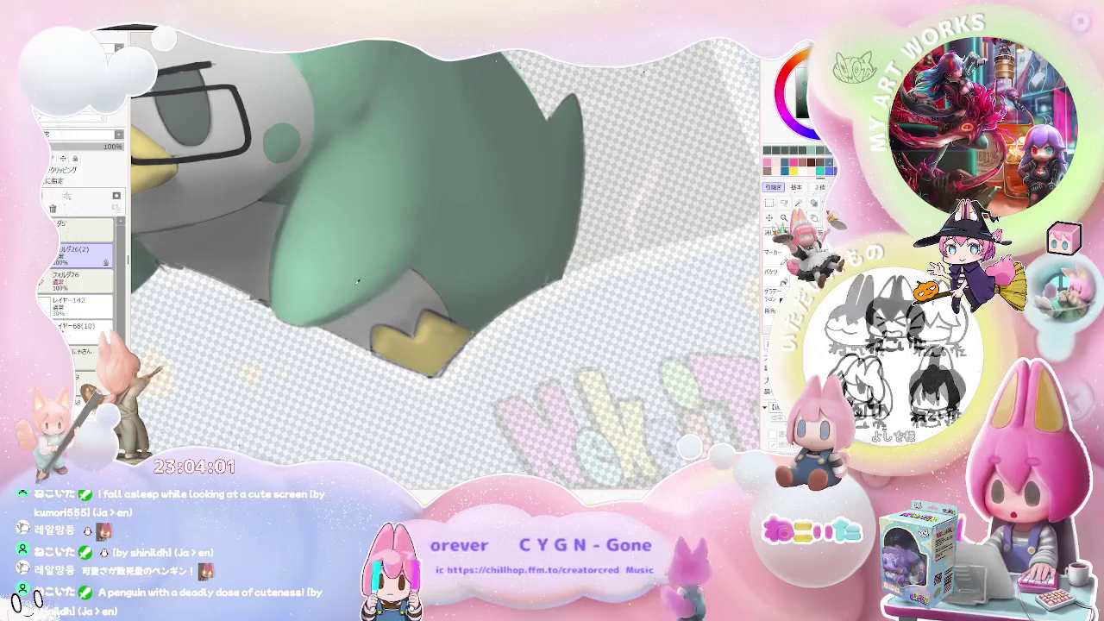
# Step: Shrink the brush to size 5.0
pyautogui.moveTo(354, 287); pyautogui.dragTo(315, 315)
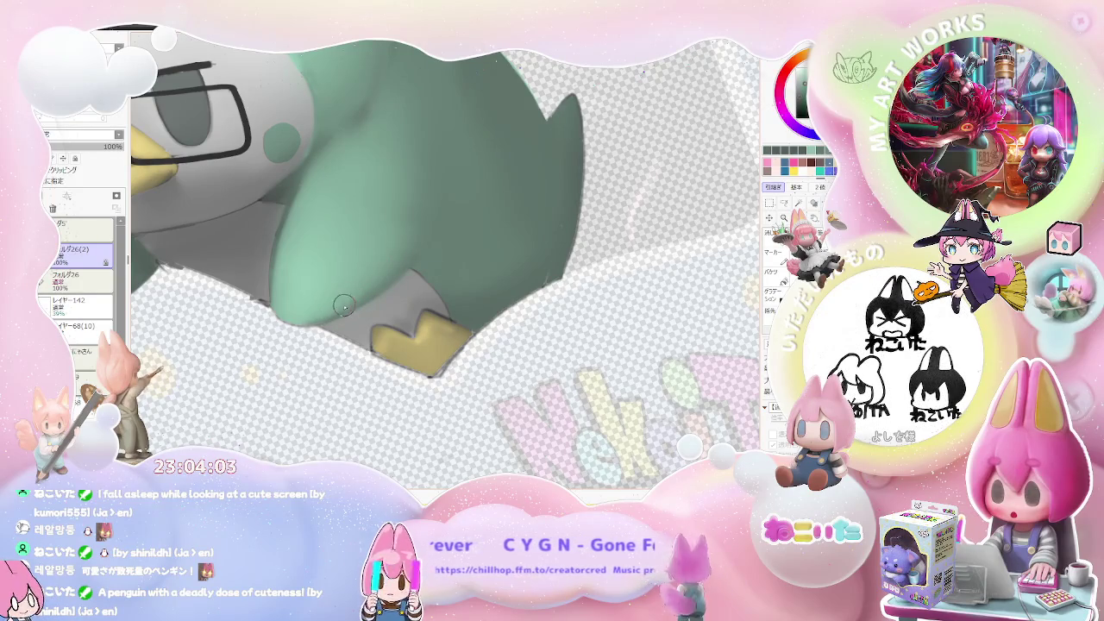
pyautogui.scroll(-2, 404, 260)
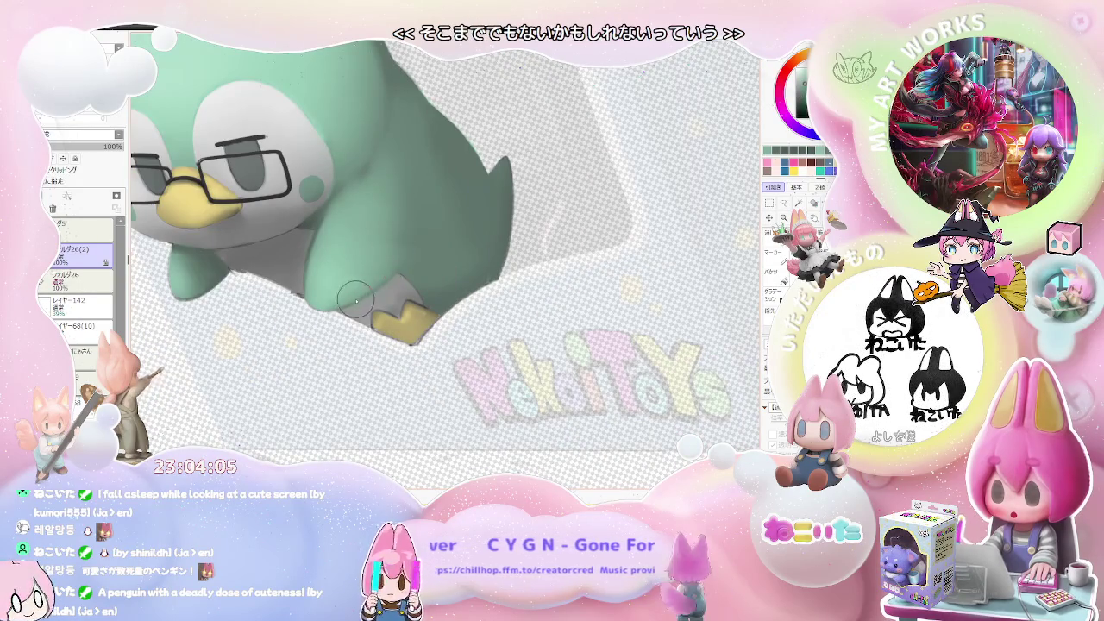
pyautogui.scroll(-2, 352, 298)
# Step: Tilt the canvas counter-clockwise, reset it upright, then rotate it clockwise
pyautogui.moveTo(371, 276); pyautogui.dragTo(432, 219)
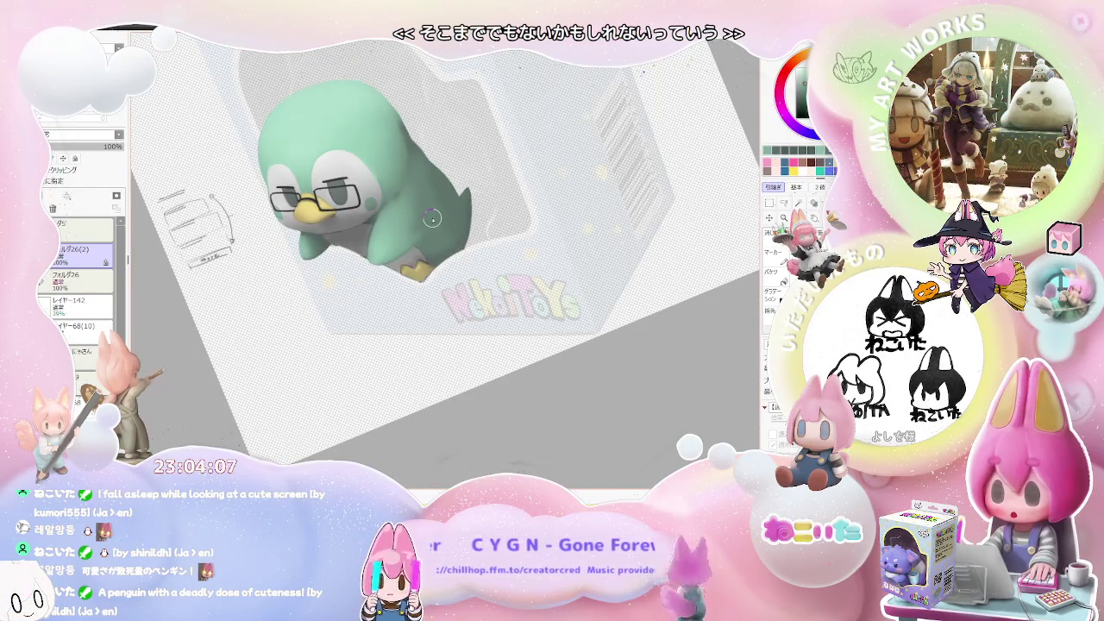
pyautogui.press('Home')
pyautogui.scroll(1, 427, 224)
pyautogui.scroll(1, 397, 222)
pyautogui.scroll(1, 416, 240)
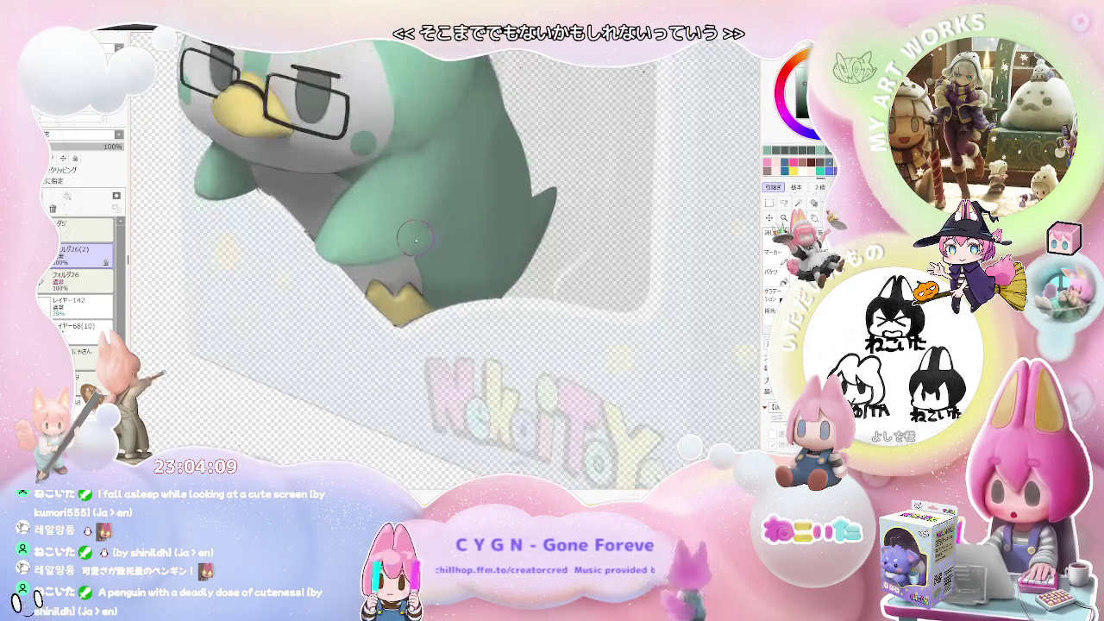
pyautogui.scroll(-2, 416, 240)
pyautogui.scroll(-1, 478, 223)
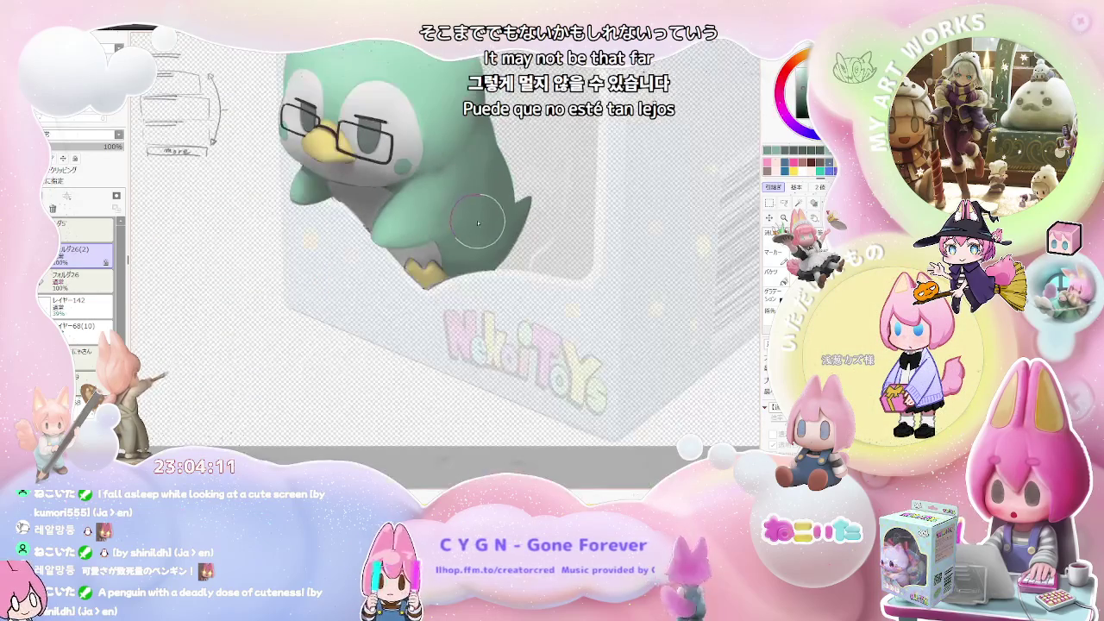
pyautogui.scroll(-1, 478, 223)
pyautogui.scroll(-1, 517, 251)
pyautogui.scroll(-1, 539, 272)
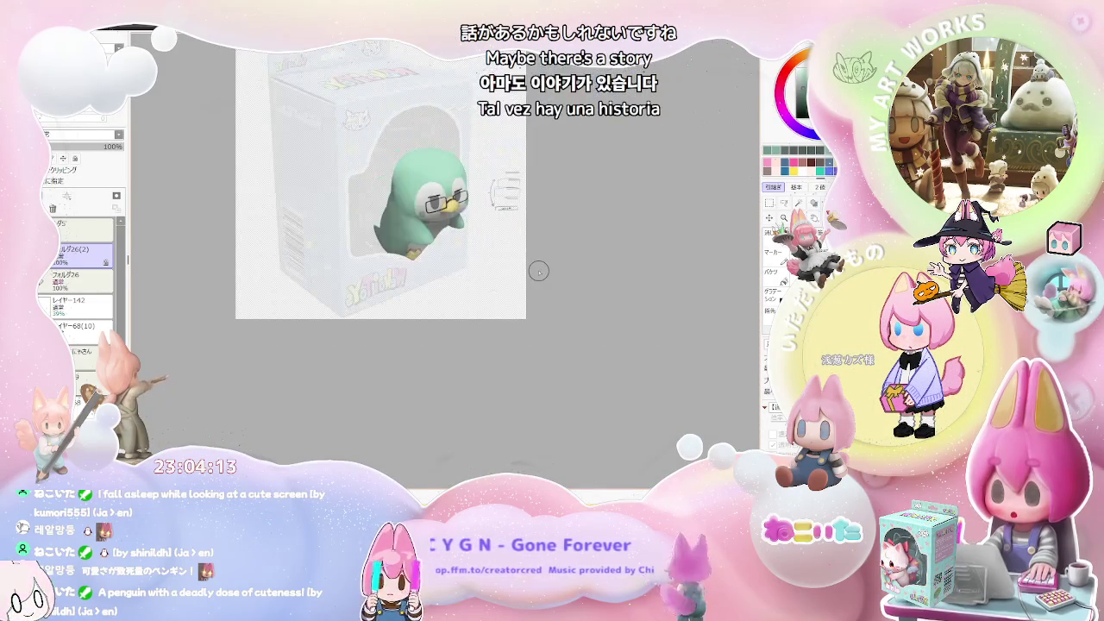
pyautogui.press('End')
pyautogui.press('End')
pyautogui.press('End')
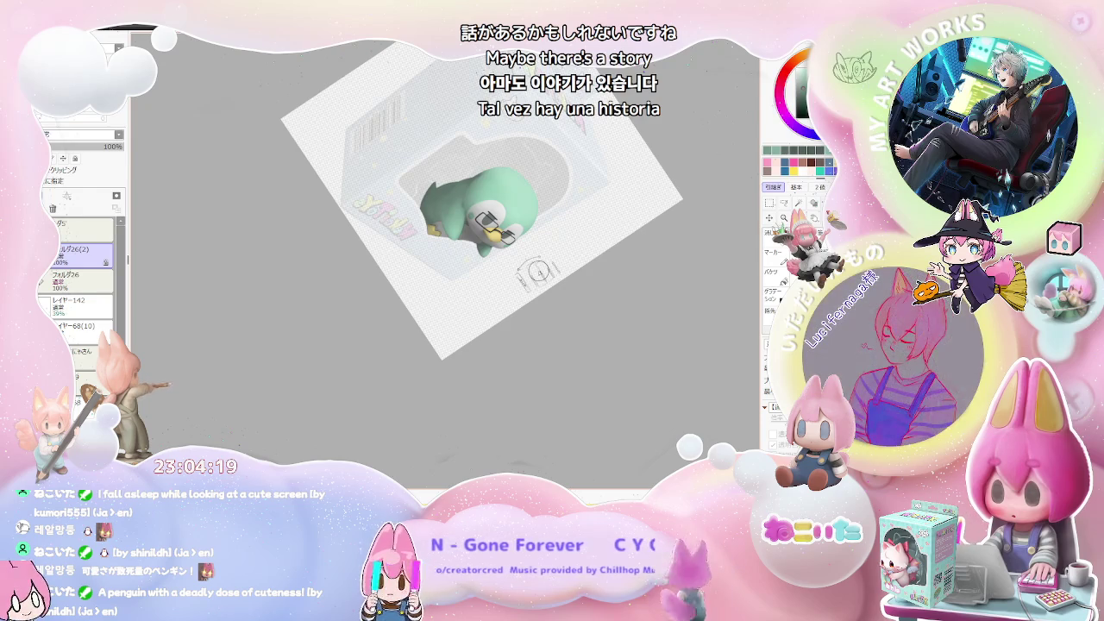
# Step: Turn the canvas to a new angle, then rotate it back upright
pyautogui.scroll(2, 440, 211)
pyautogui.scroll(2, 435, 227)
pyautogui.scroll(-1, 436, 187)
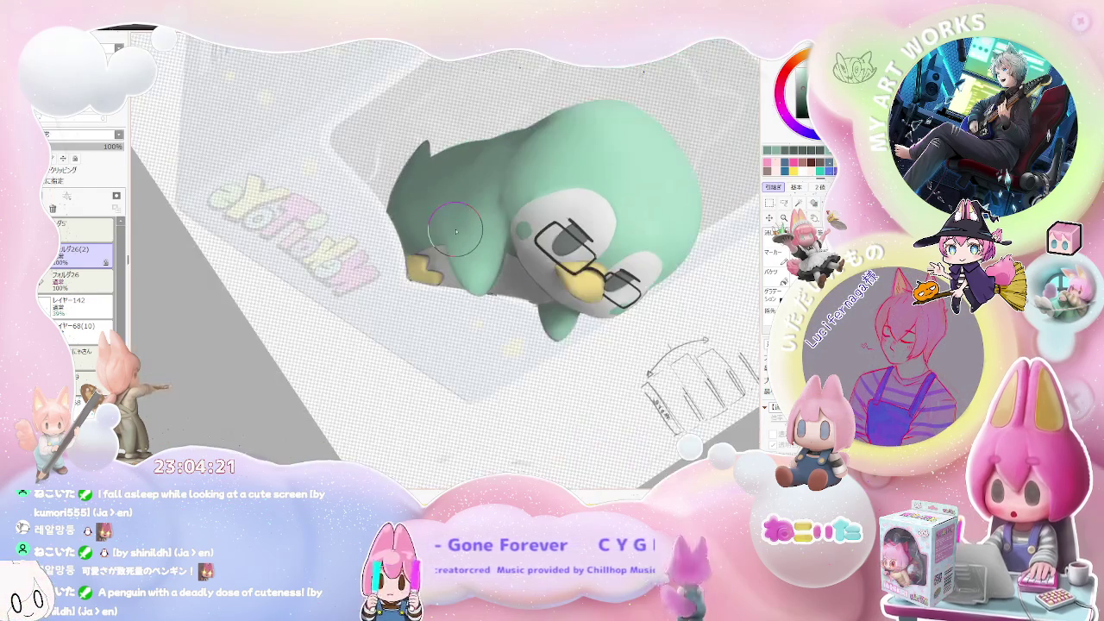
pyautogui.moveTo(519, 140); pyautogui.dragTo(463, 205)
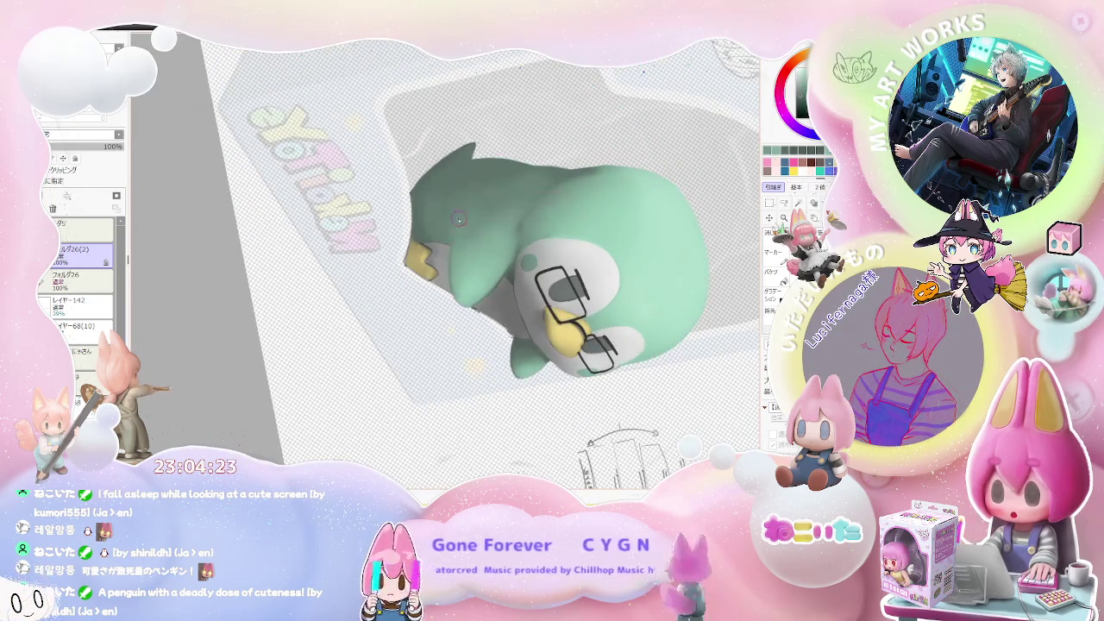
pyautogui.scroll(1, 459, 219)
pyautogui.scroll(-1, 466, 198)
pyautogui.scroll(-1, 460, 252)
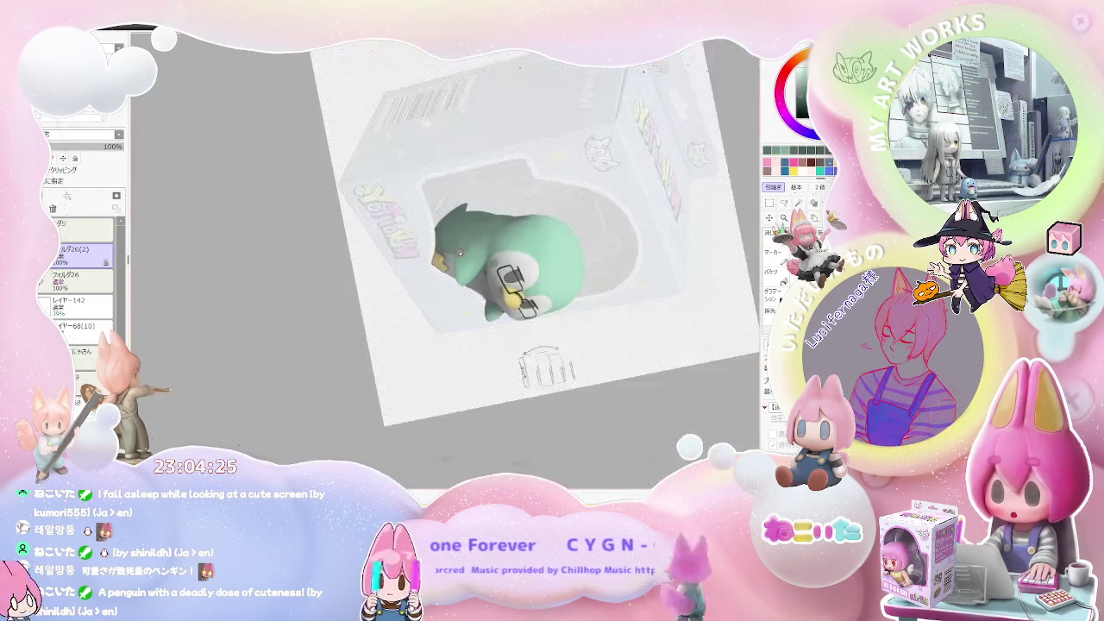
pyautogui.moveTo(459, 252); pyautogui.dragTo(444, 248)
pyautogui.scroll(3, 440, 246)
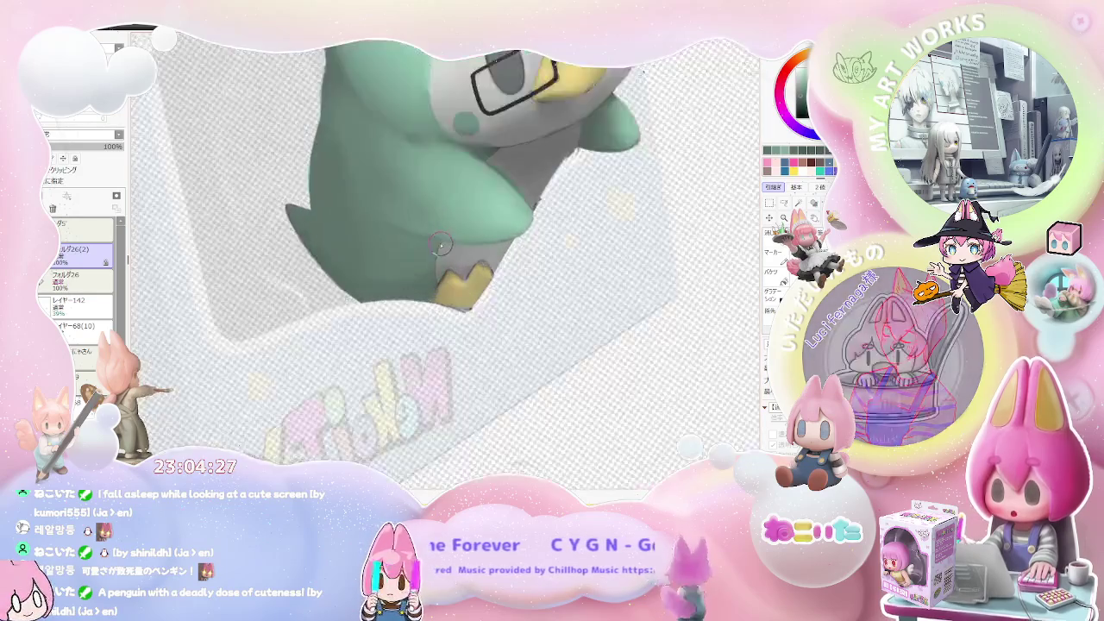
pyautogui.scroll(2, 439, 246)
pyautogui.scroll(-2, 436, 268)
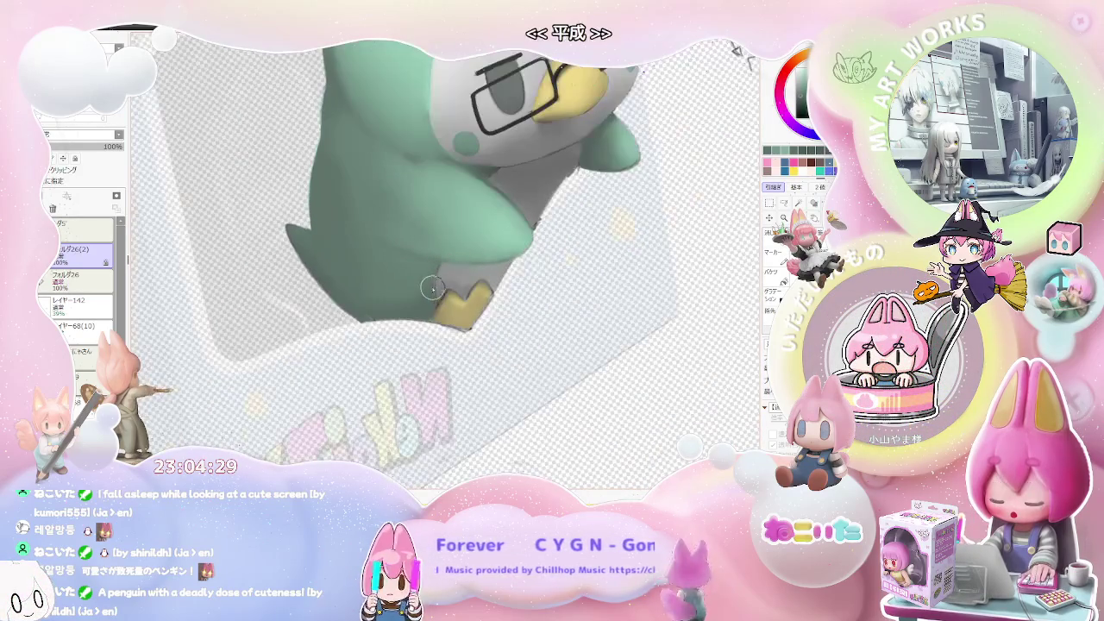
pyautogui.scroll(-2, 431, 268)
# Step: Enlarge the brush to 154.0, then bring it down to its minimum 0.1
pyautogui.moveTo(432, 268); pyautogui.dragTo(403, 291)
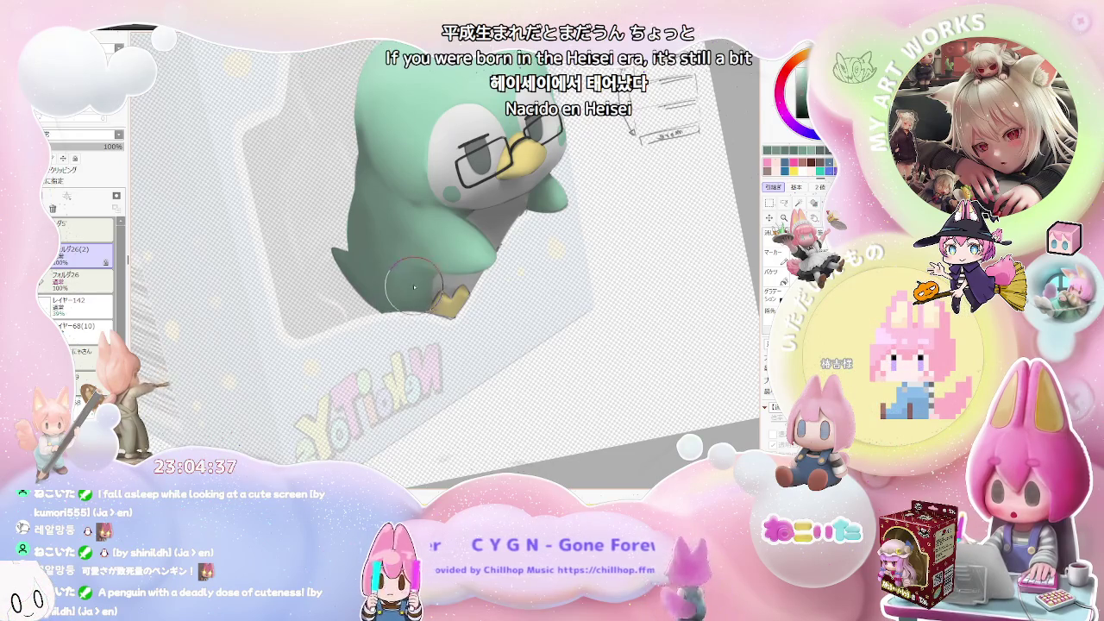
pyautogui.moveTo(378, 232); pyautogui.dragTo(365, 238)
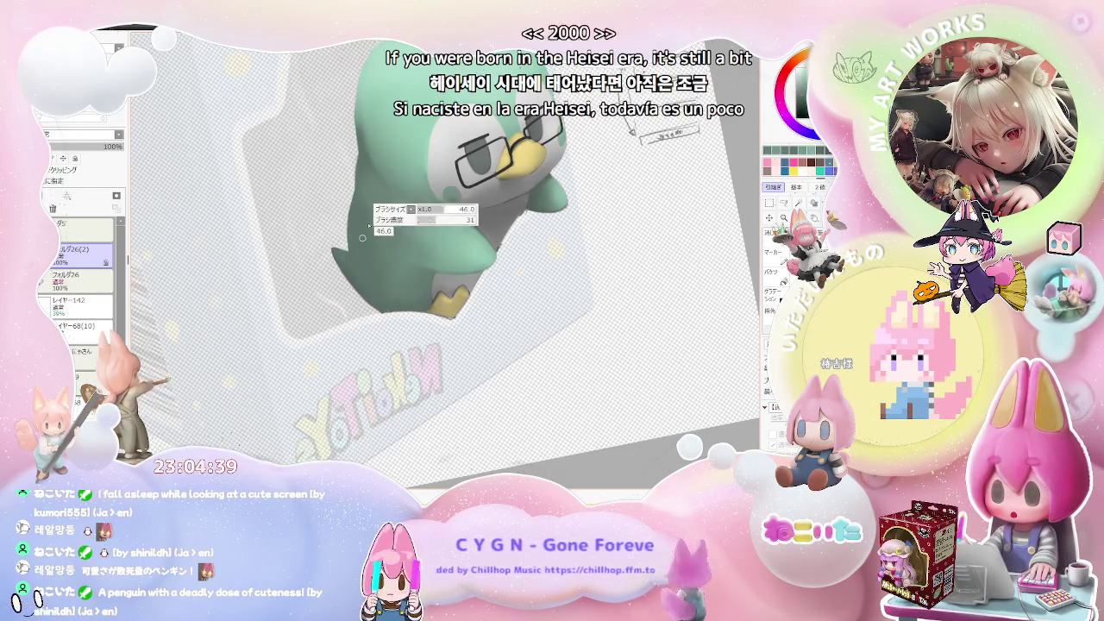
pyautogui.scroll(-2, 380, 246)
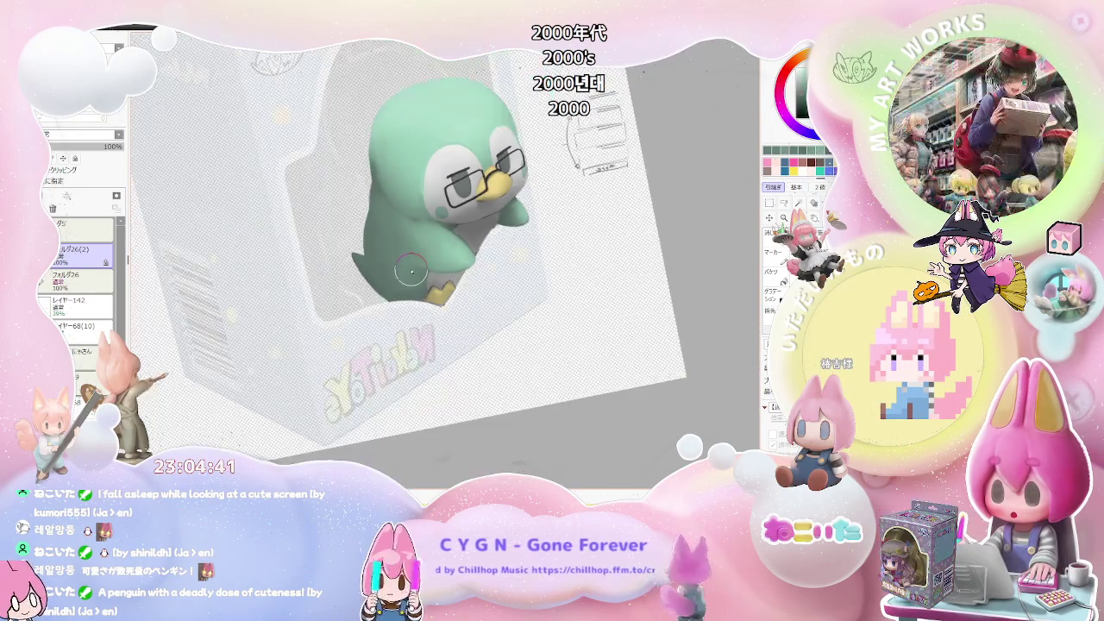
pyautogui.scroll(-2, 412, 271)
pyautogui.scroll(2, 411, 271)
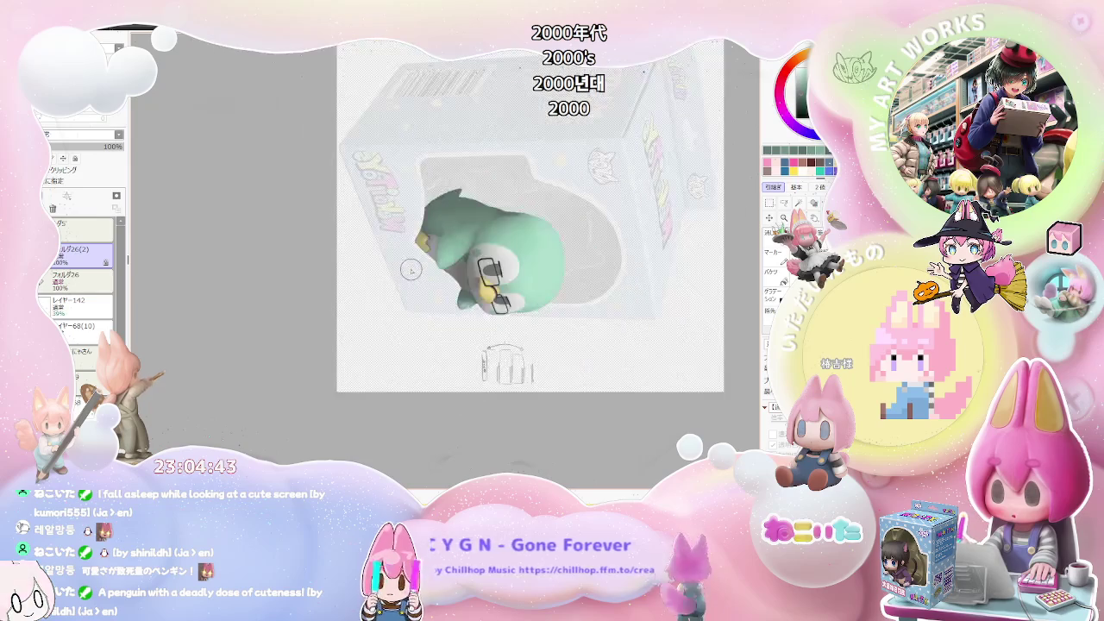
pyautogui.scroll(2, 431, 259)
pyautogui.scroll(1, 431, 263)
pyautogui.scroll(2, 388, 298)
pyautogui.scroll(-2, 407, 272)
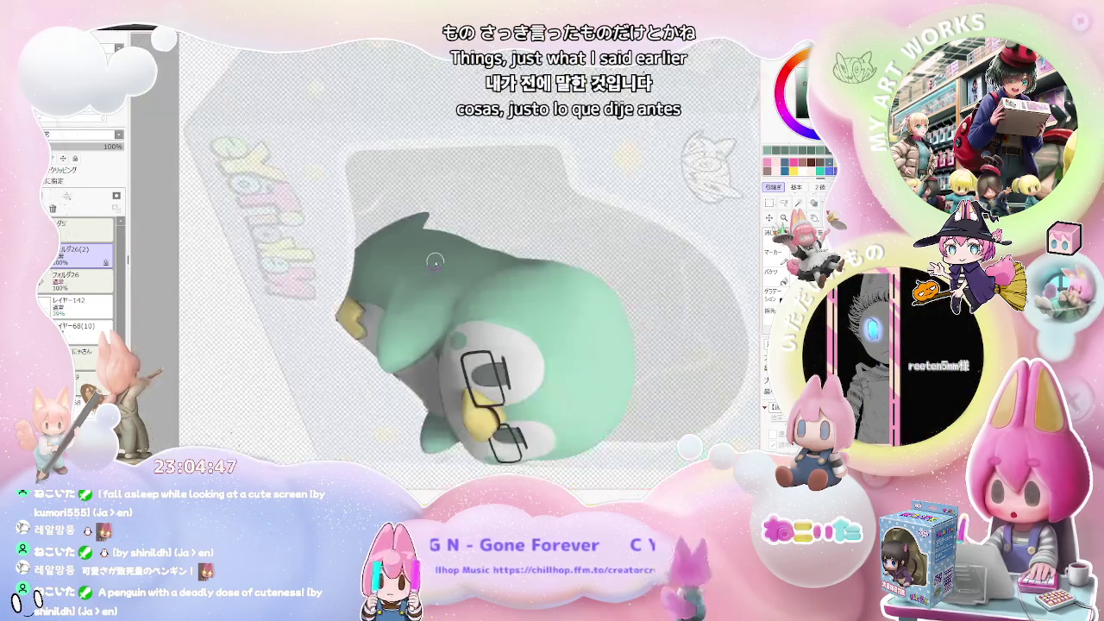
pyautogui.scroll(-1, 435, 260)
pyautogui.scroll(-2, 435, 260)
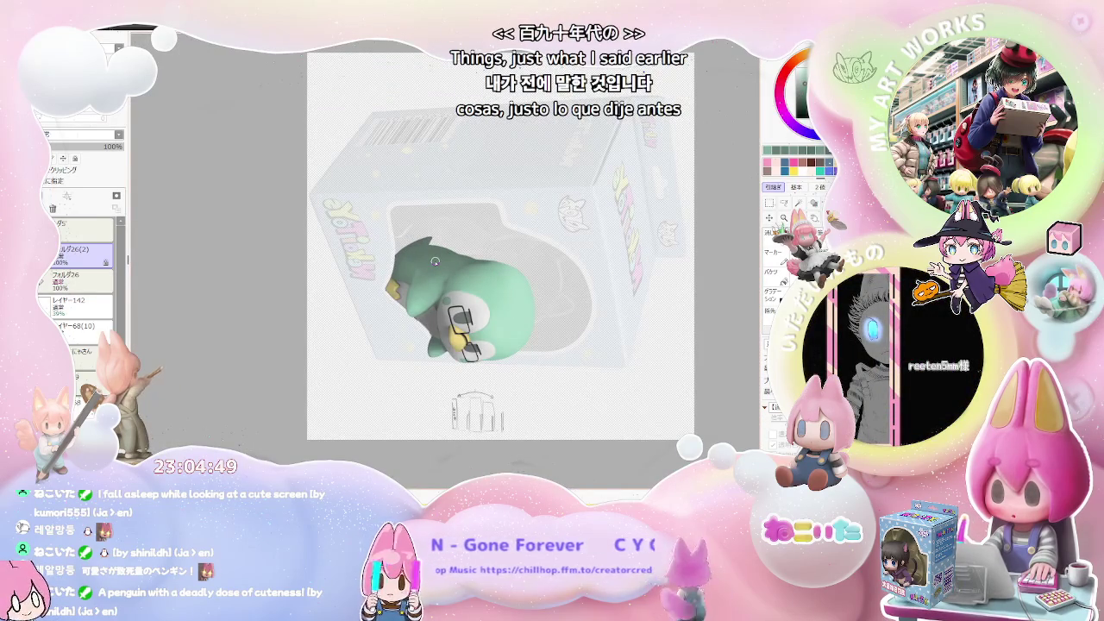
pyautogui.scroll(2, 436, 262)
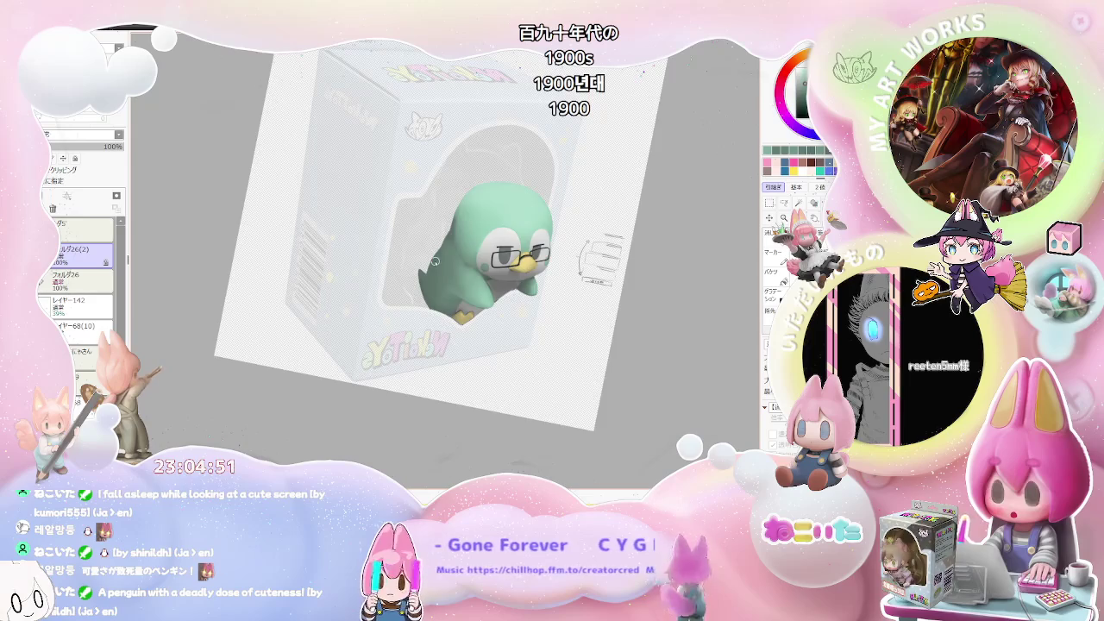
pyautogui.press('Delete')
pyautogui.press('Delete')
pyautogui.press('Delete')
pyautogui.press('Delete')
pyautogui.press('Delete')
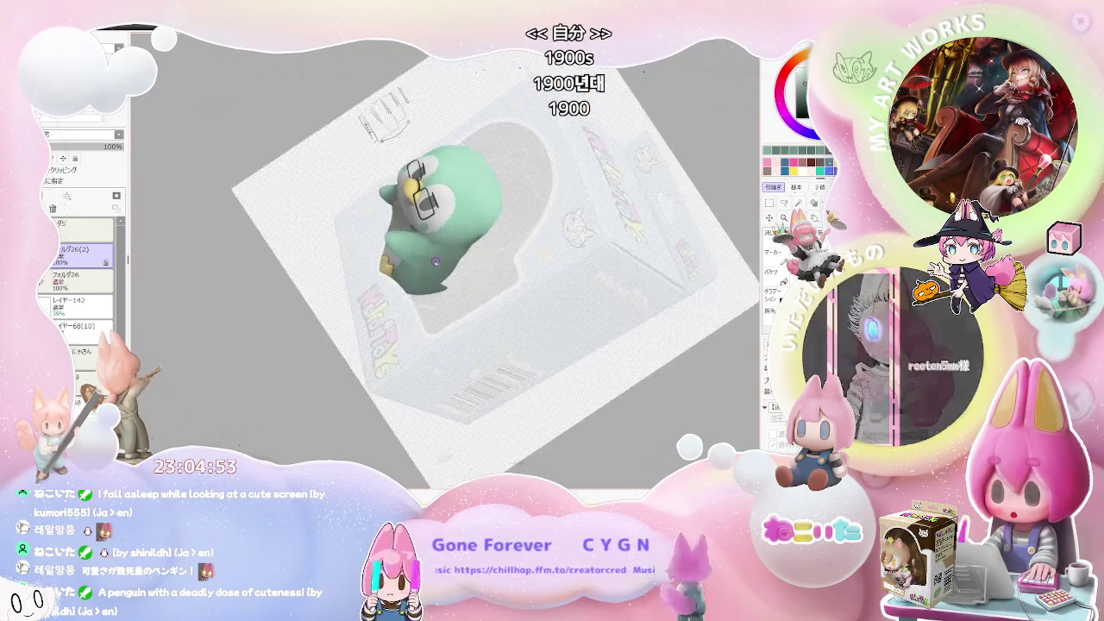
pyautogui.scroll(3, 435, 261)
pyautogui.scroll(1, 370, 310)
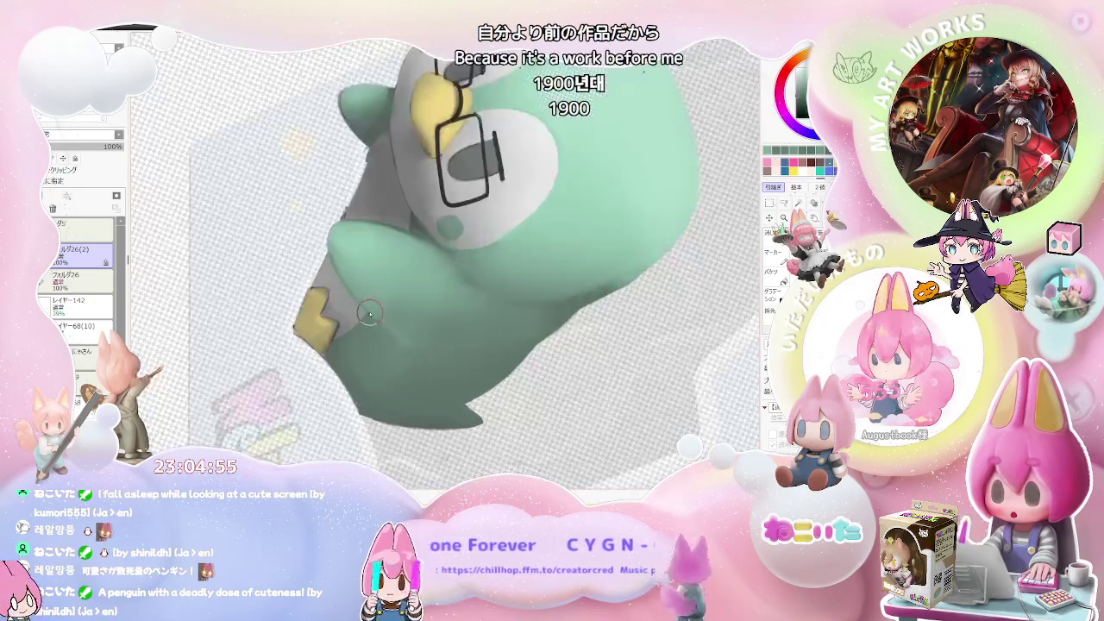
pyautogui.scroll(2, 370, 310)
pyautogui.scroll(-2, 379, 344)
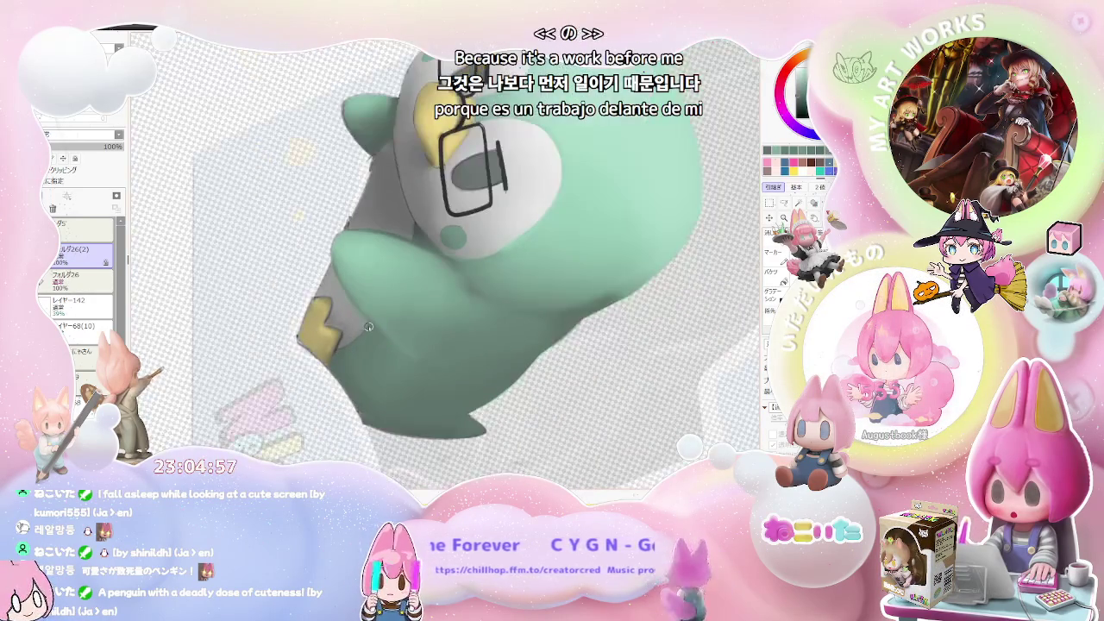
pyautogui.scroll(-3, 377, 327)
pyautogui.scroll(-2, 445, 377)
pyautogui.scroll(1, 446, 378)
pyautogui.scroll(2, 423, 354)
pyautogui.scroll(3, 402, 329)
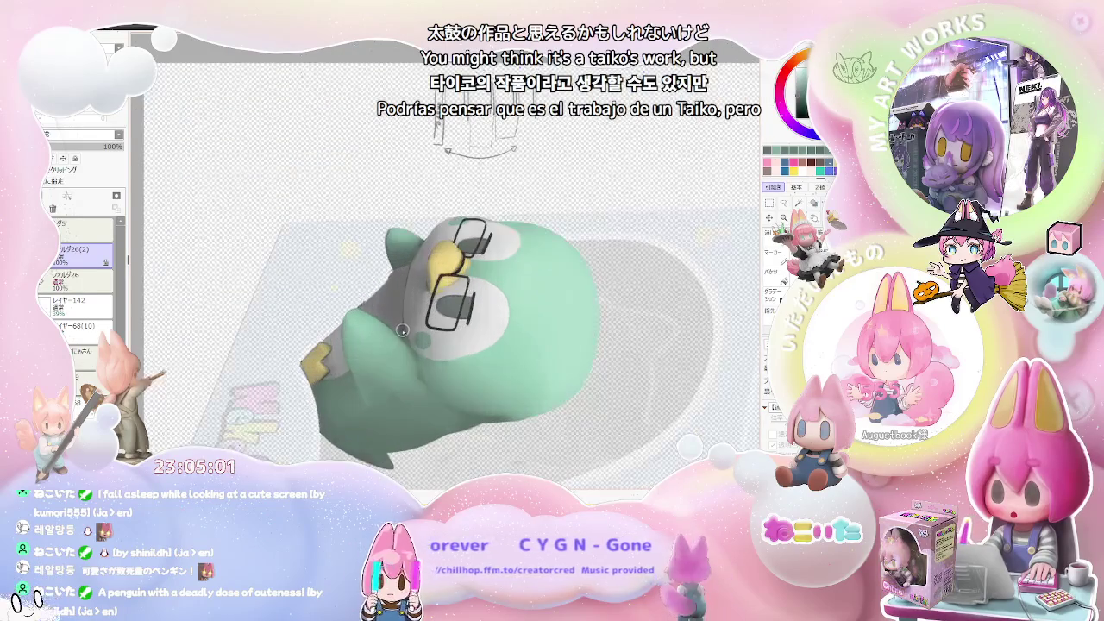
pyautogui.scroll(3, 397, 332)
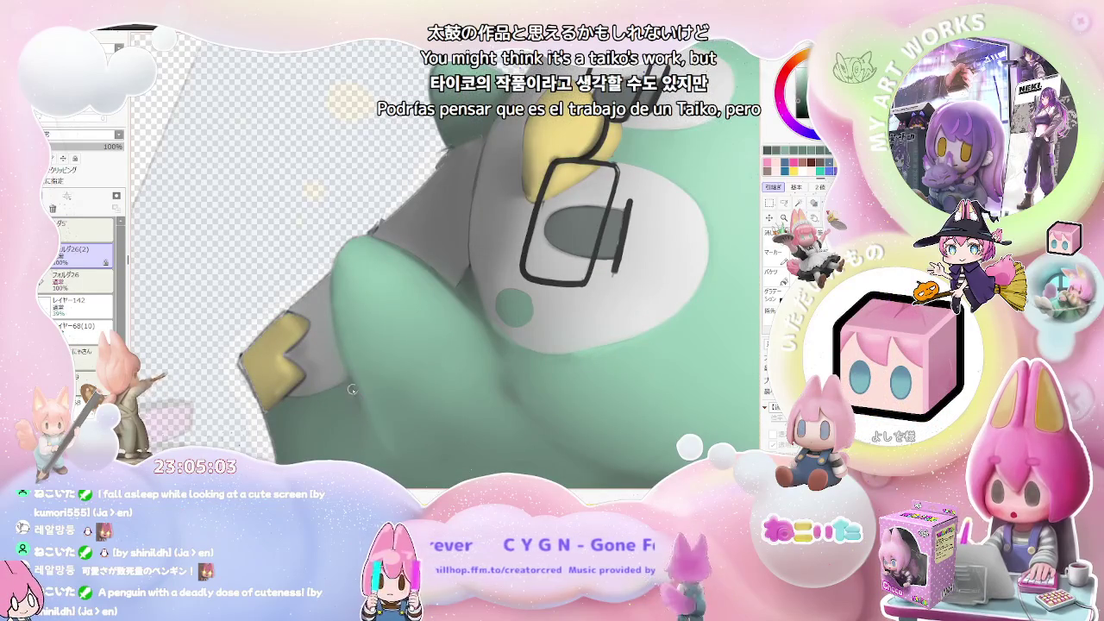
pyautogui.scroll(-2, 353, 393)
pyautogui.scroll(-2, 414, 414)
pyautogui.scroll(-2, 499, 440)
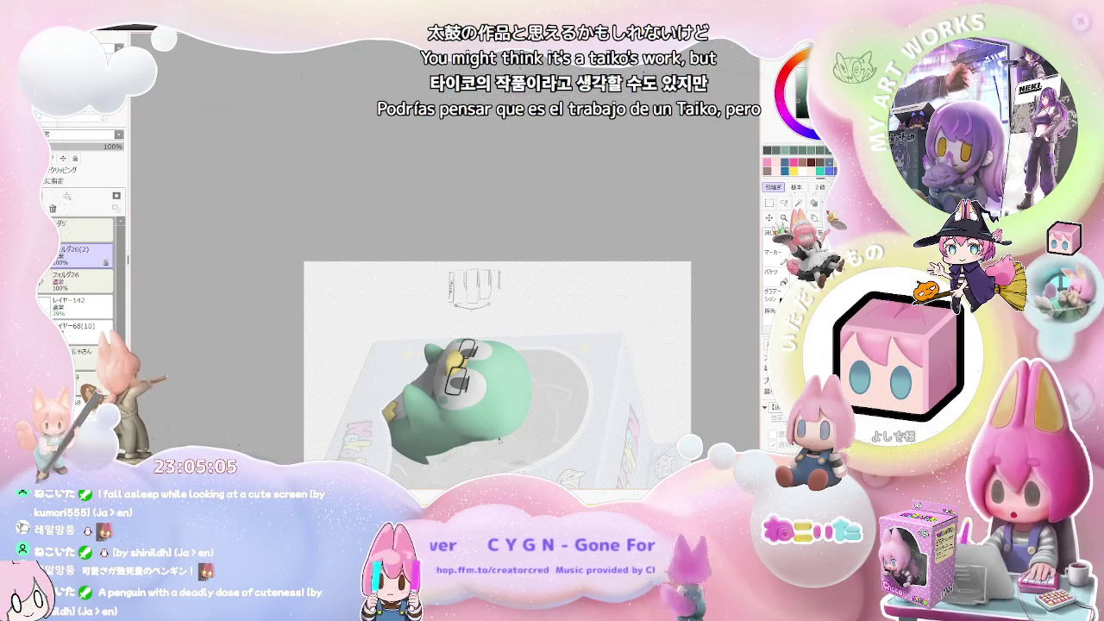
pyautogui.press('End')
pyautogui.press('End')
pyautogui.scroll(-1, 486, 451)
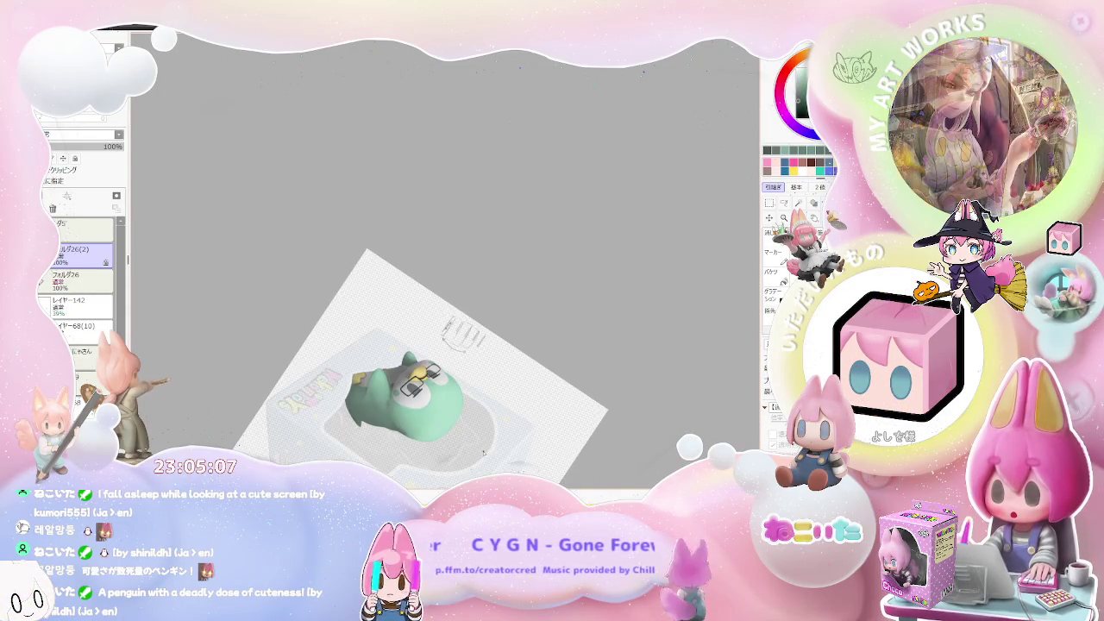
pyautogui.scroll(1, 466, 442)
pyautogui.scroll(2, 414, 427)
pyautogui.scroll(2, 371, 414)
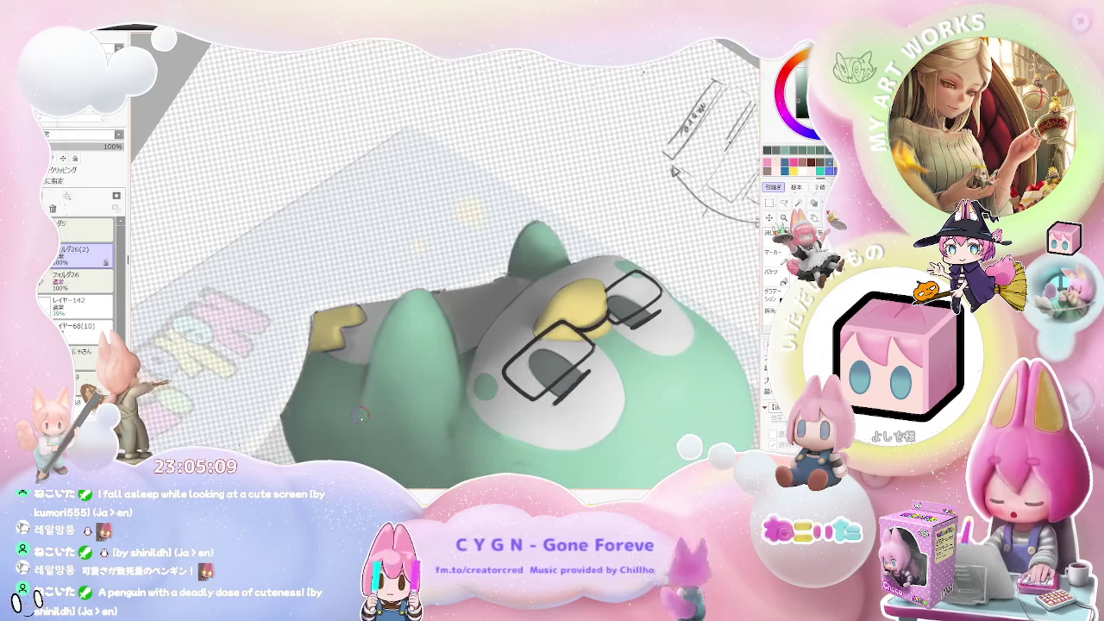
pyautogui.scroll(-2, 359, 421)
pyautogui.scroll(-2, 483, 425)
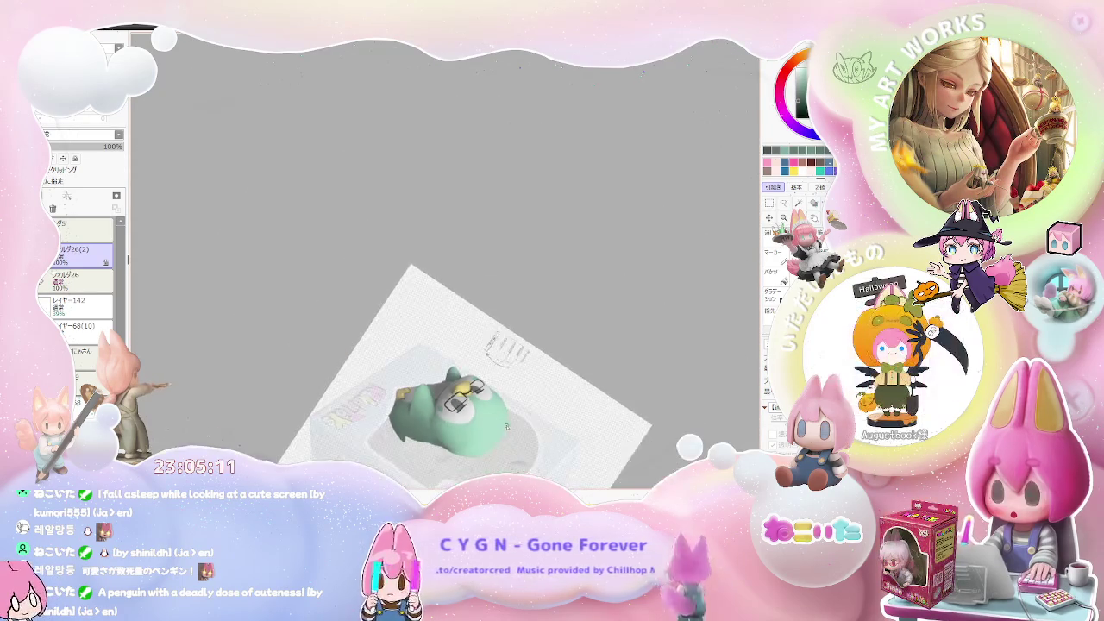
pyautogui.scroll(1, 505, 427)
pyautogui.scroll(1, 496, 410)
pyautogui.scroll(2, 483, 384)
pyautogui.scroll(2, 469, 355)
pyautogui.moveTo(469, 354); pyautogui.dragTo(440, 364)
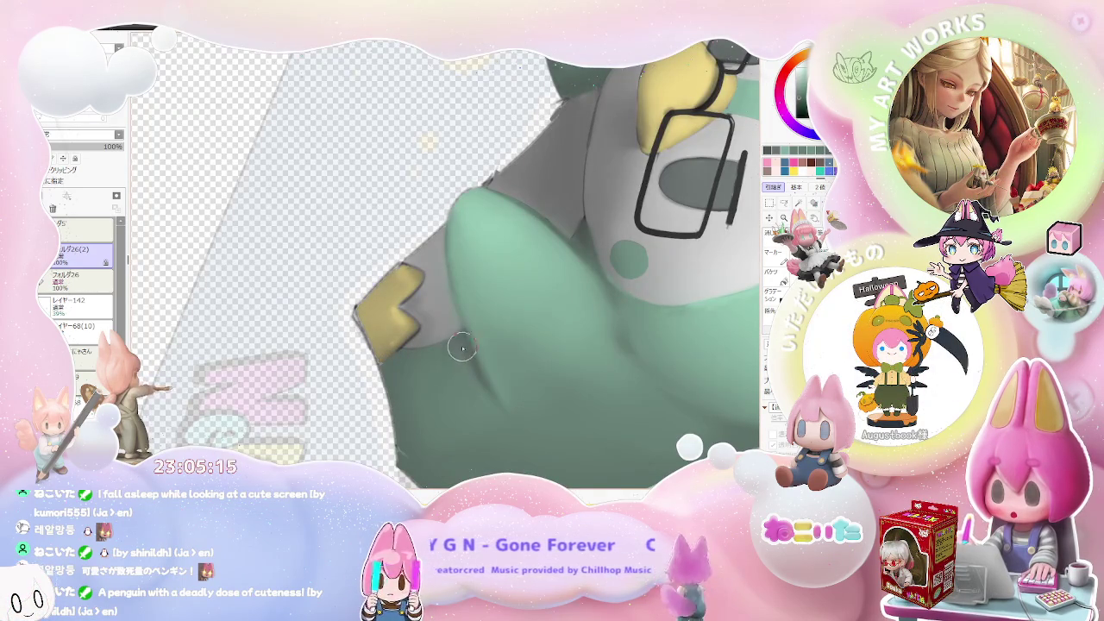
pyautogui.scroll(-1, 466, 406)
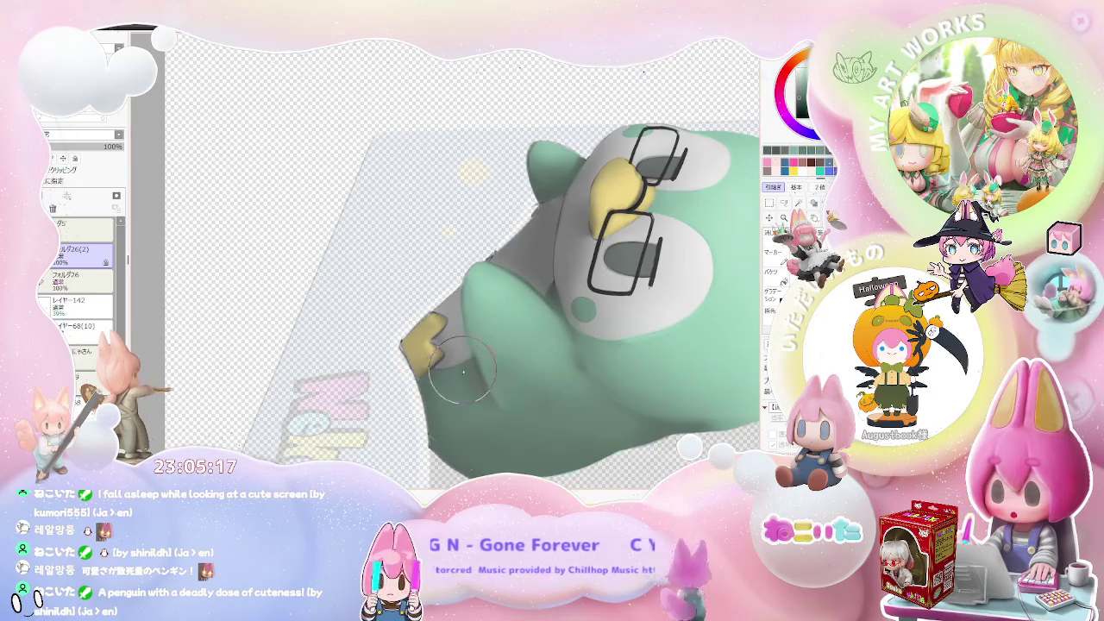
pyautogui.scroll(-3, 483, 420)
pyautogui.scroll(-2, 484, 420)
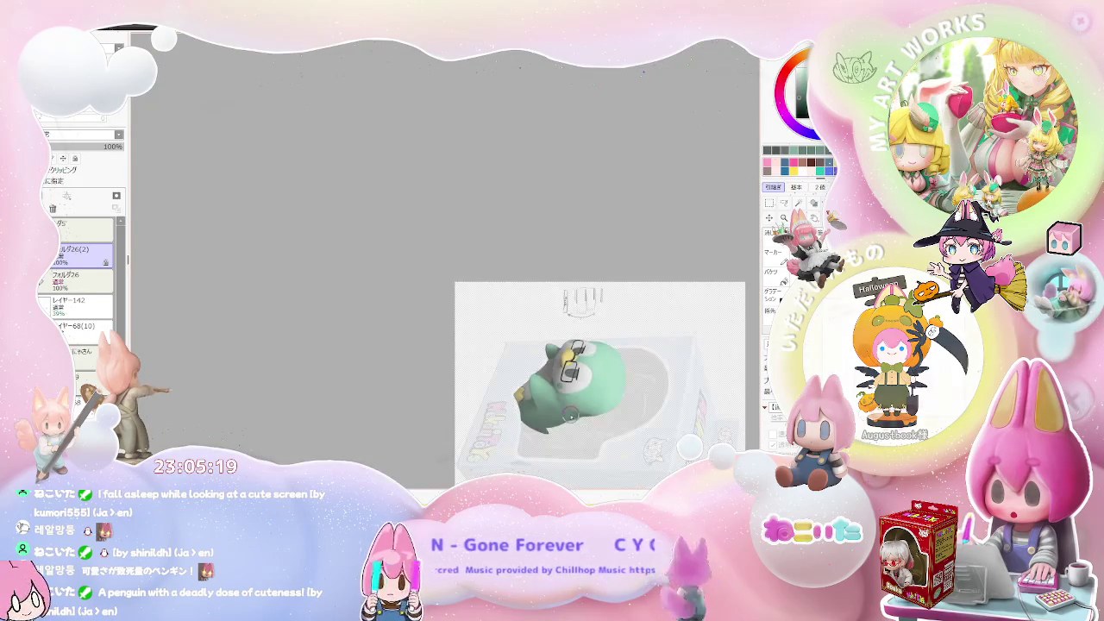
pyautogui.scroll(1, 568, 420)
pyautogui.scroll(1, 535, 410)
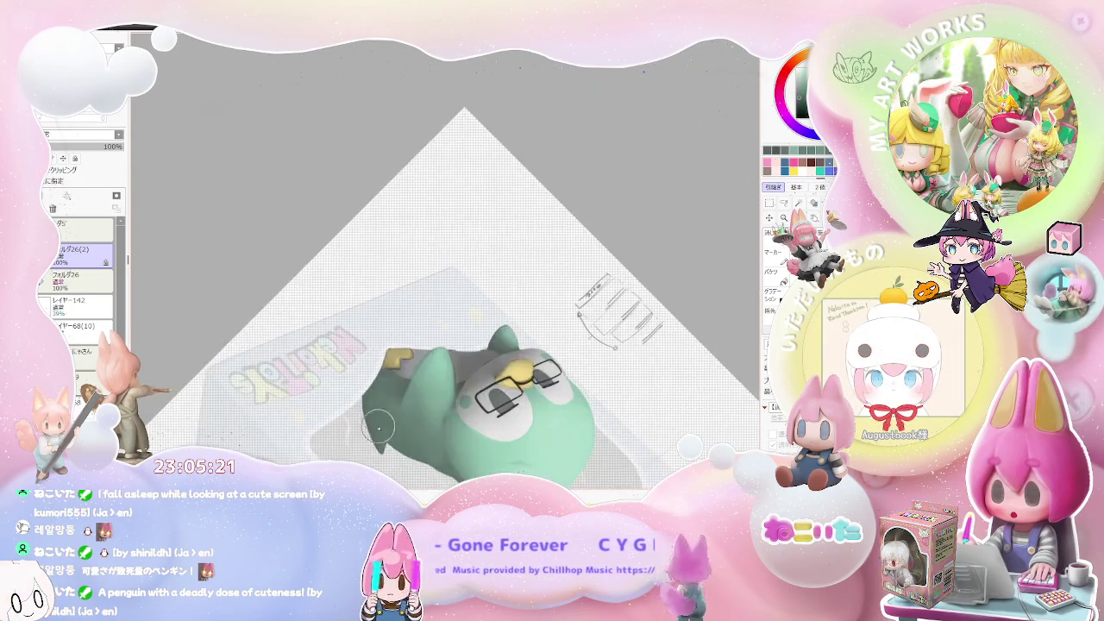
pyautogui.scroll(2, 483, 397)
pyautogui.scroll(2, 405, 377)
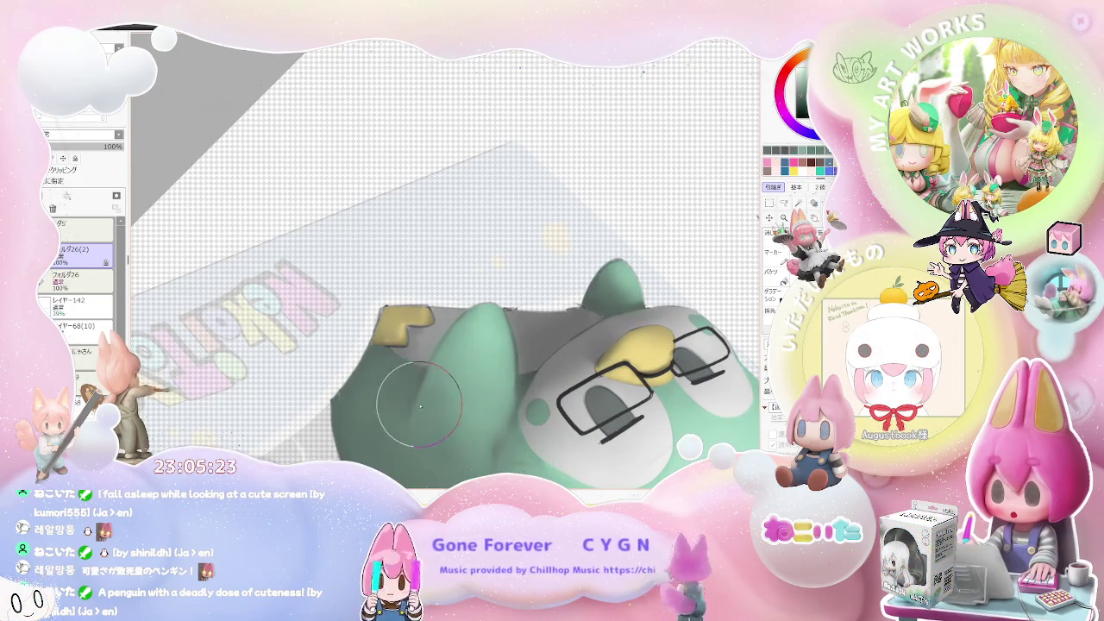
pyautogui.scroll(-1, 410, 409)
pyautogui.scroll(-2, 466, 405)
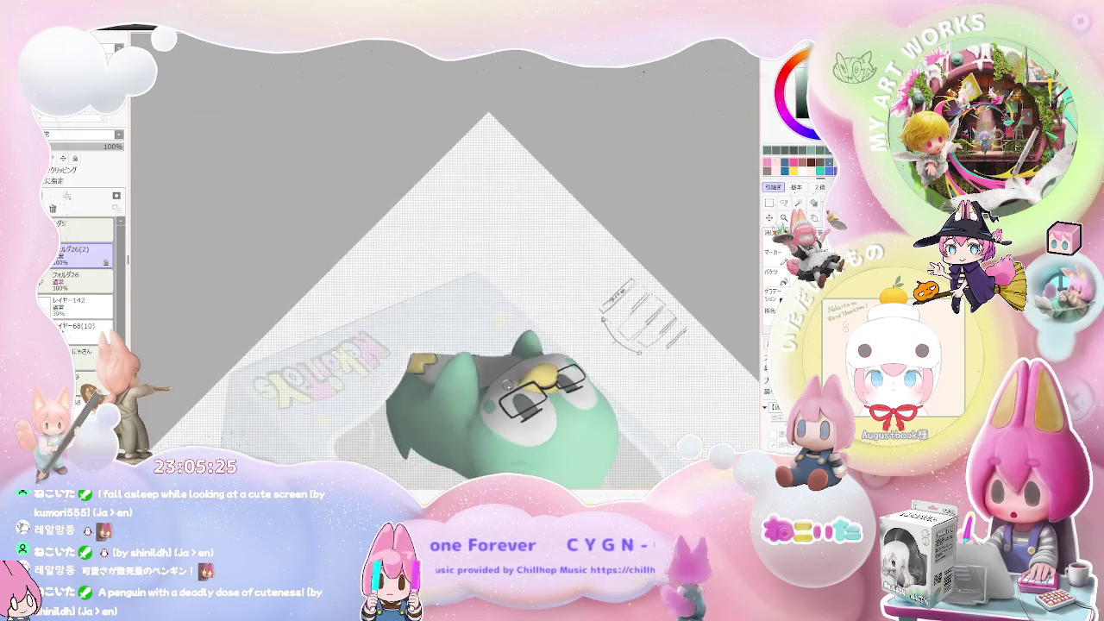
pyautogui.scroll(-2, 518, 402)
pyautogui.press('End')
pyautogui.press('End')
pyautogui.press('End')
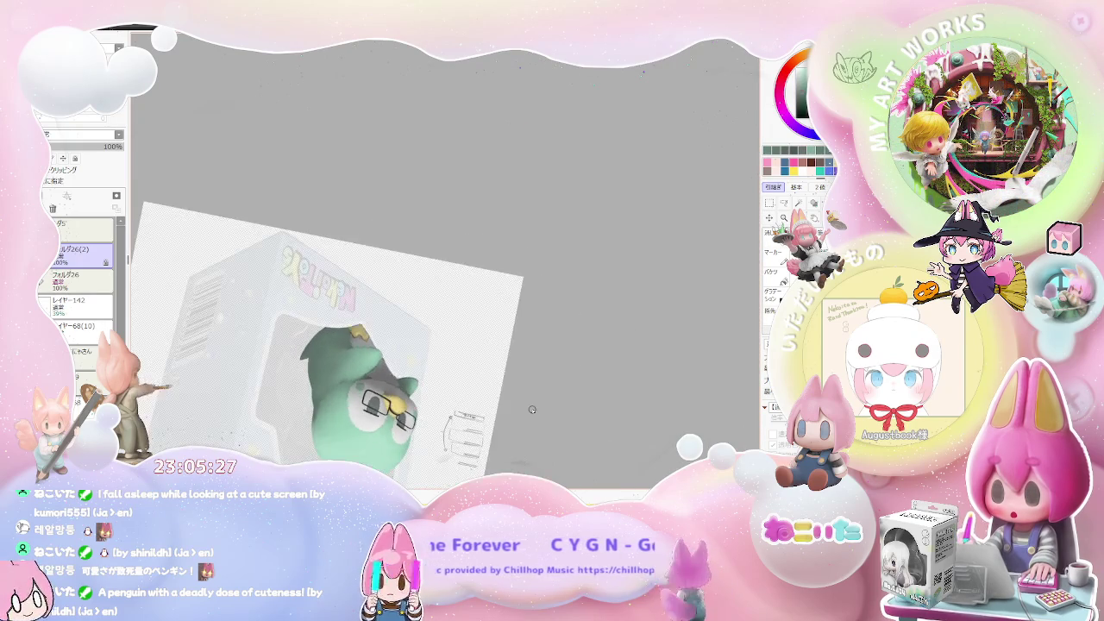
pyautogui.scroll(1, 466, 384)
pyautogui.scroll(2, 399, 359)
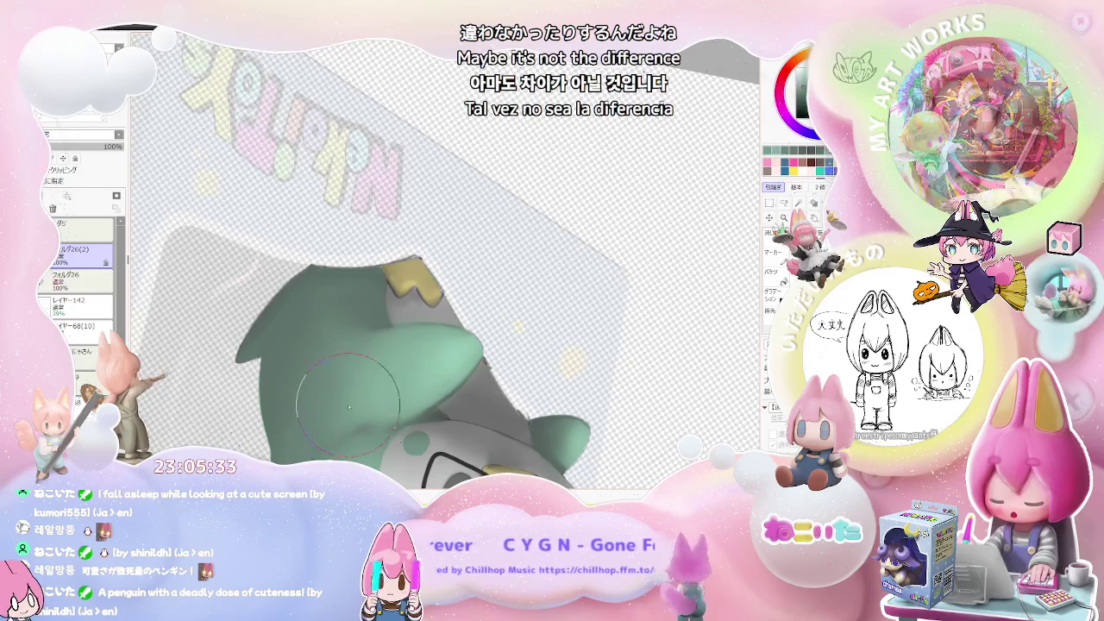
pyautogui.scroll(-2, 591, 391)
pyautogui.scroll(-1, 591, 391)
pyautogui.scroll(-1, 591, 391)
pyautogui.moveTo(591, 391); pyautogui.dragTo(522, 403)
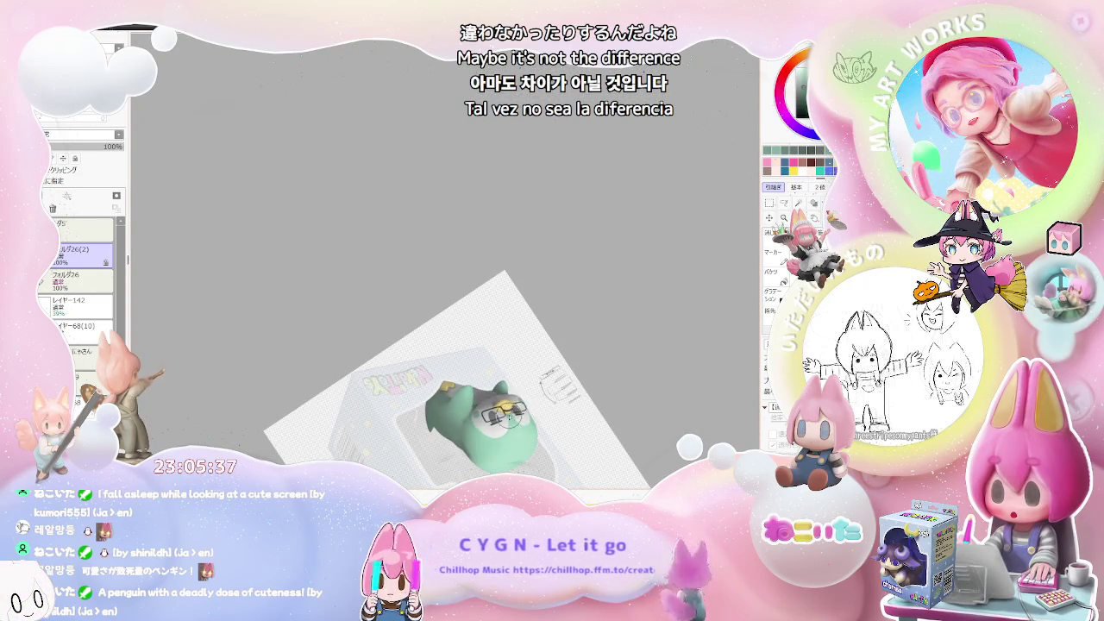
pyautogui.scroll(2, 440, 384)
pyautogui.scroll(2, 440, 384)
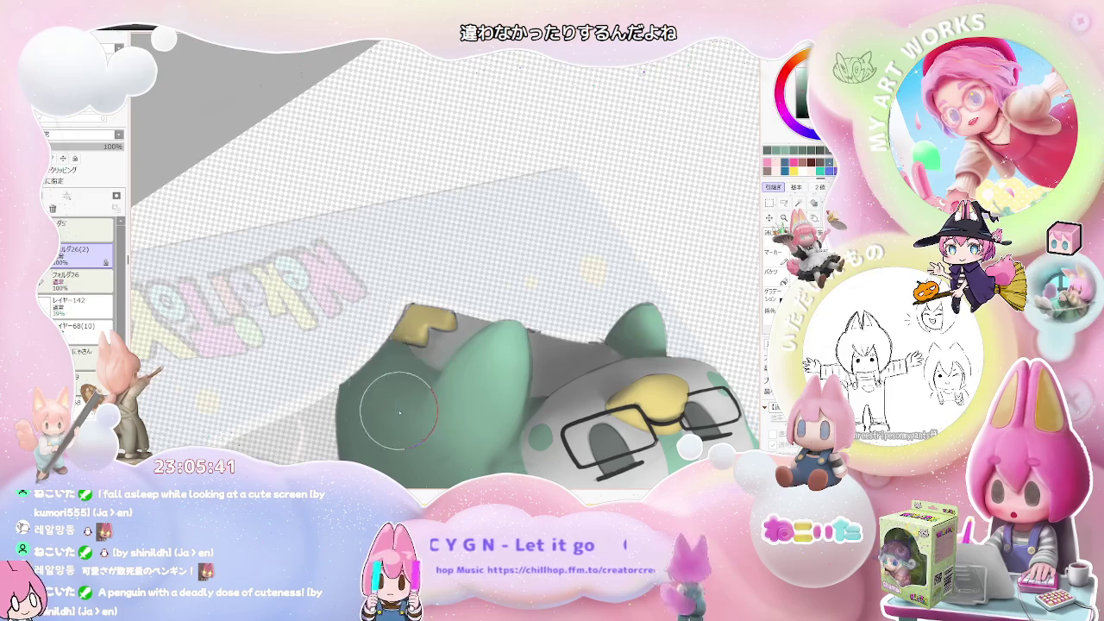
pyautogui.scroll(-2, 405, 405)
pyautogui.scroll(-2, 405, 405)
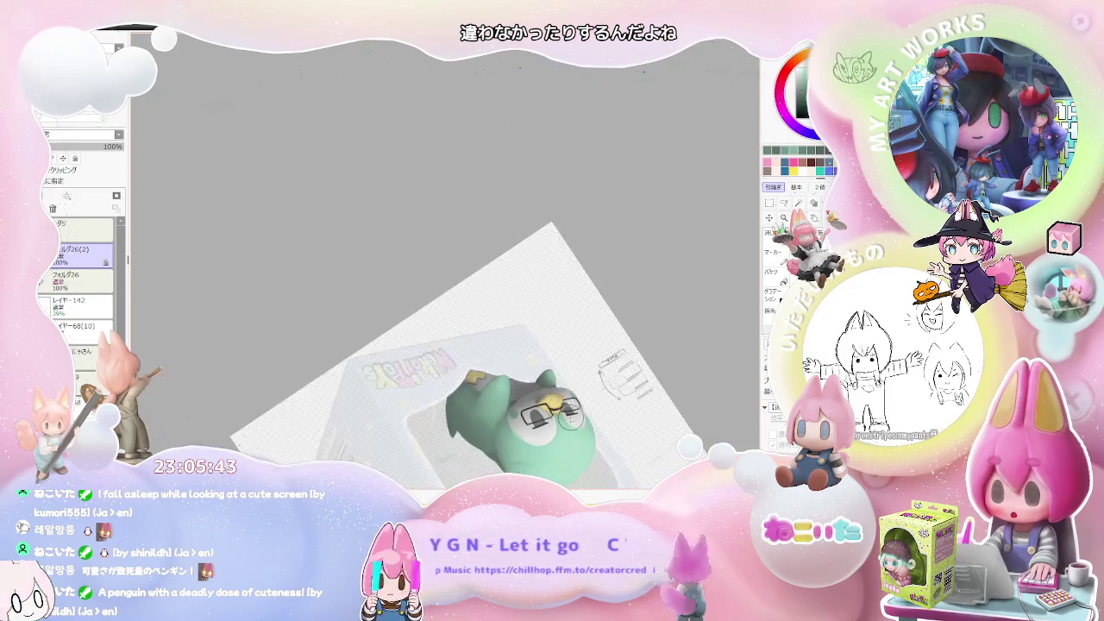
pyautogui.scroll(-1, 557, 405)
pyautogui.press('Delete')
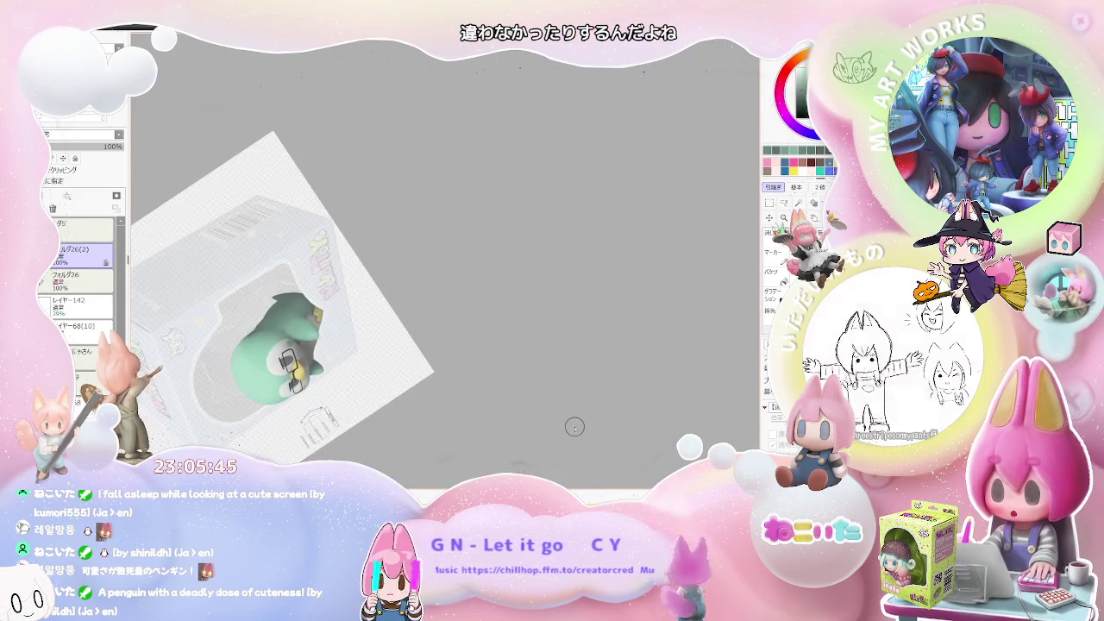
pyautogui.scroll(-1, 575, 424)
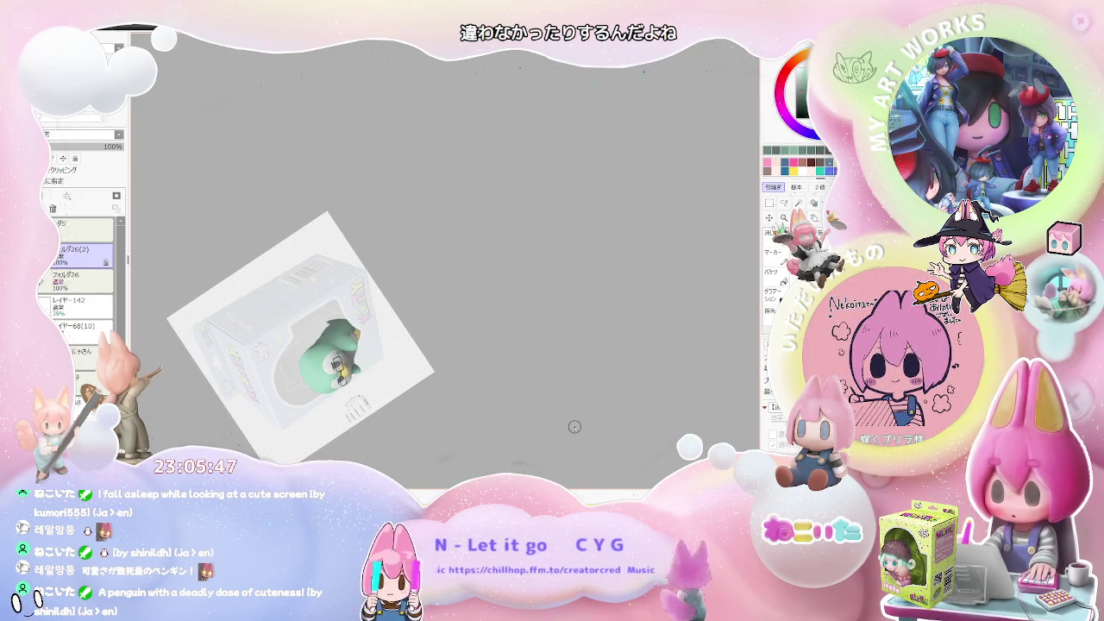
pyautogui.scroll(2, 574, 426)
pyautogui.scroll(2, 435, 367)
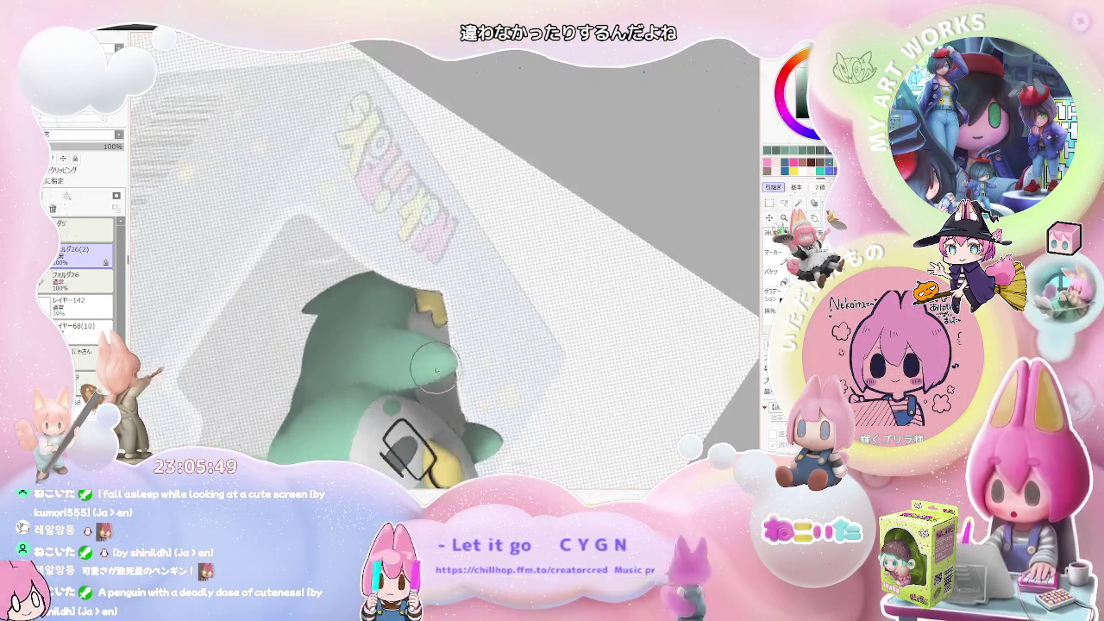
pyautogui.scroll(1, 421, 398)
pyautogui.scroll(2, 414, 402)
pyautogui.scroll(2, 397, 412)
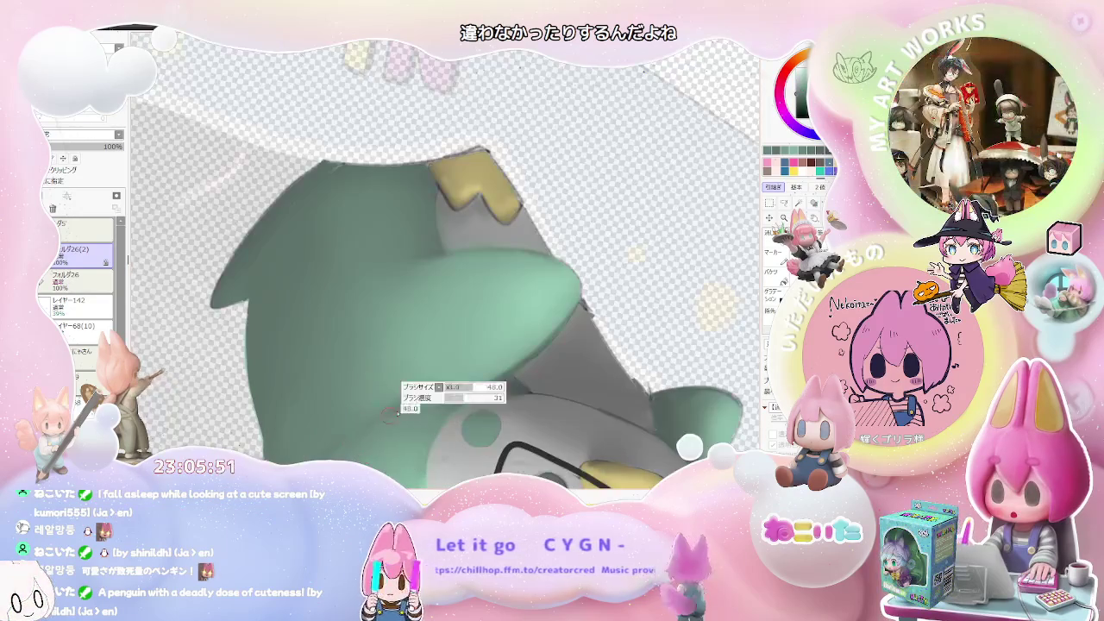
pyautogui.scroll(-2, 464, 403)
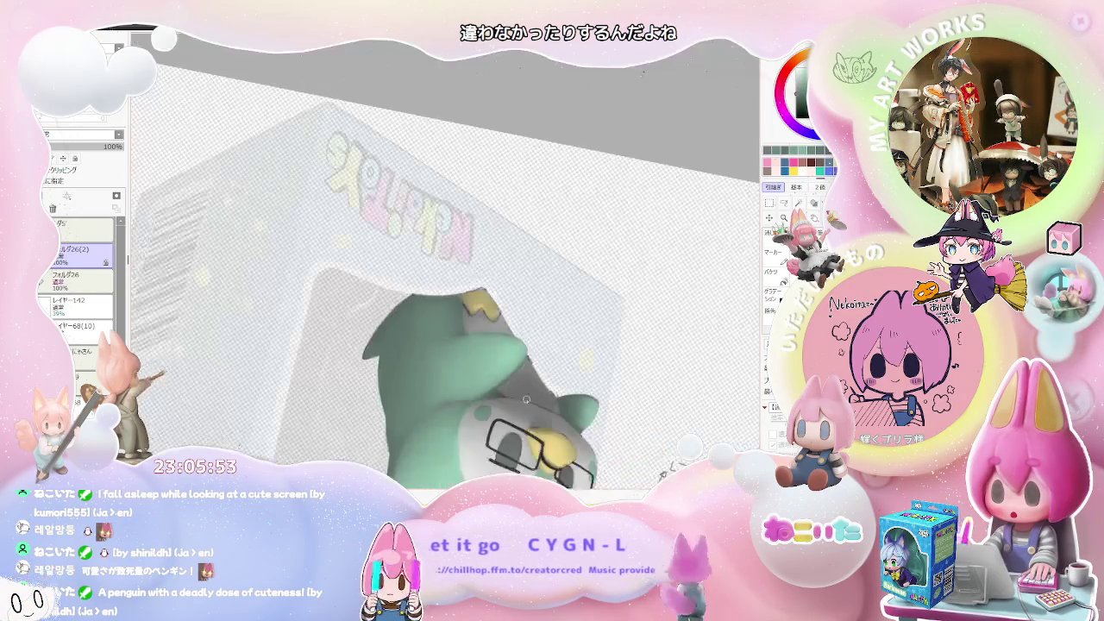
pyautogui.scroll(-1, 517, 407)
pyautogui.scroll(-1, 569, 410)
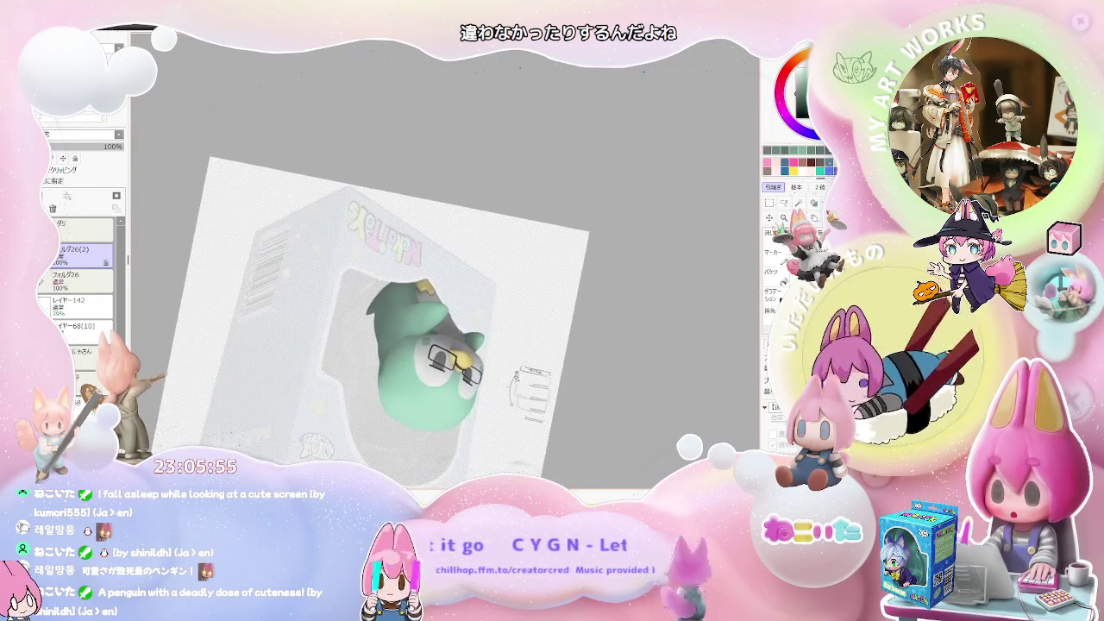
pyautogui.scroll(1, 561, 393)
pyautogui.scroll(2, 509, 363)
pyautogui.scroll(2, 466, 335)
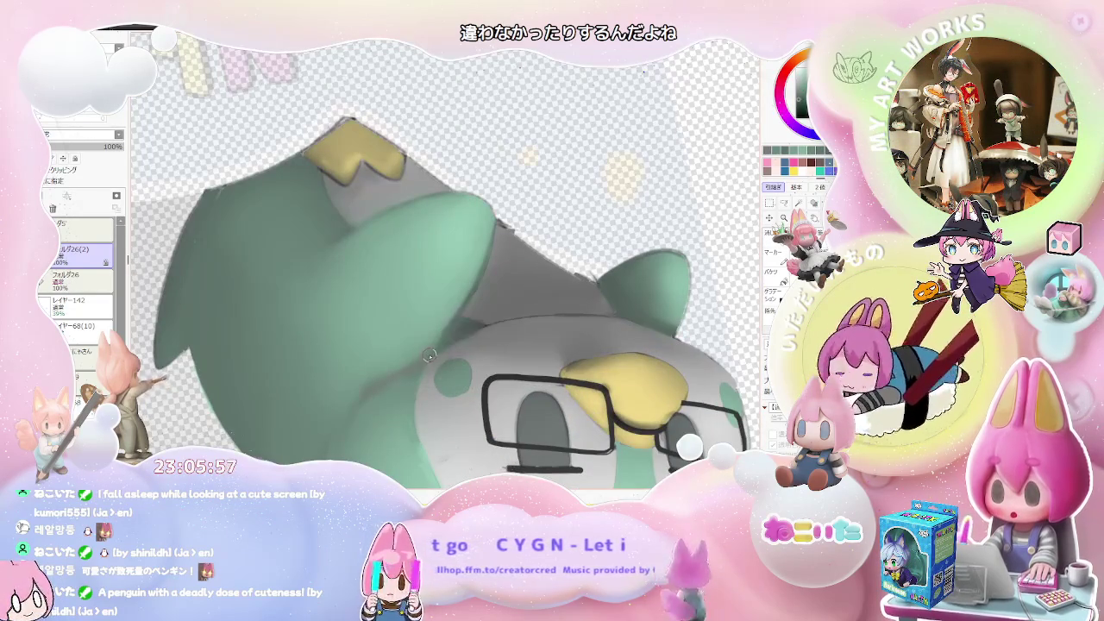
pyautogui.scroll(-3, 342, 429)
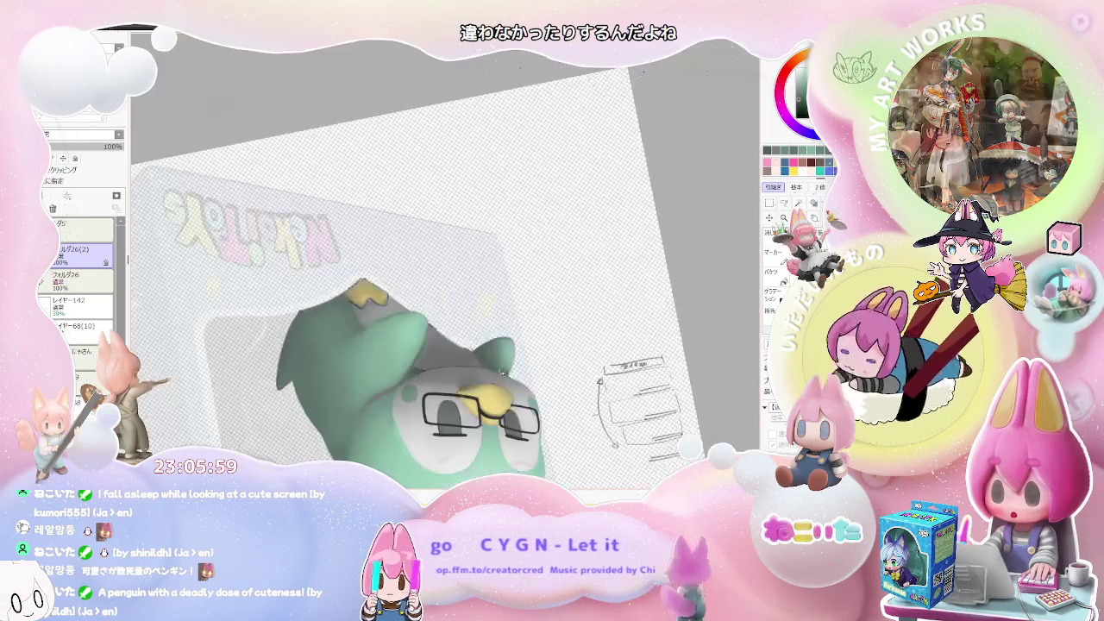
pyautogui.scroll(-1, 542, 409)
pyautogui.scroll(2, 483, 397)
pyautogui.scroll(2, 420, 386)
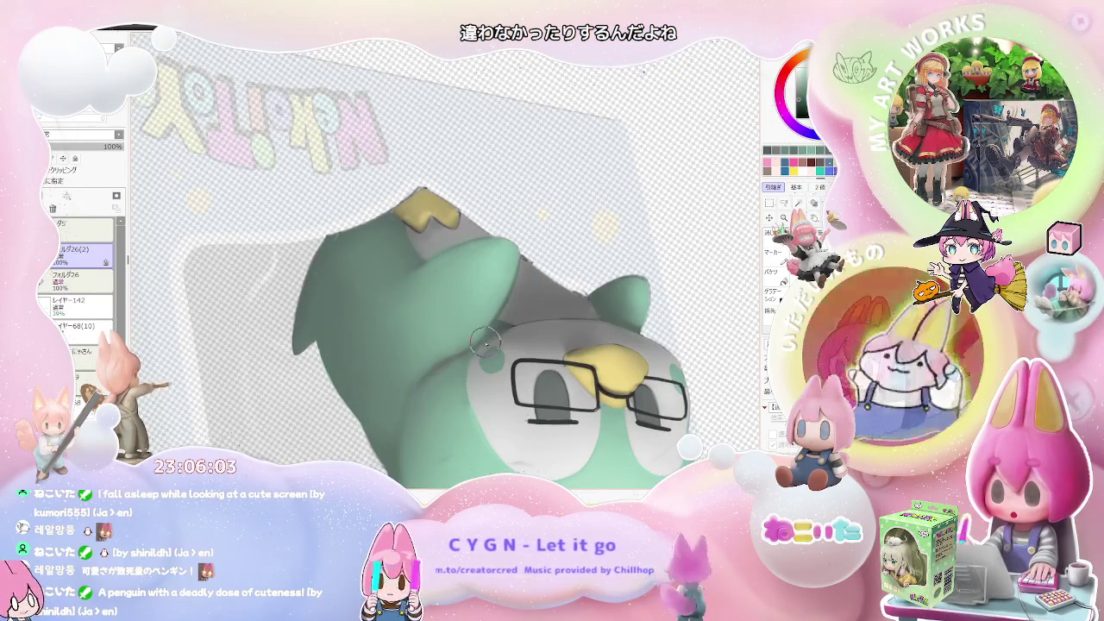
pyautogui.scroll(-2, 501, 325)
pyautogui.scroll(-1, 612, 369)
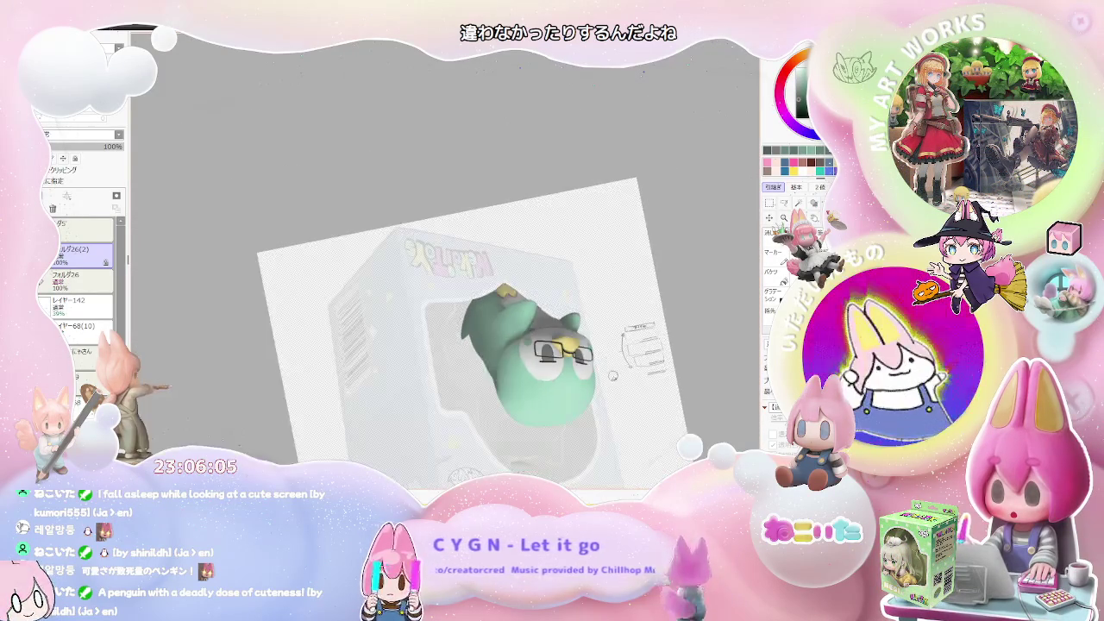
pyautogui.moveTo(611, 389); pyautogui.dragTo(583, 403)
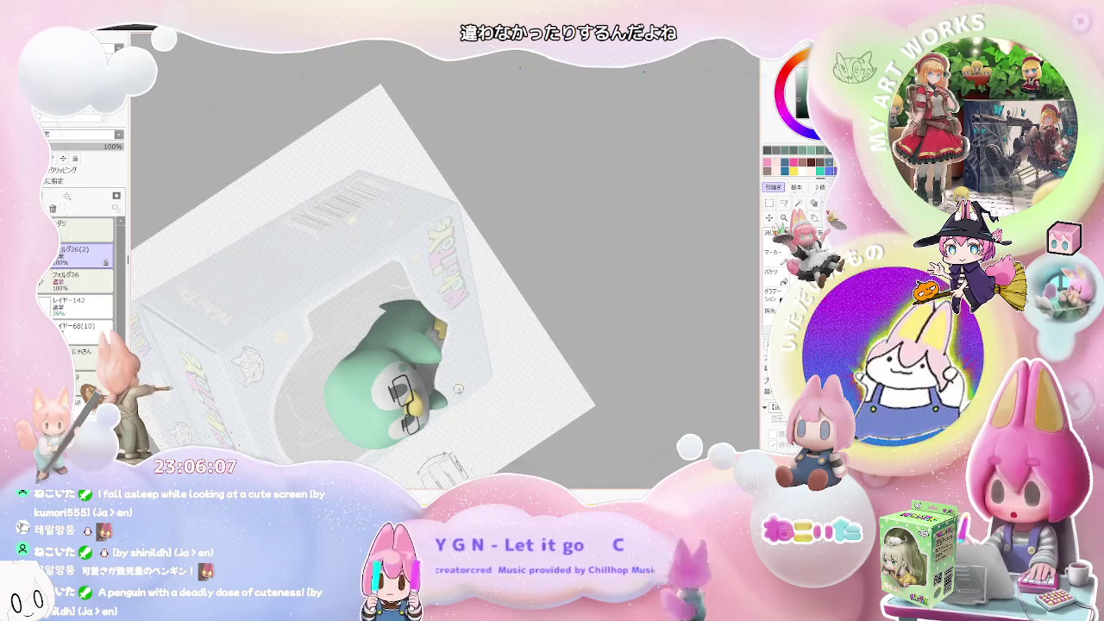
pyautogui.scroll(1, 466, 394)
pyautogui.scroll(2, 357, 333)
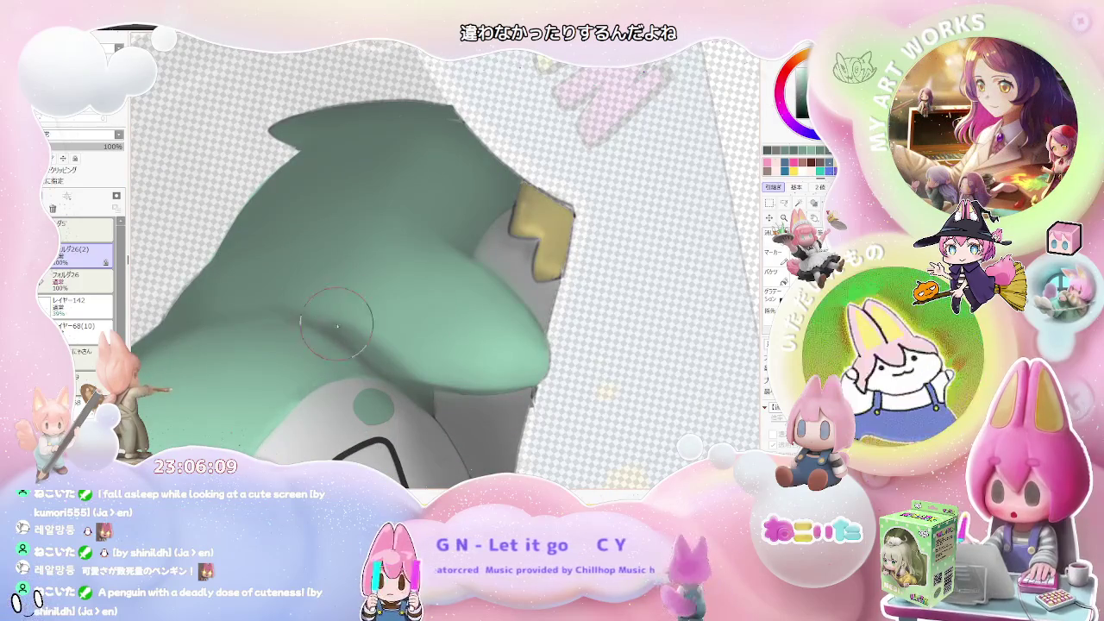
pyautogui.scroll(-2, 386, 362)
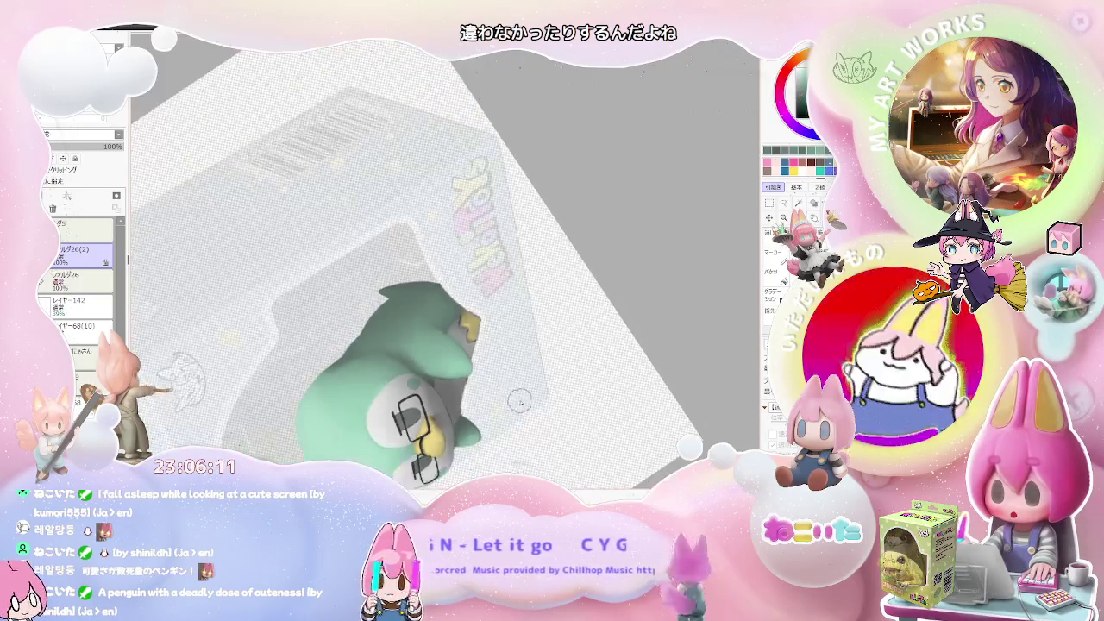
pyautogui.moveTo(387, 363); pyautogui.dragTo(521, 409)
pyautogui.scroll(-1, 521, 409)
pyautogui.press('End')
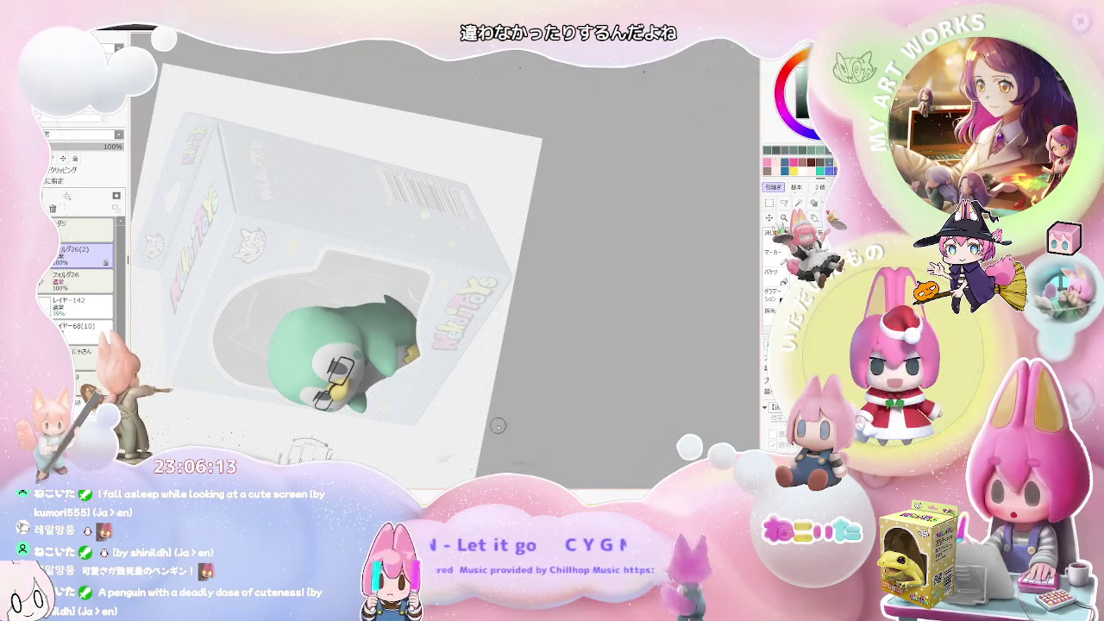
pyautogui.scroll(2, 372, 433)
pyautogui.scroll(1, 372, 434)
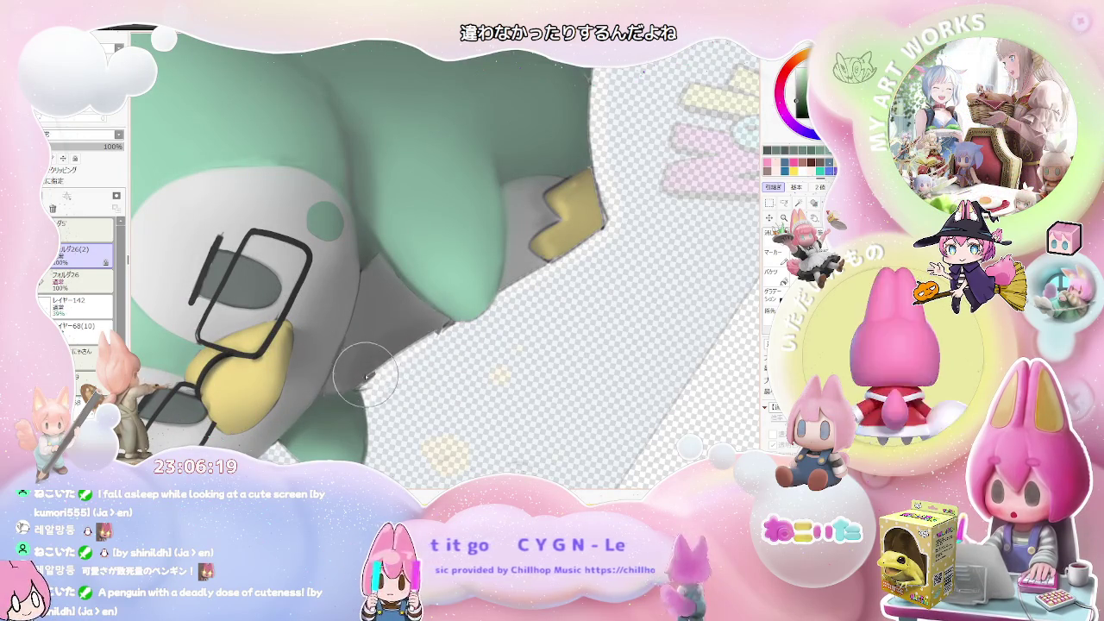
pyautogui.scroll(-1, 414, 338)
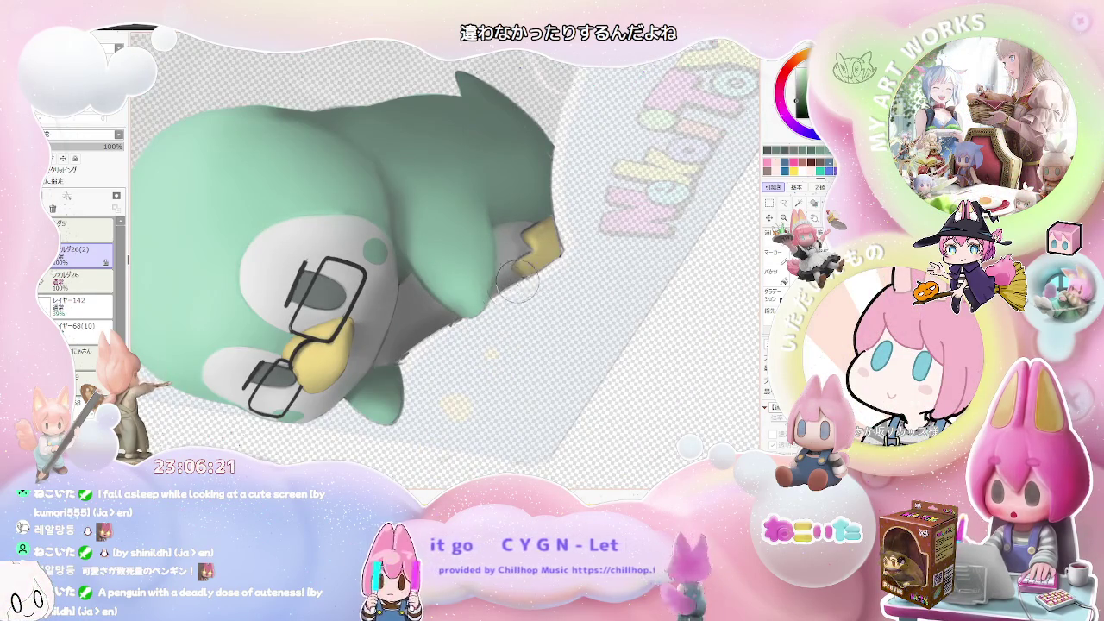
pyautogui.scroll(-2, 560, 246)
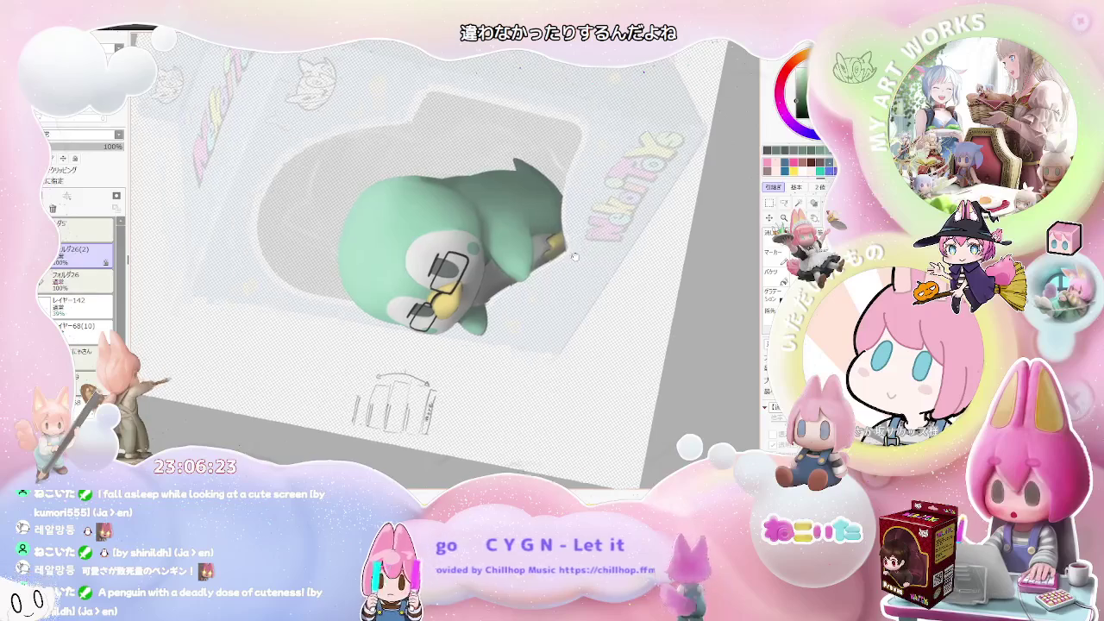
pyautogui.moveTo(578, 252); pyautogui.dragTo(477, 345)
pyautogui.scroll(2, 476, 345)
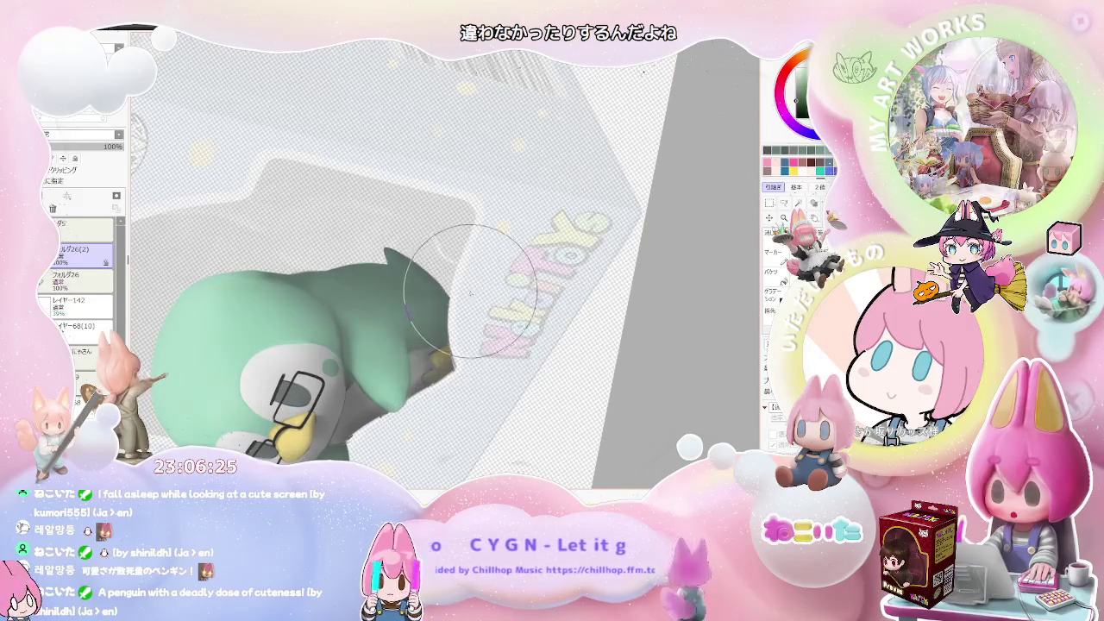
pyautogui.scroll(-1, 475, 323)
pyautogui.scroll(-1, 497, 323)
pyautogui.moveTo(497, 359); pyautogui.dragTo(524, 374)
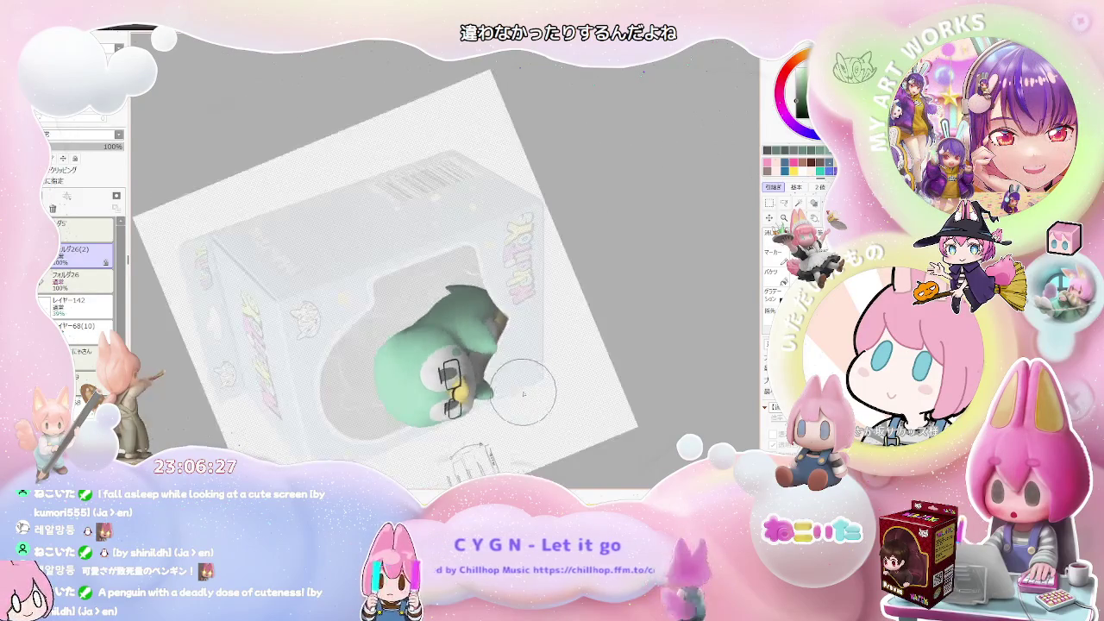
pyautogui.scroll(1, 463, 388)
pyautogui.scroll(1, 445, 352)
pyautogui.moveTo(446, 352)
pyautogui.mouseDown()
pyautogui.moveTo(424, 382)
pyautogui.moveTo(533, 385)
pyautogui.moveTo(588, 356)
pyautogui.moveTo(469, 426)
pyautogui.mouseUp()
pyautogui.scroll(-1, 423, 382)
pyautogui.scroll(-1, 469, 390)
pyautogui.scroll(1, 477, 401)
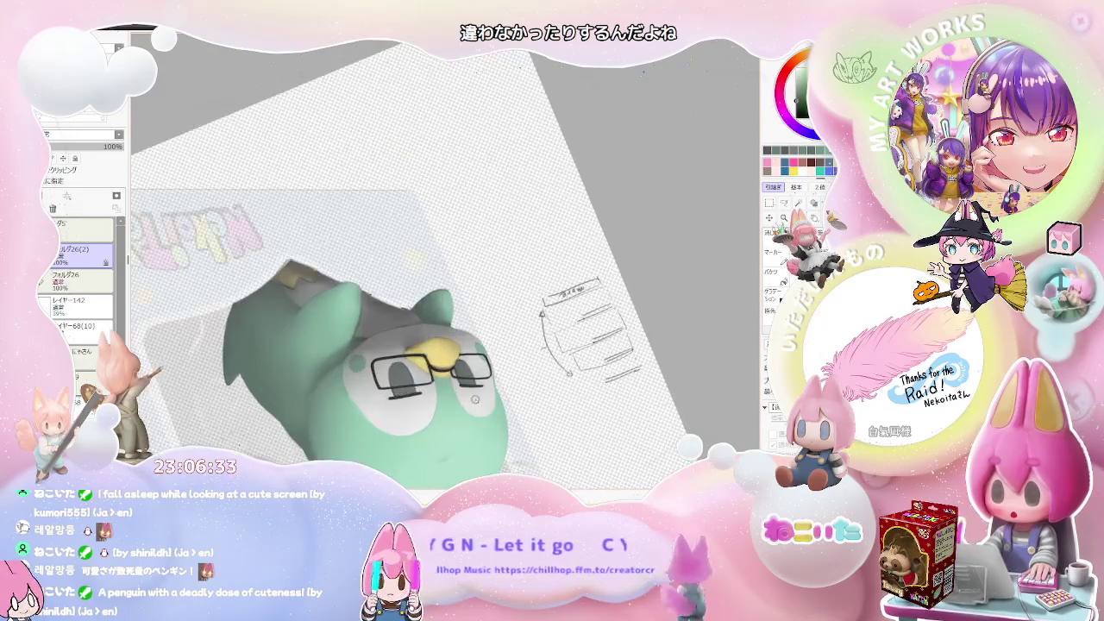
pyautogui.scroll(1, 476, 401)
pyautogui.scroll(1, 440, 380)
pyautogui.scroll(1, 404, 363)
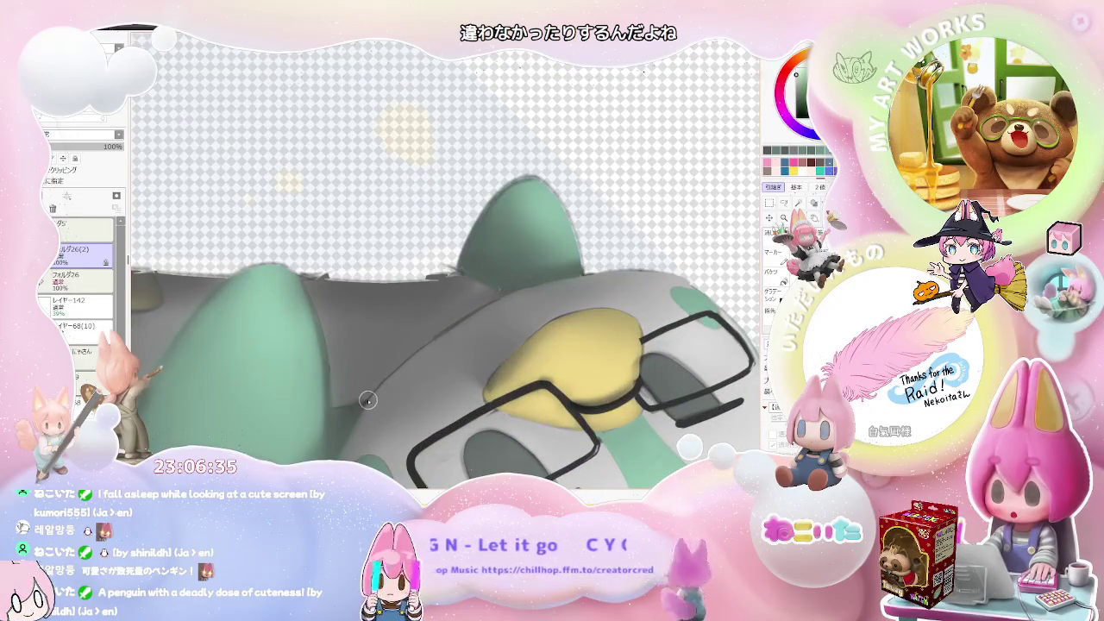
pyautogui.scroll(-1, 427, 341)
pyautogui.scroll(-1, 517, 320)
pyautogui.scroll(-1, 606, 296)
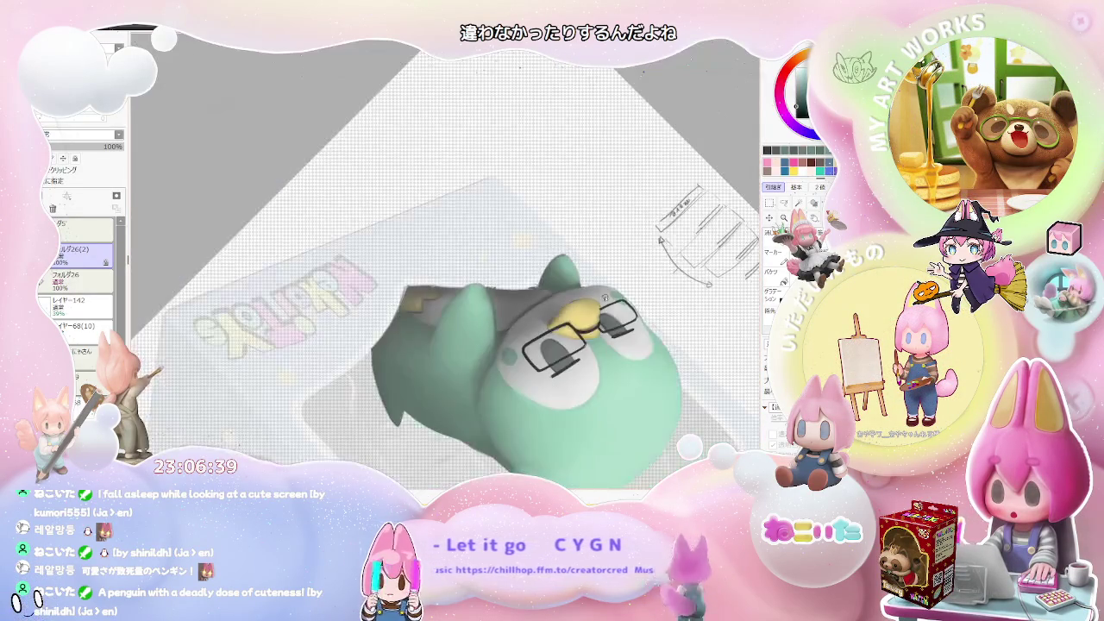
pyautogui.scroll(-1, 639, 384)
pyautogui.scroll(1, 604, 382)
pyautogui.scroll(1, 500, 378)
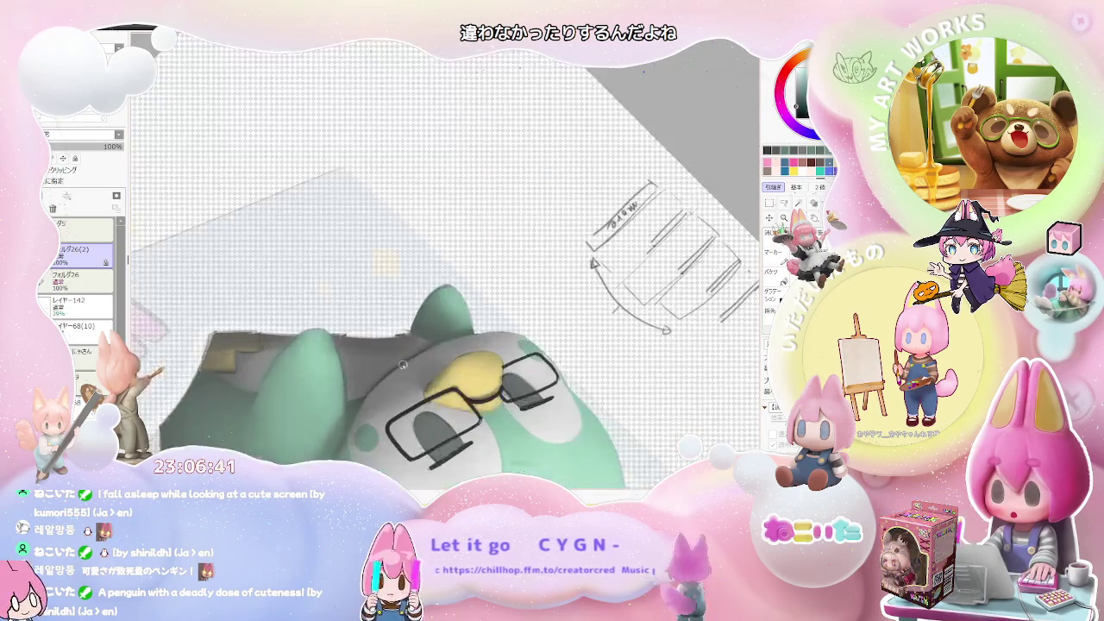
pyautogui.scroll(1, 386, 373)
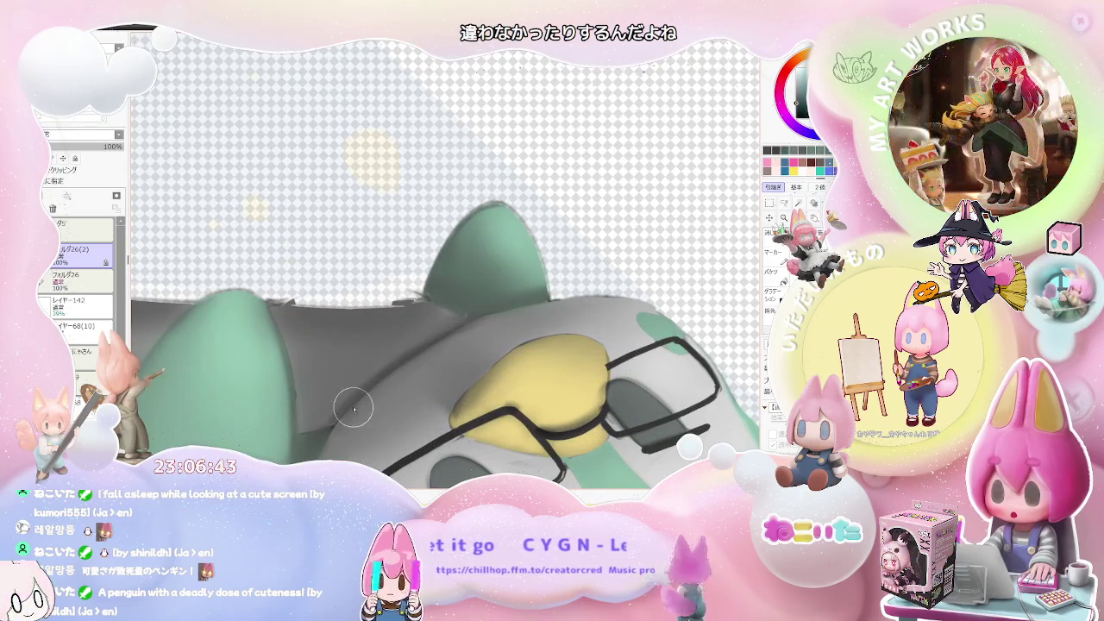
pyautogui.scroll(-1, 505, 318)
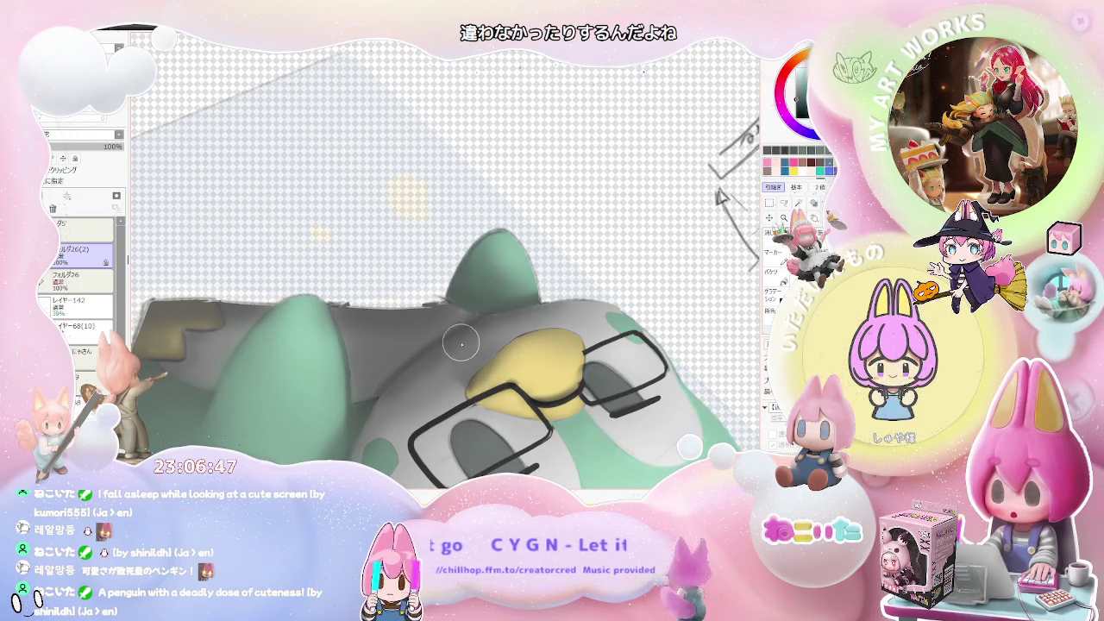
pyautogui.scroll(-1, 574, 296)
pyautogui.scroll(-2, 604, 363)
pyautogui.scroll(1, 603, 363)
pyautogui.scroll(1, 601, 396)
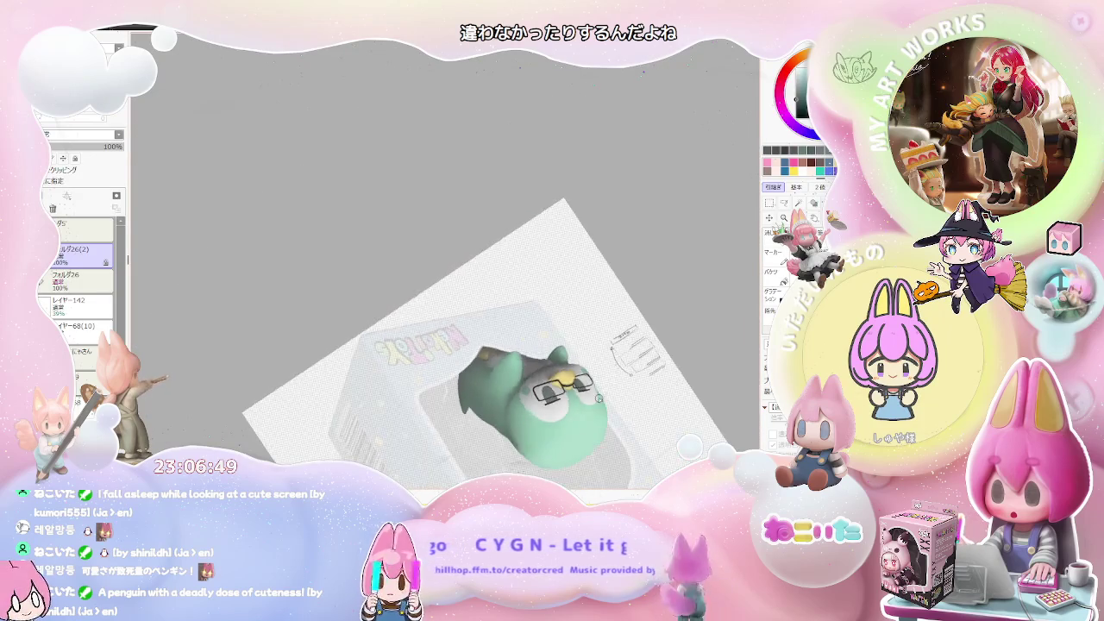
pyautogui.scroll(1, 598, 400)
pyautogui.scroll(1, 597, 400)
pyautogui.scroll(2, 495, 407)
pyautogui.scroll(1, 439, 362)
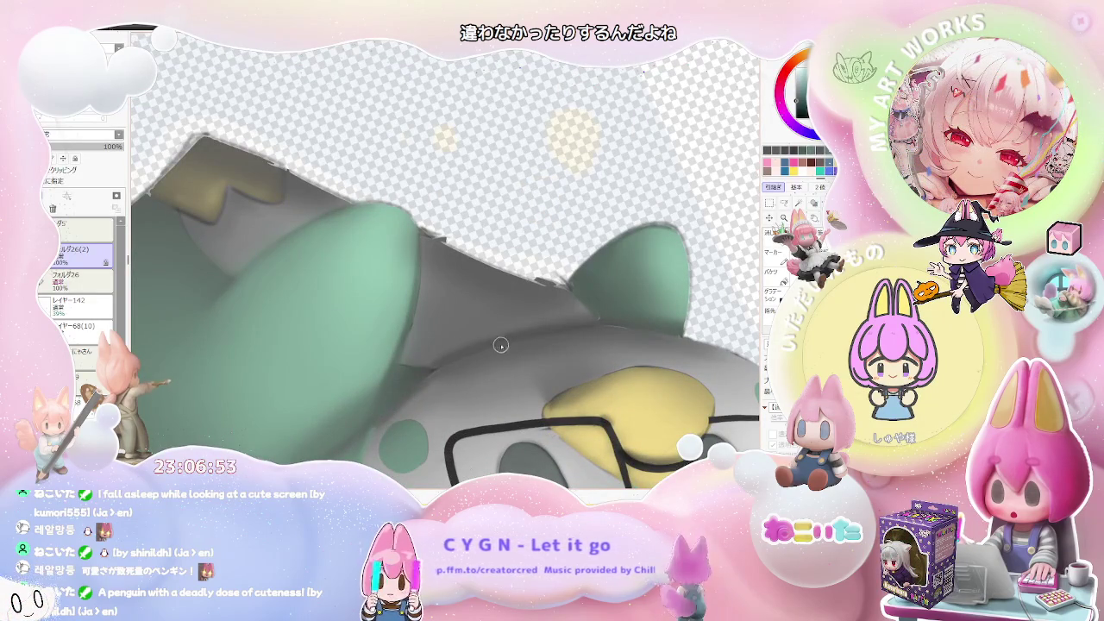
pyautogui.scroll(-1, 448, 383)
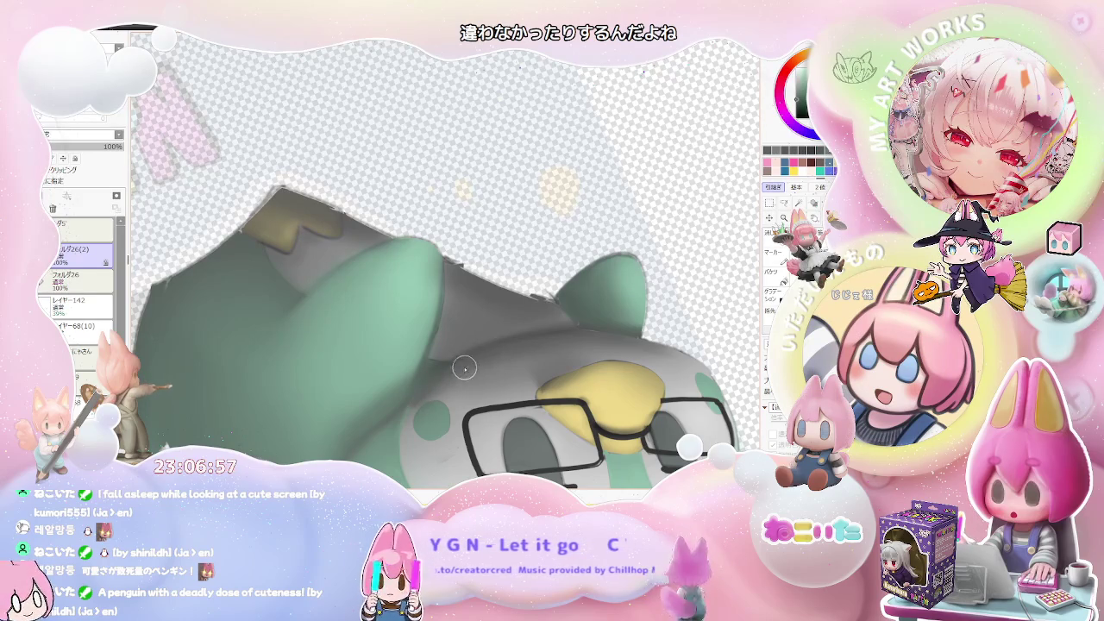
pyautogui.scroll(-1, 567, 349)
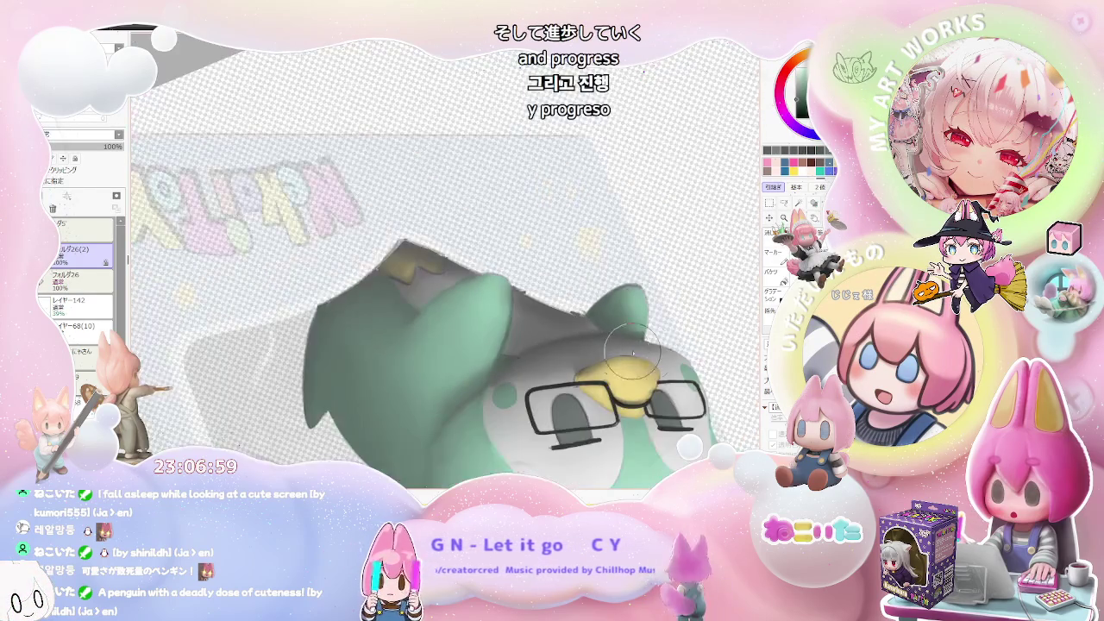
pyautogui.scroll(-1, 578, 362)
pyautogui.scroll(-1, 595, 379)
pyautogui.scroll(-1, 614, 390)
pyautogui.scroll(-1, 614, 391)
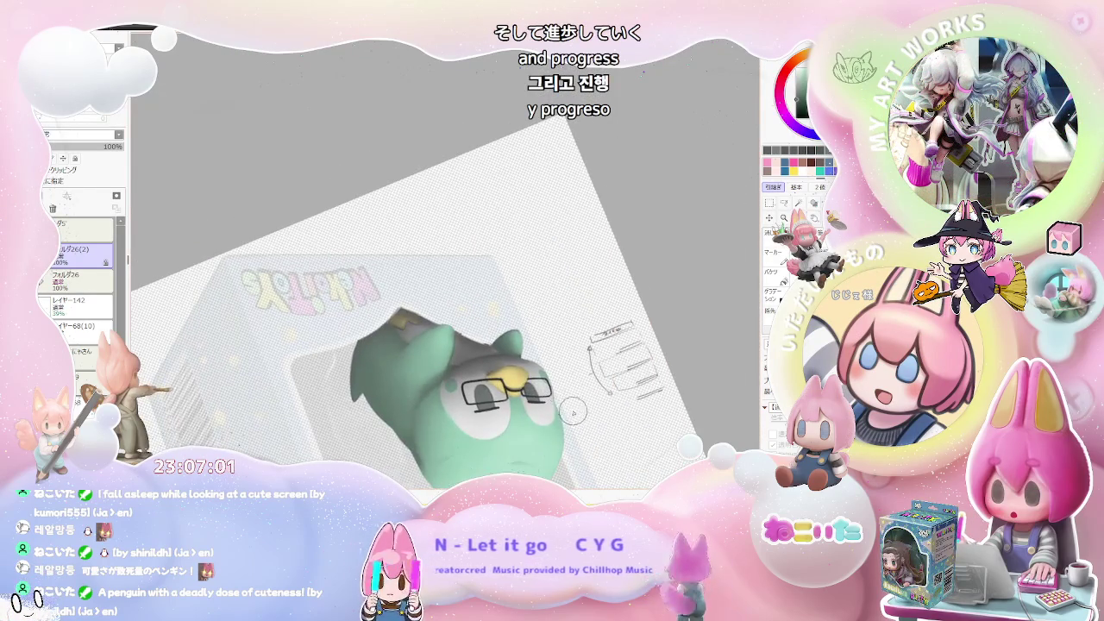
pyautogui.scroll(-2, 583, 412)
pyautogui.scroll(1, 586, 414)
pyautogui.scroll(1, 569, 414)
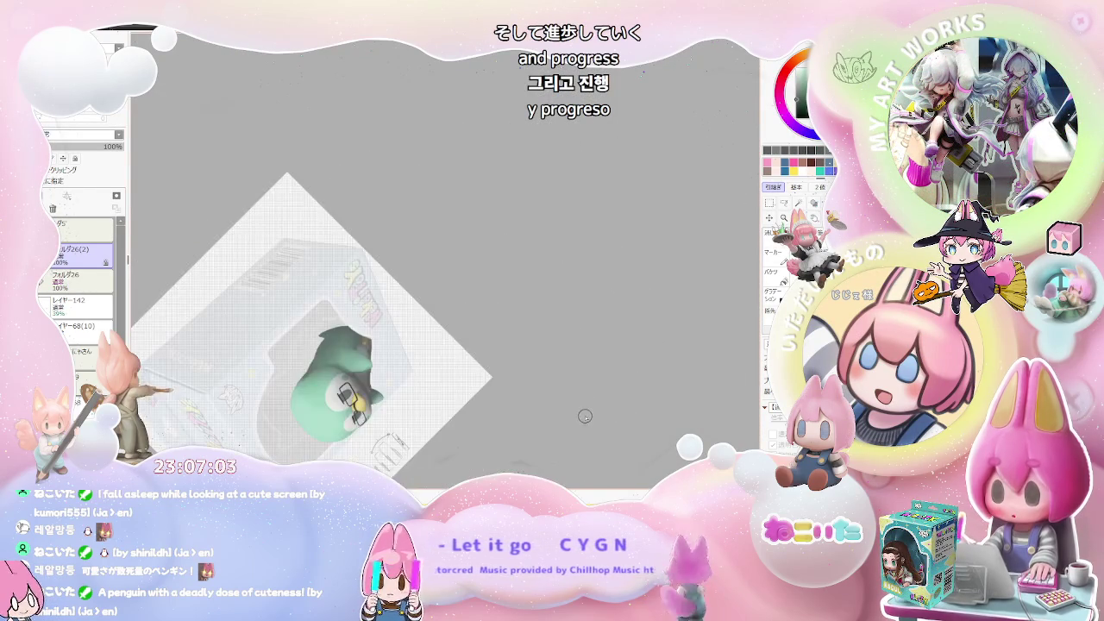
pyautogui.scroll(2, 348, 390)
pyautogui.scroll(2, 349, 390)
pyautogui.scroll(2, 314, 381)
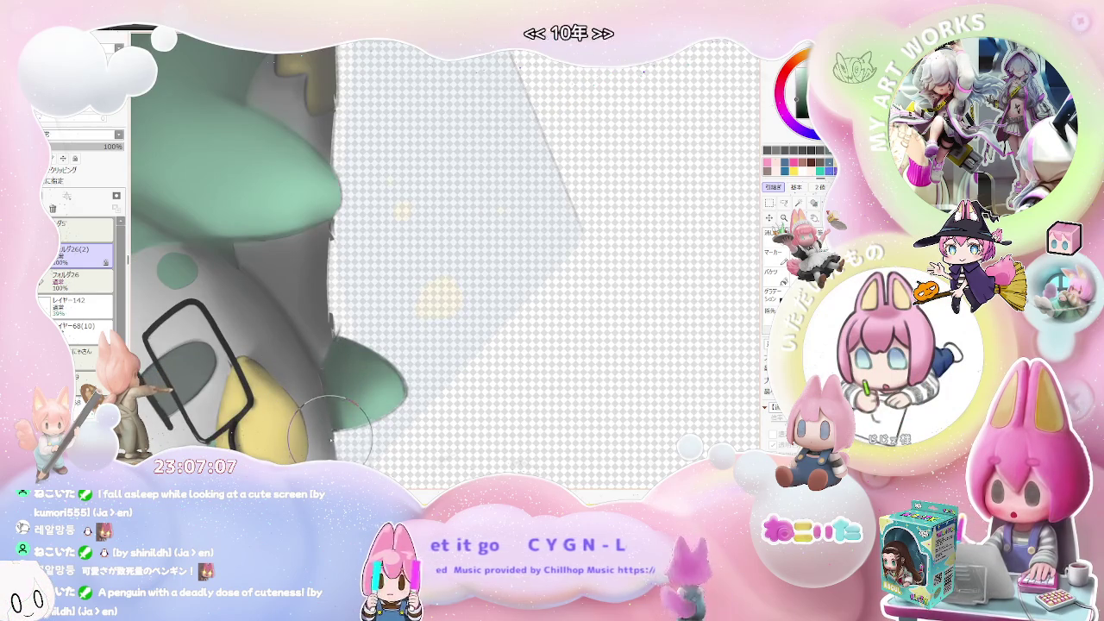
pyautogui.scroll(-2, 330, 438)
pyautogui.scroll(-2, 345, 414)
pyautogui.scroll(1, 361, 396)
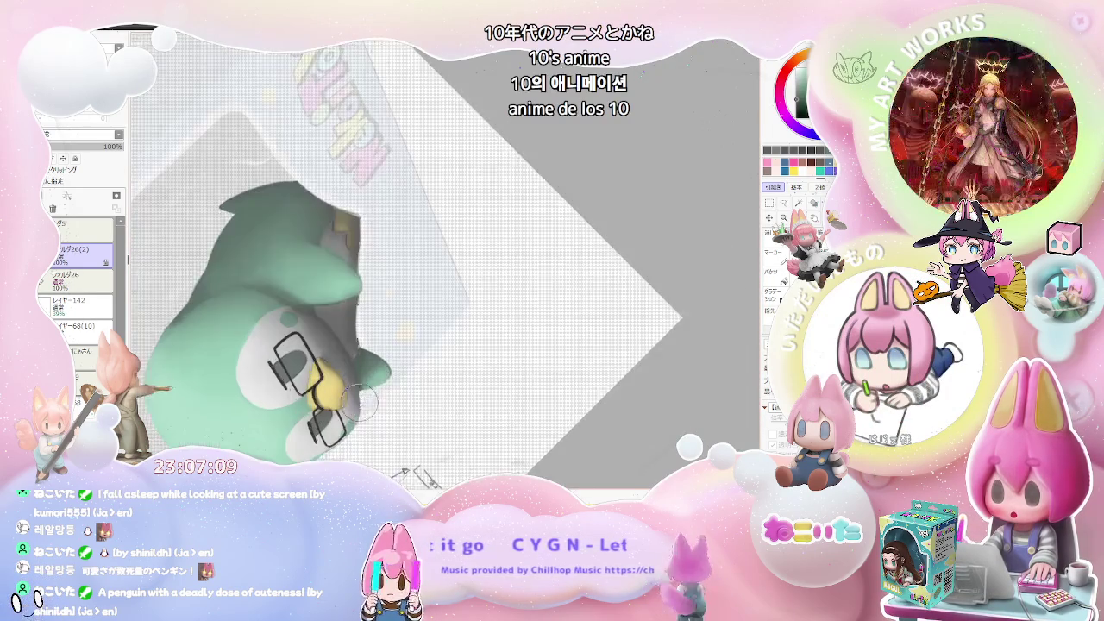
pyautogui.scroll(2, 360, 399)
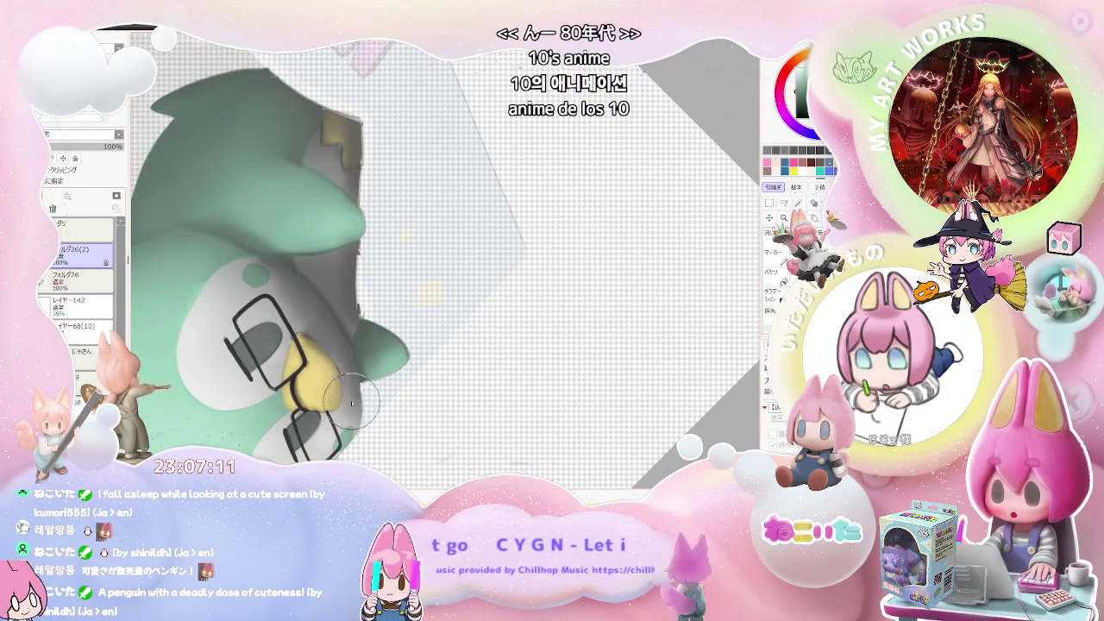
pyautogui.scroll(-2, 359, 421)
pyautogui.scroll(-3, 358, 352)
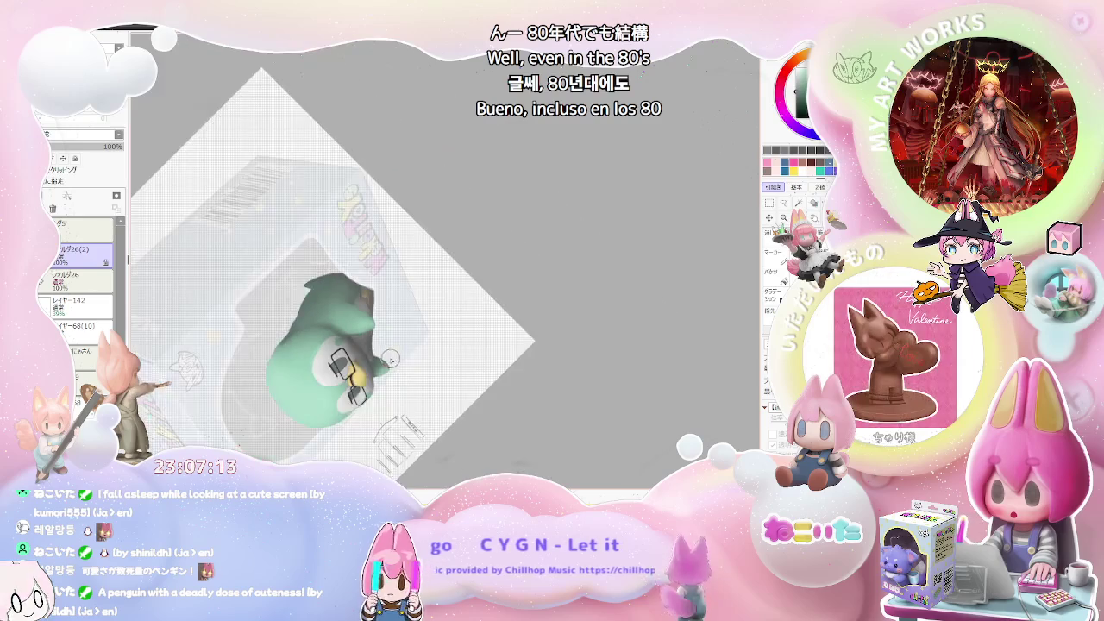
pyautogui.moveTo(397, 371); pyautogui.dragTo(323, 351)
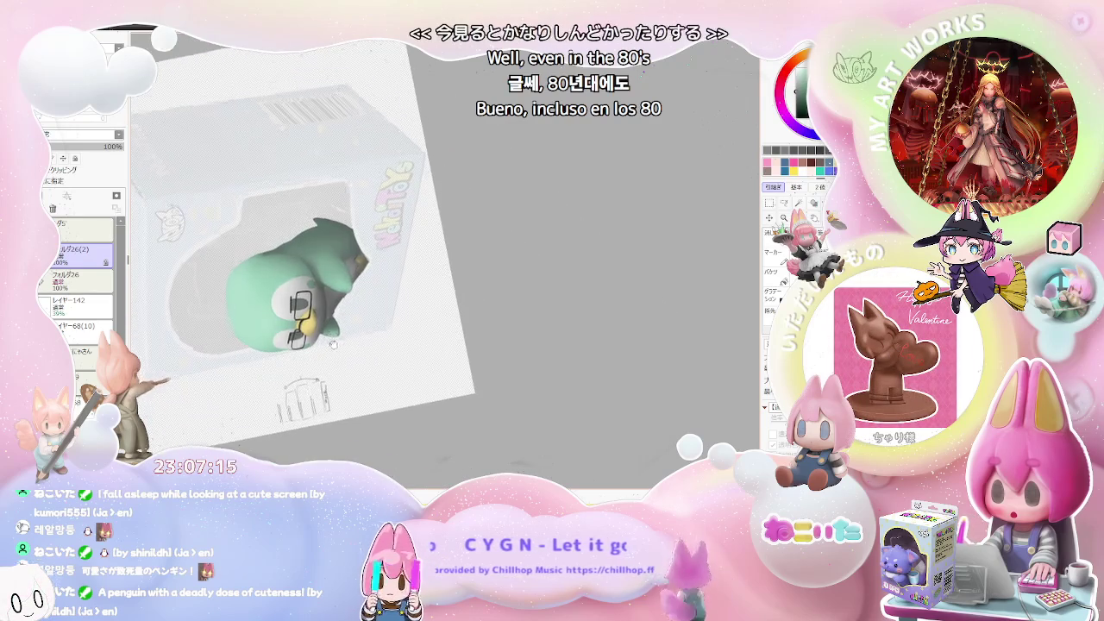
pyautogui.scroll(4, 323, 351)
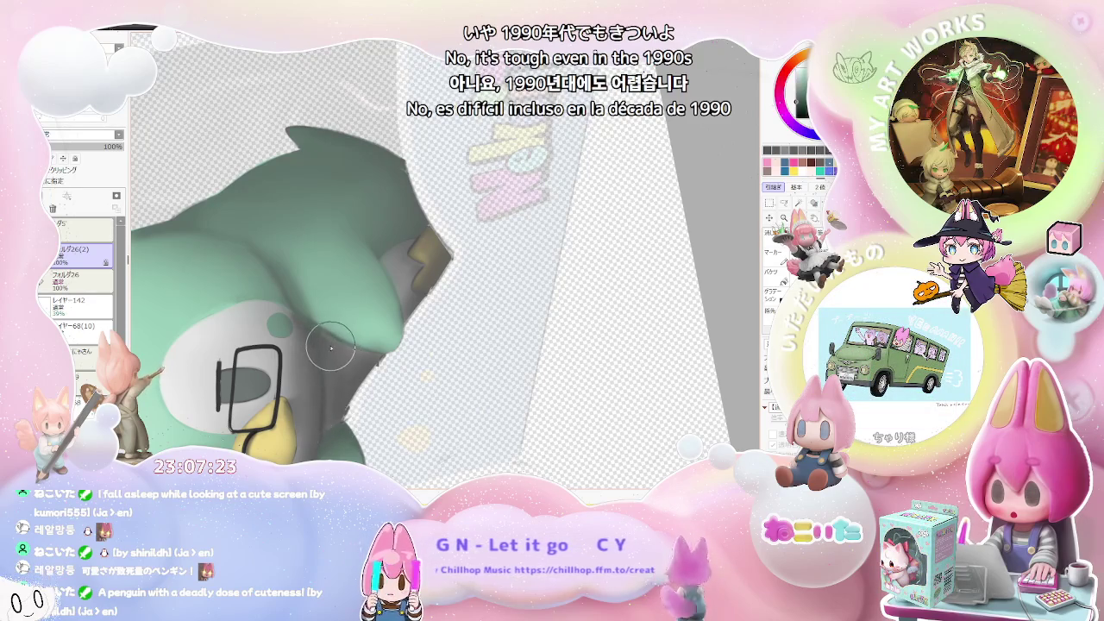
pyautogui.scroll(-1, 358, 360)
pyautogui.scroll(-1, 353, 398)
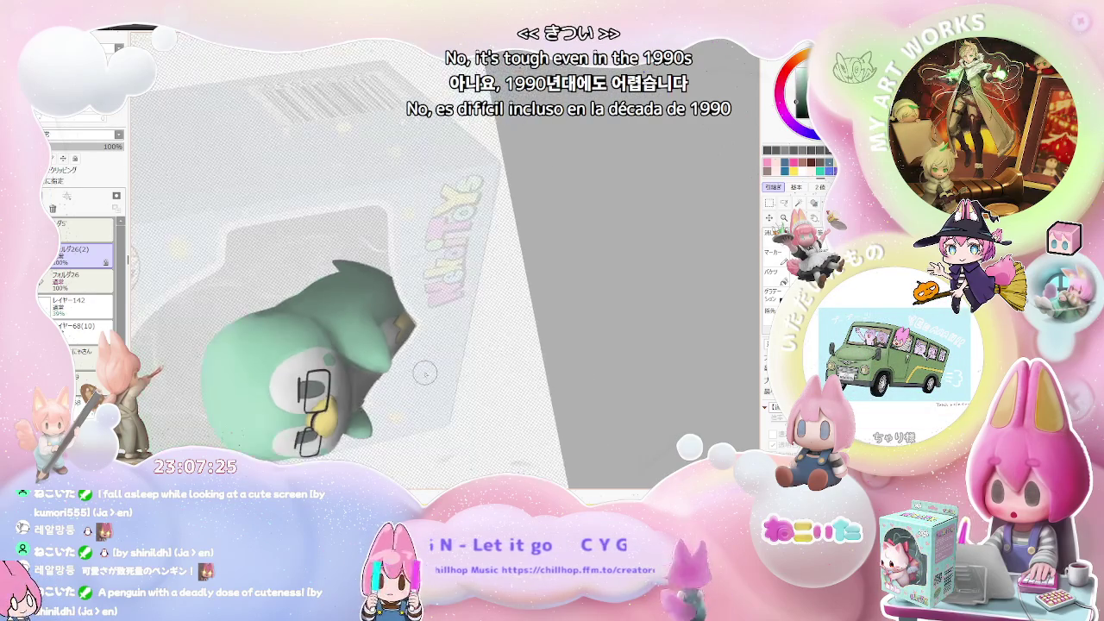
pyautogui.scroll(-1, 405, 383)
pyautogui.scroll(1, 405, 386)
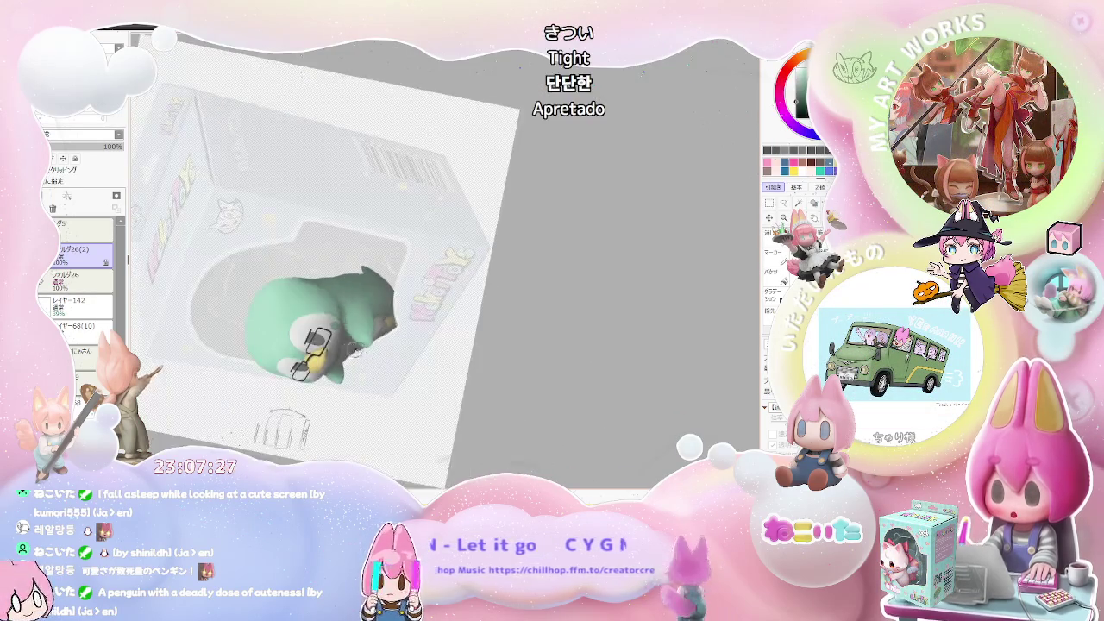
pyautogui.scroll(1, 363, 376)
pyautogui.scroll(1, 328, 364)
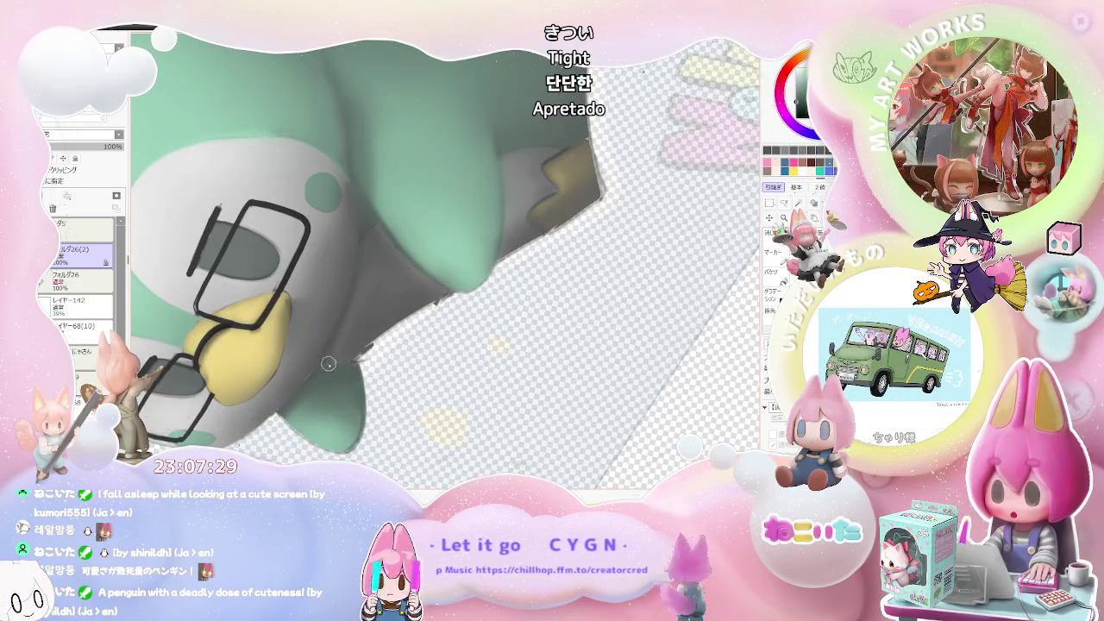
pyautogui.scroll(-1, 367, 357)
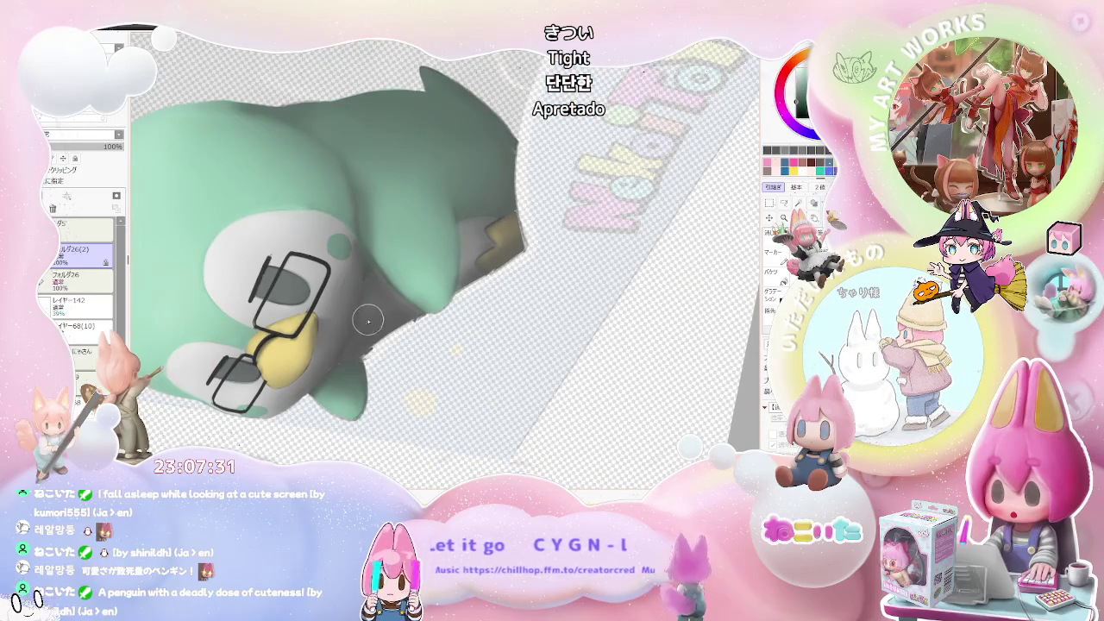
pyautogui.scroll(-2, 371, 281)
pyautogui.scroll(-1, 406, 328)
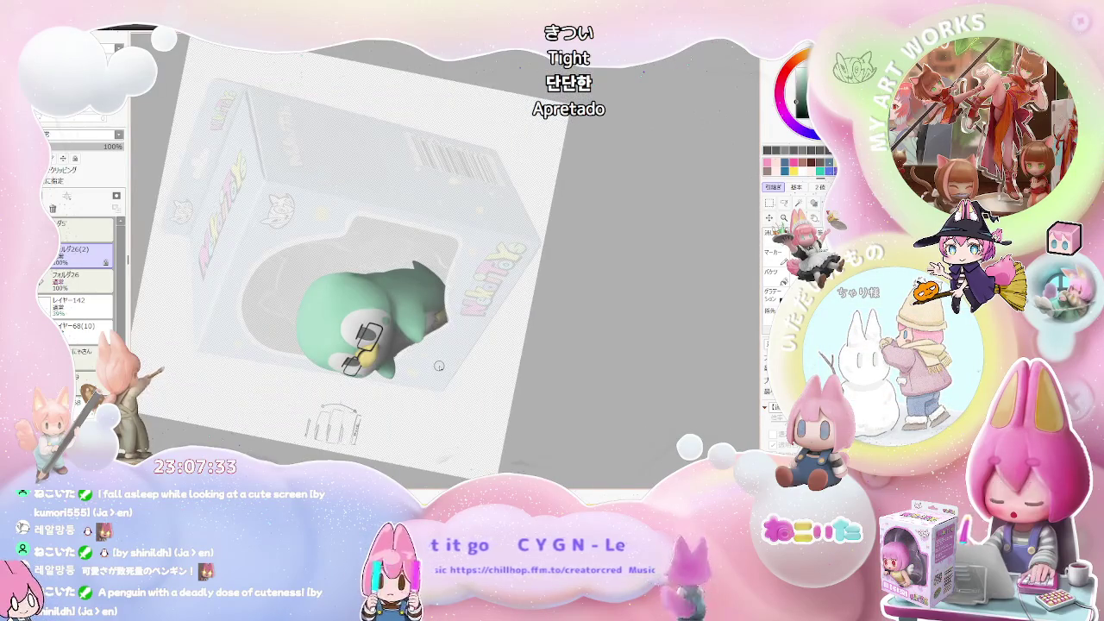
pyautogui.press('Delete')
pyautogui.press('Delete')
pyautogui.press('Delete')
pyautogui.press('Delete')
pyautogui.press('Delete')
pyautogui.press('Delete')
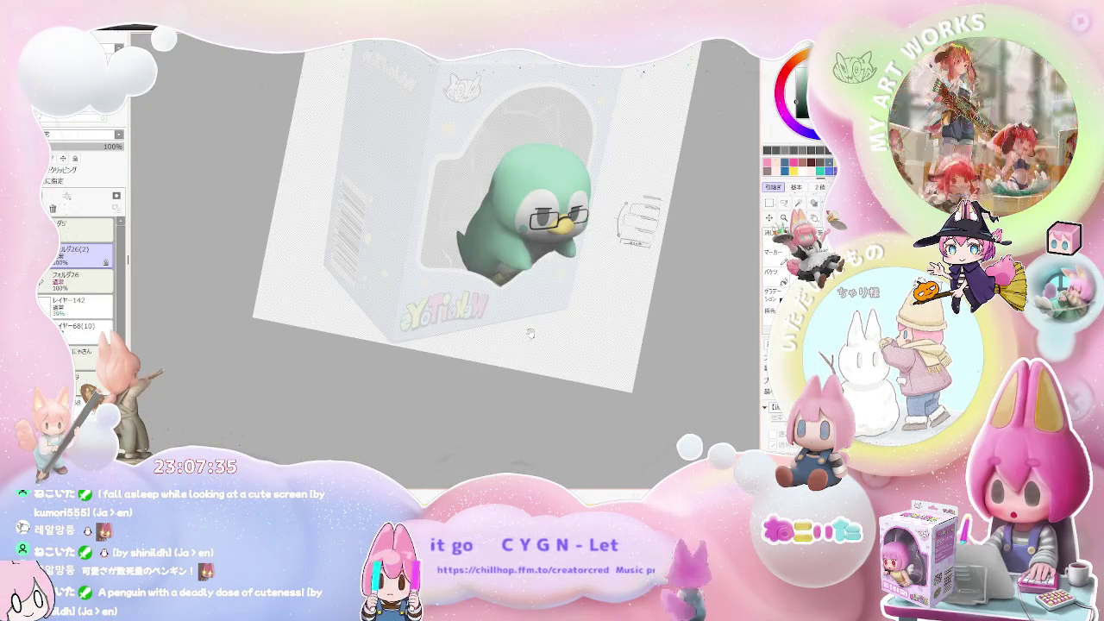
pyautogui.scroll(1, 423, 345)
pyautogui.scroll(1, 397, 310)
pyautogui.scroll(2, 386, 298)
pyautogui.scroll(1, 386, 298)
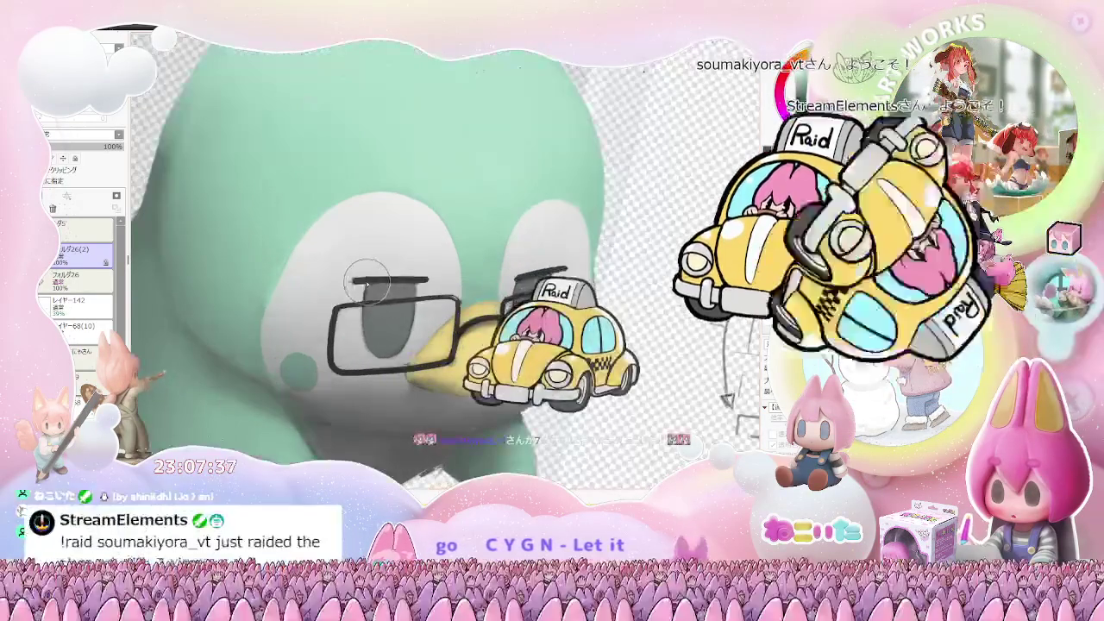
pyautogui.scroll(1, 371, 285)
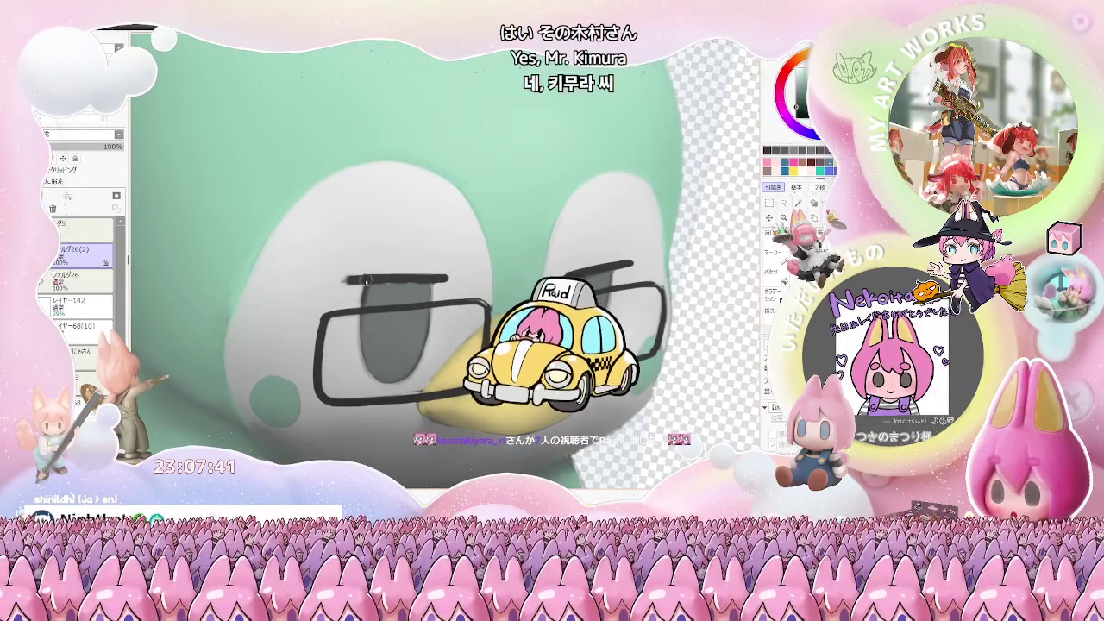
pyautogui.scroll(-5, 354, 281)
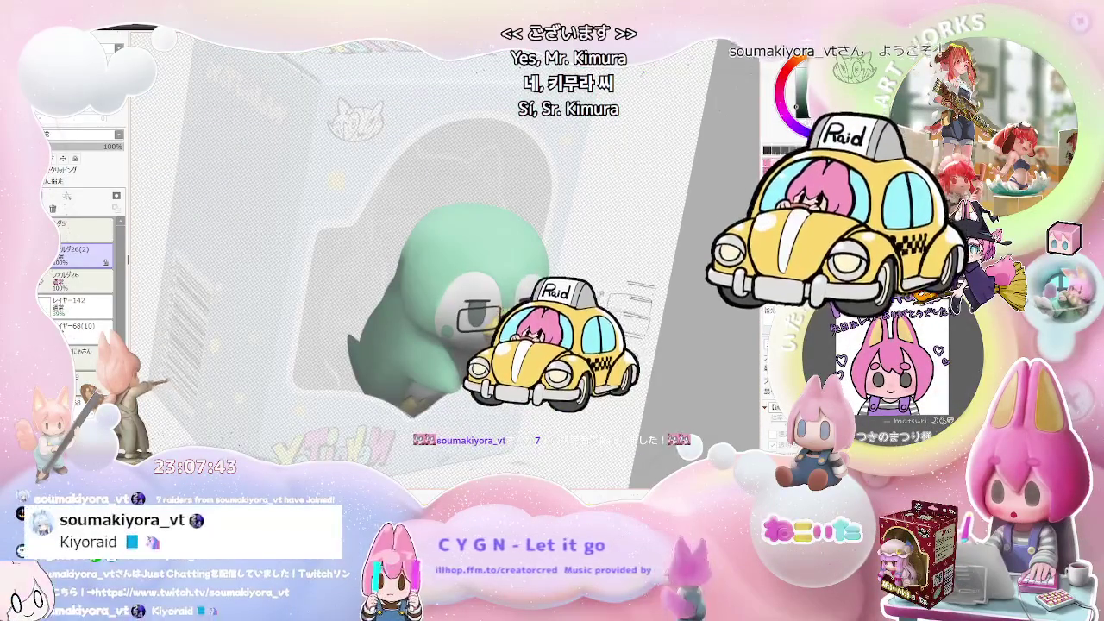
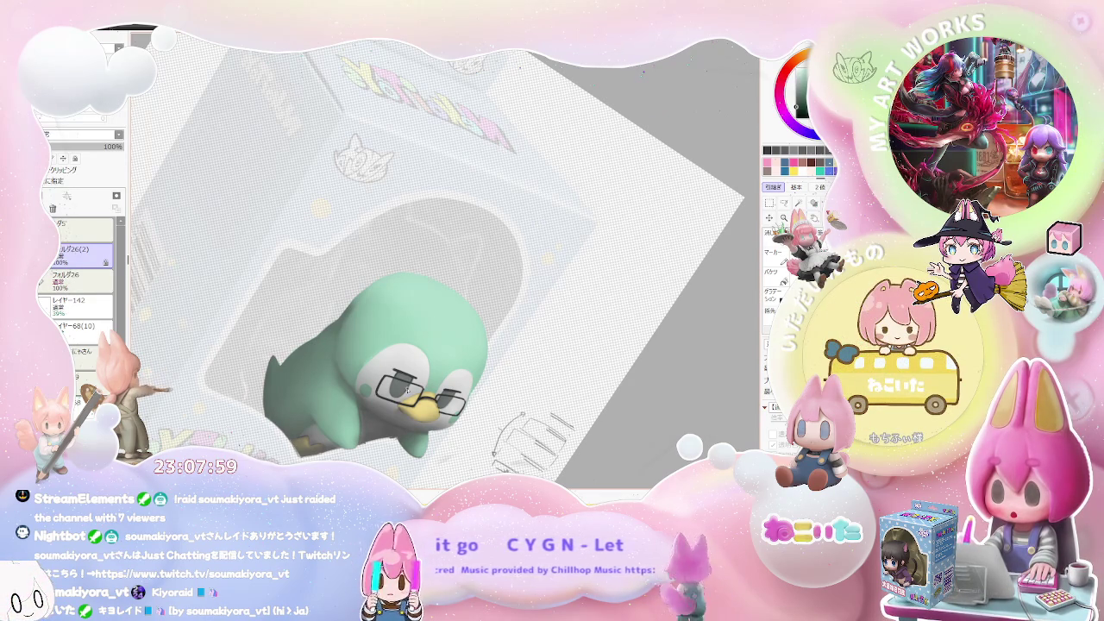
# Step: Zoom in and out on the penguin figure to inspect its details
pyautogui.scroll(2, 449, 372)
pyautogui.scroll(2, 449, 373)
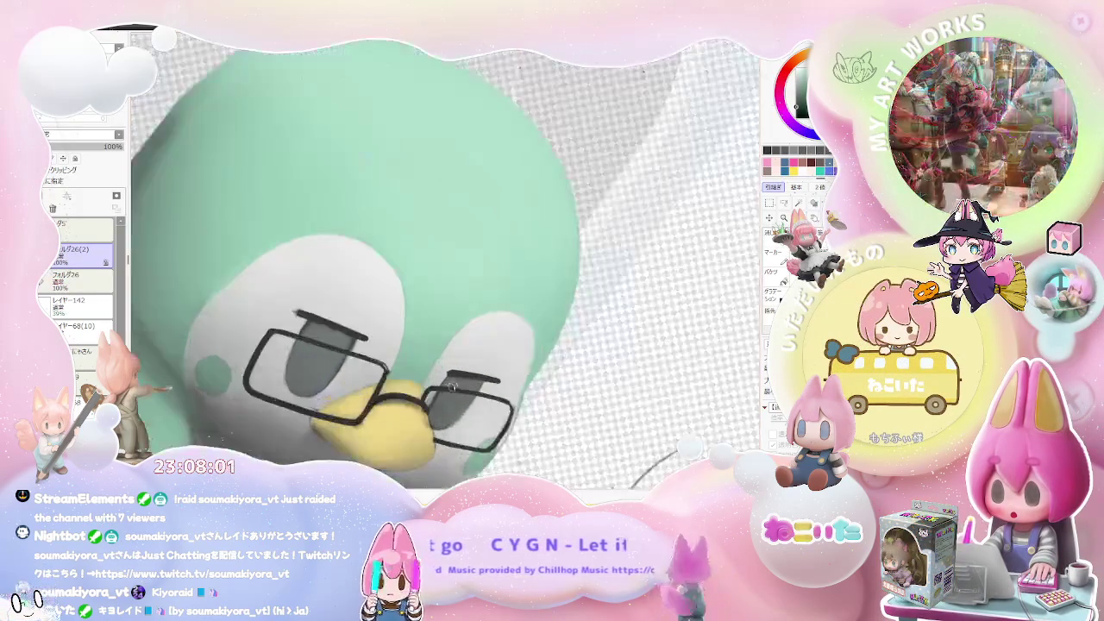
pyautogui.scroll(2, 448, 373)
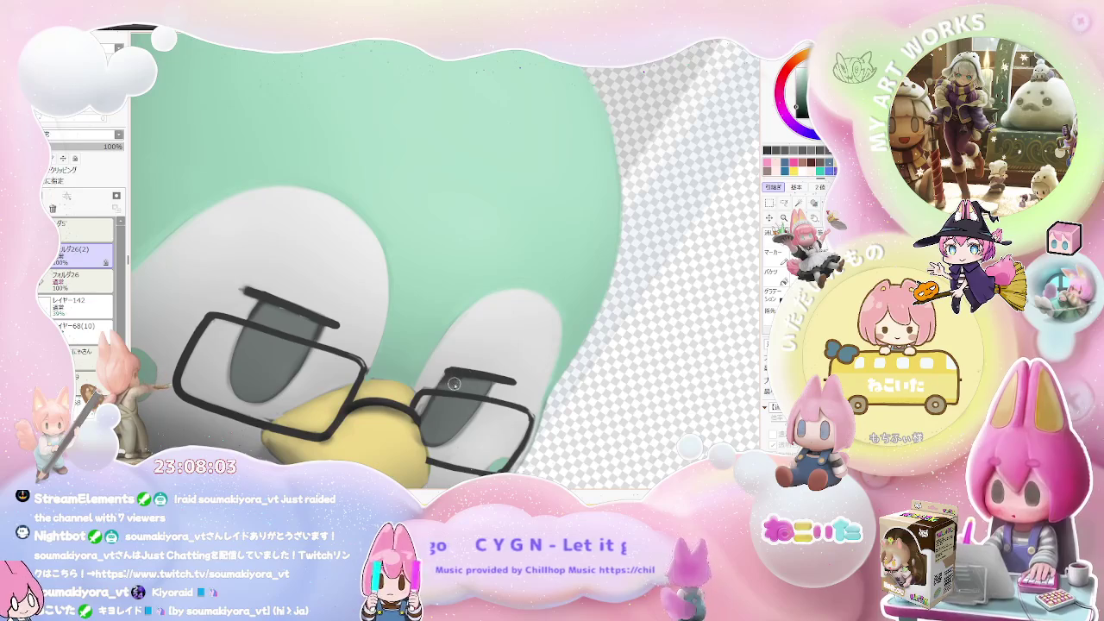
pyautogui.scroll(-1, 475, 405)
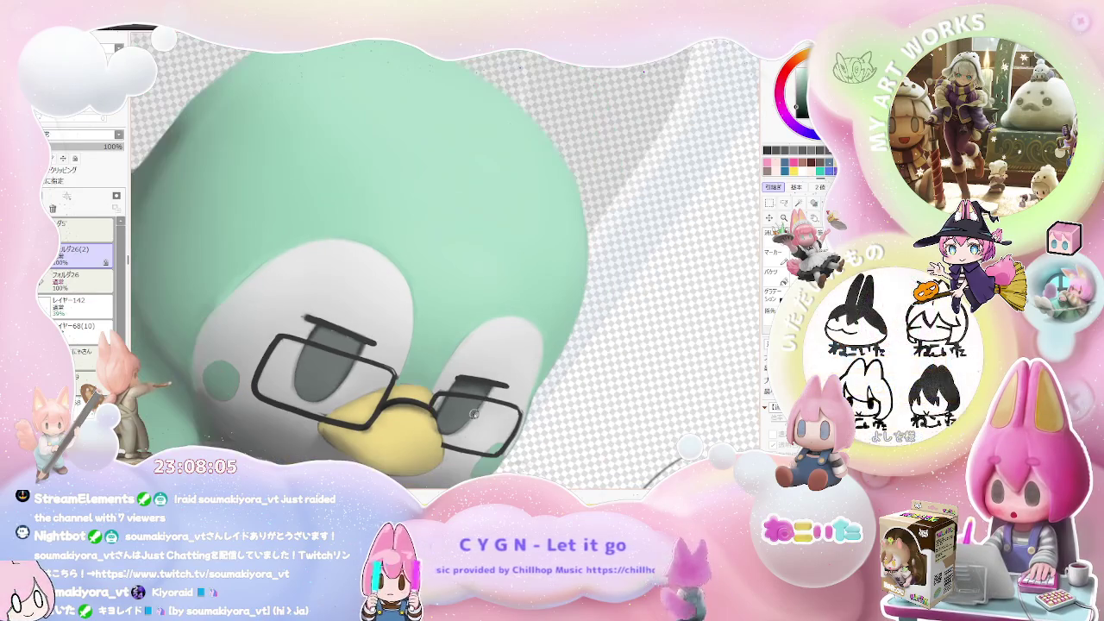
pyautogui.scroll(-1, 465, 422)
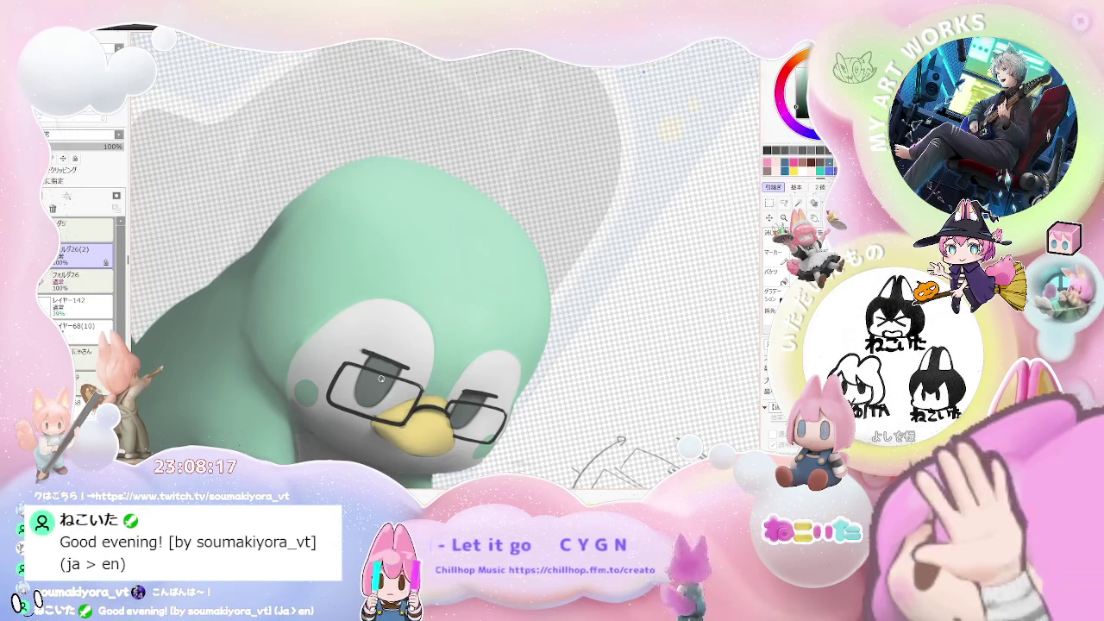
pyautogui.scroll(2, 380, 378)
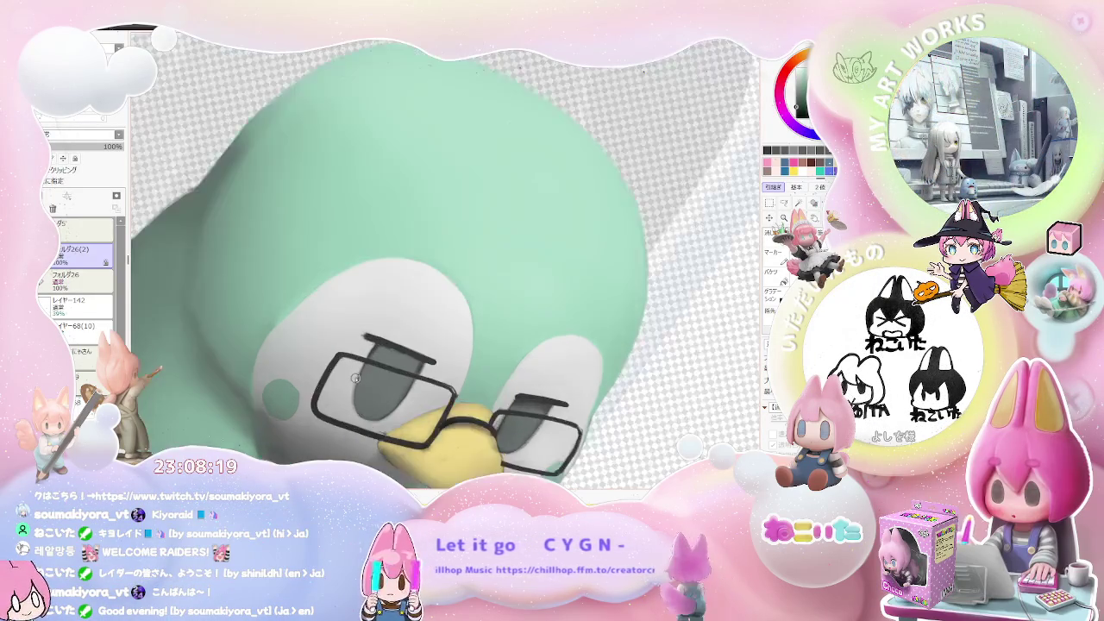
pyautogui.scroll(2, 363, 378)
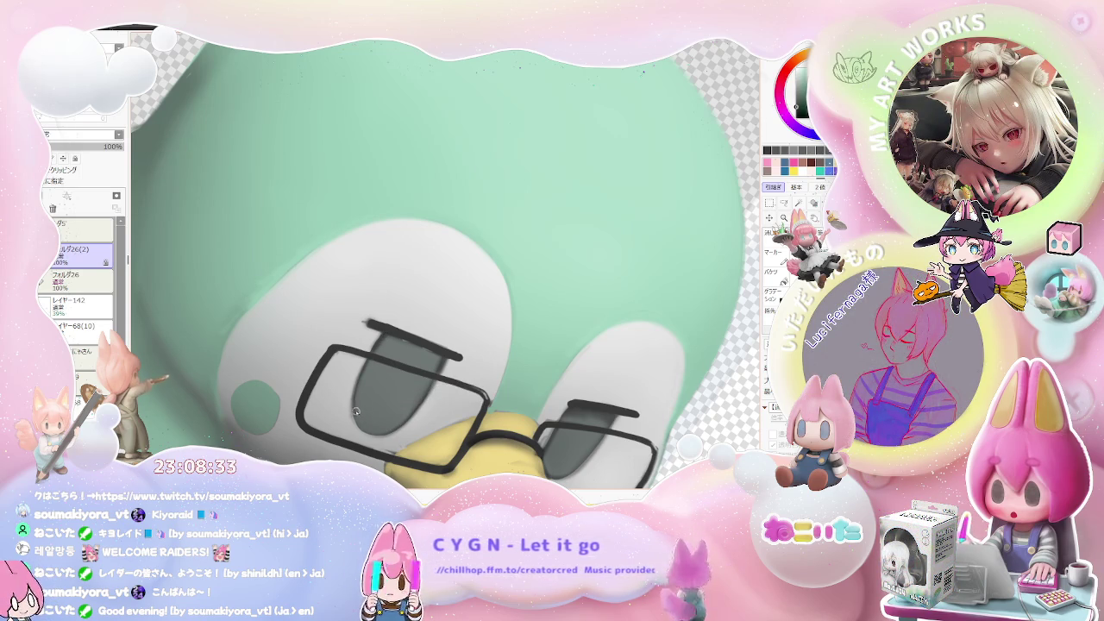
pyautogui.scroll(-1, 389, 429)
pyautogui.scroll(-1, 448, 429)
pyautogui.scroll(-1, 517, 429)
pyautogui.scroll(-1, 561, 428)
pyautogui.scroll(1, 518, 405)
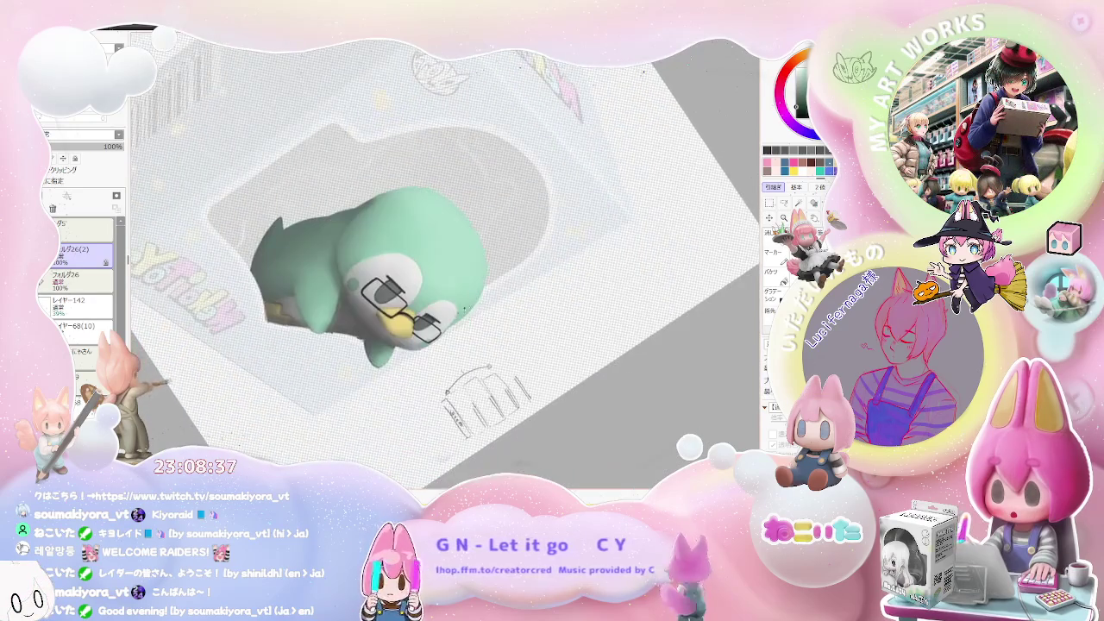
pyautogui.scroll(2, 417, 335)
pyautogui.scroll(2, 417, 337)
pyautogui.scroll(1, 385, 307)
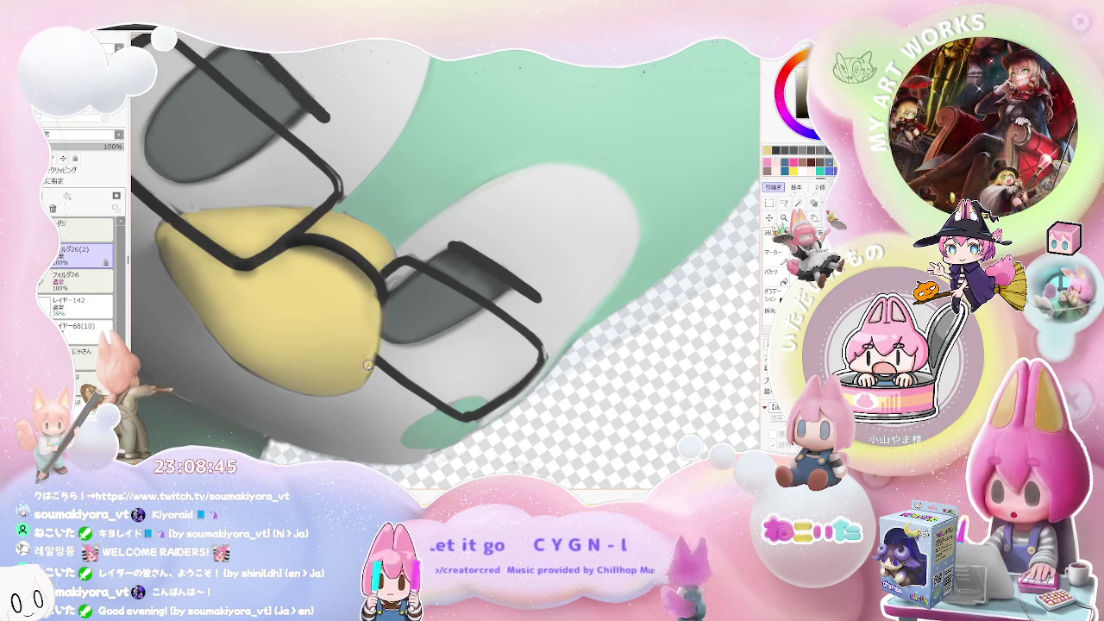
pyautogui.scroll(-2, 367, 367)
pyautogui.scroll(-1, 368, 367)
pyautogui.scroll(-1, 368, 367)
pyautogui.scroll(-1, 368, 366)
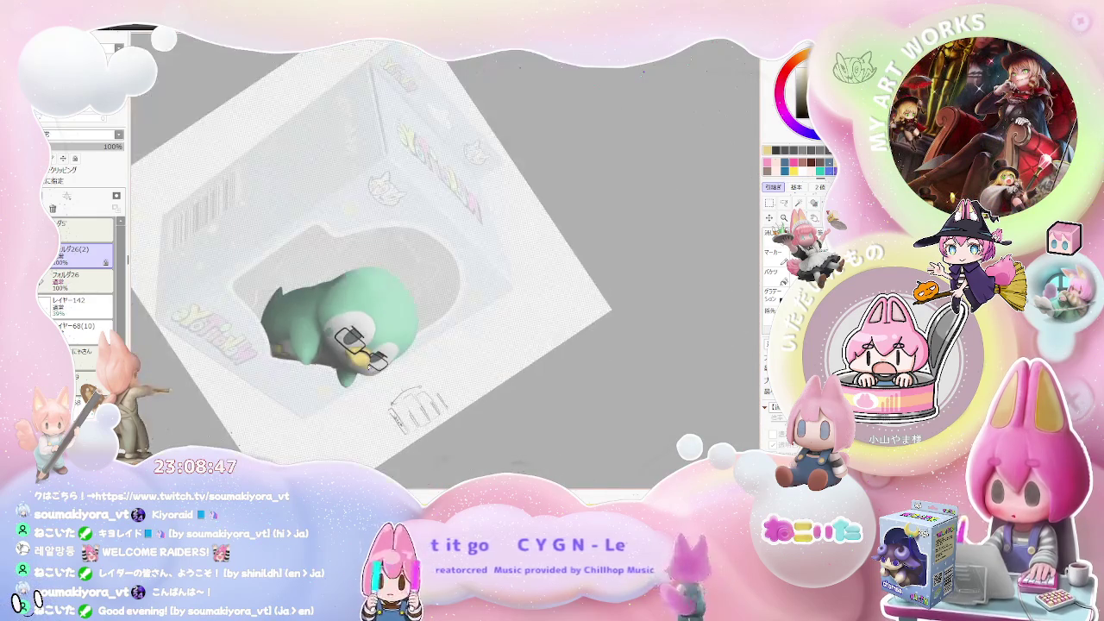
# Step: Rotate the canvas toward upright, then tilt it steeply to examine the face
pyautogui.moveTo(368, 367); pyautogui.dragTo(527, 355)
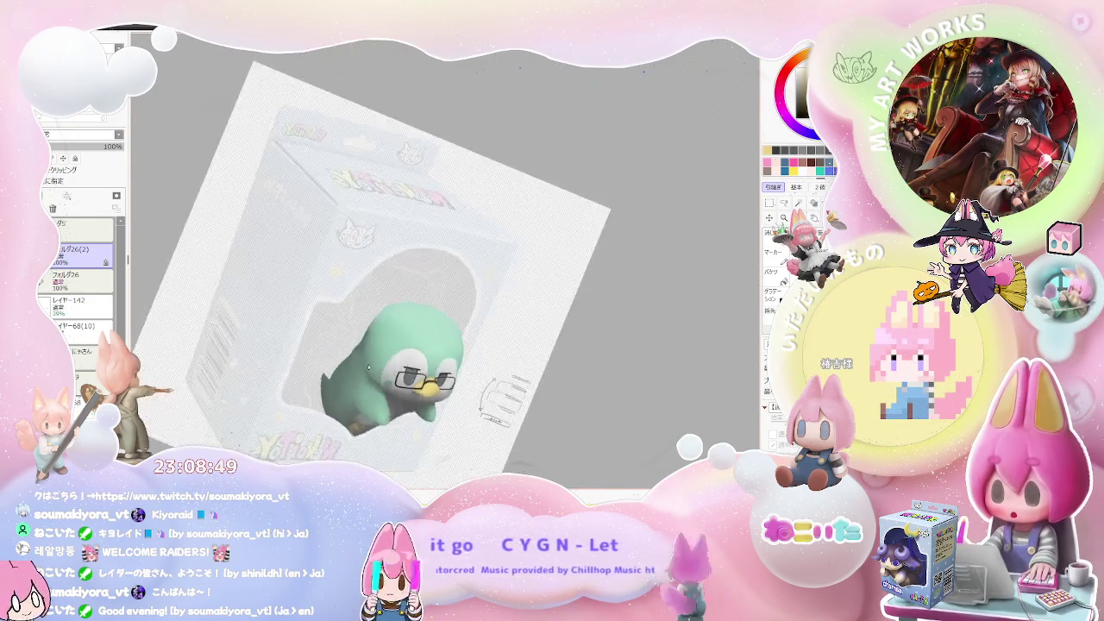
pyautogui.scroll(2, 527, 356)
pyautogui.scroll(2, 457, 319)
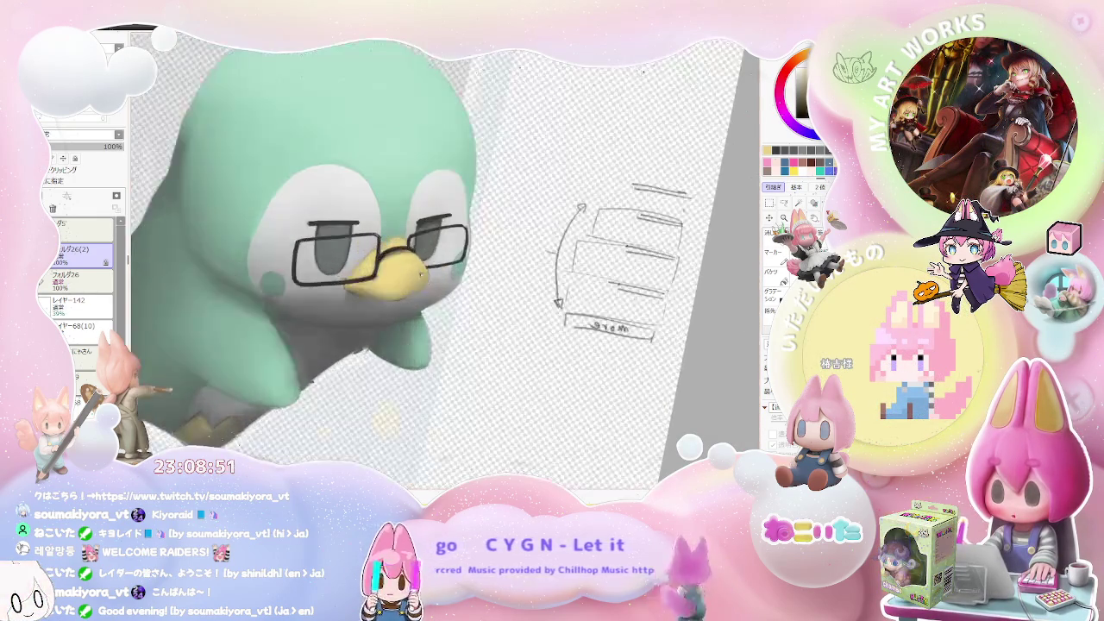
pyautogui.scroll(1, 396, 287)
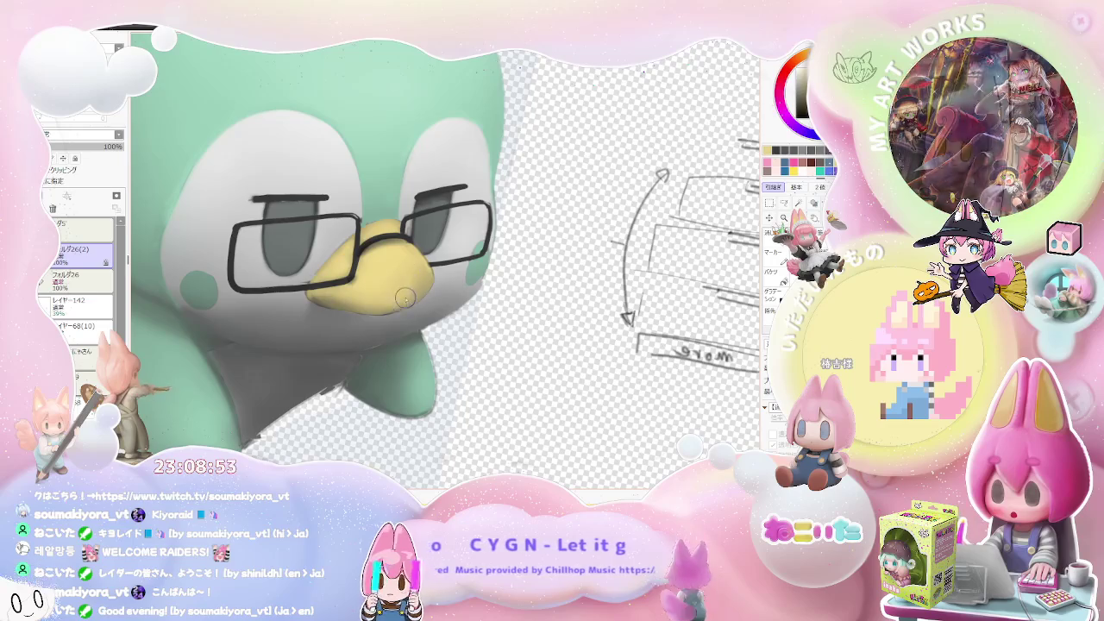
pyautogui.scroll(-1, 405, 285)
pyautogui.scroll(-1, 460, 298)
pyautogui.scroll(1, 479, 313)
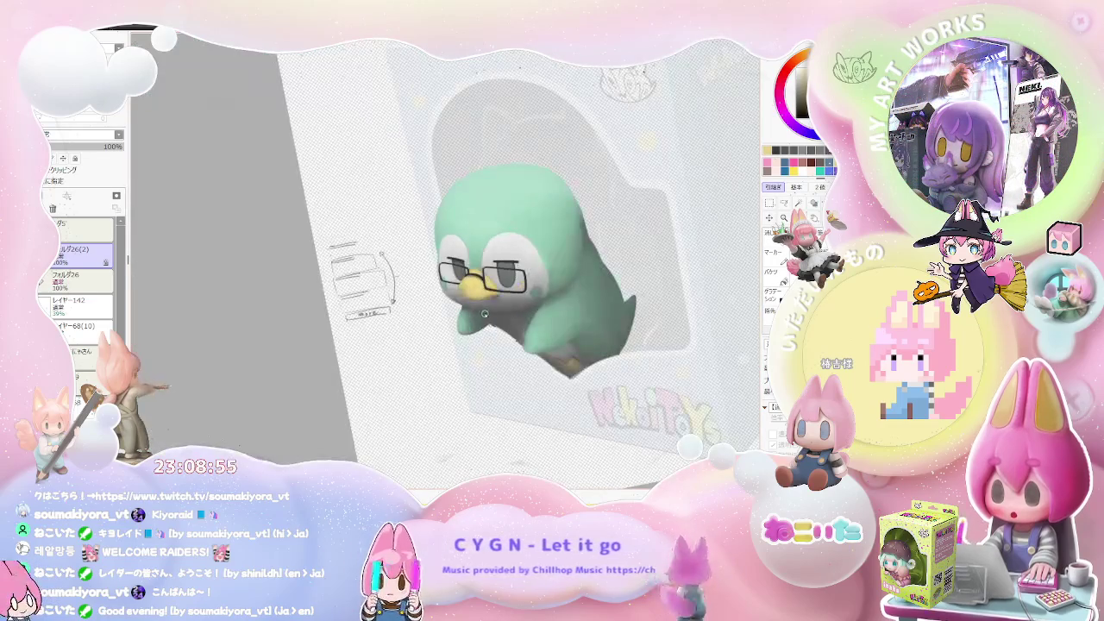
pyautogui.scroll(1, 496, 320)
pyautogui.scroll(2, 452, 291)
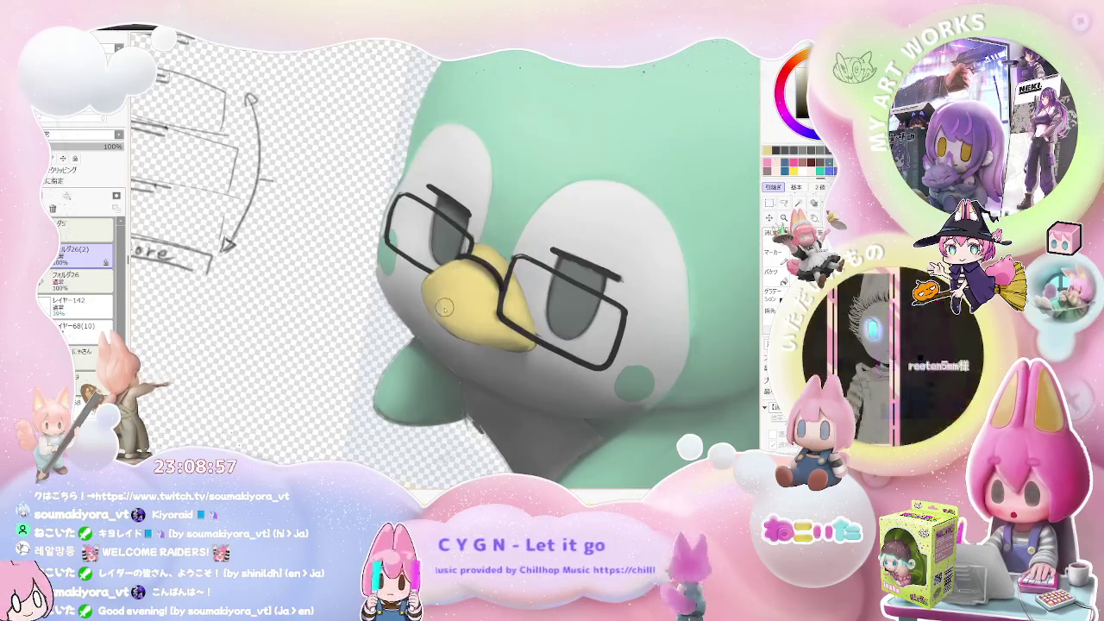
pyautogui.scroll(-3, 466, 330)
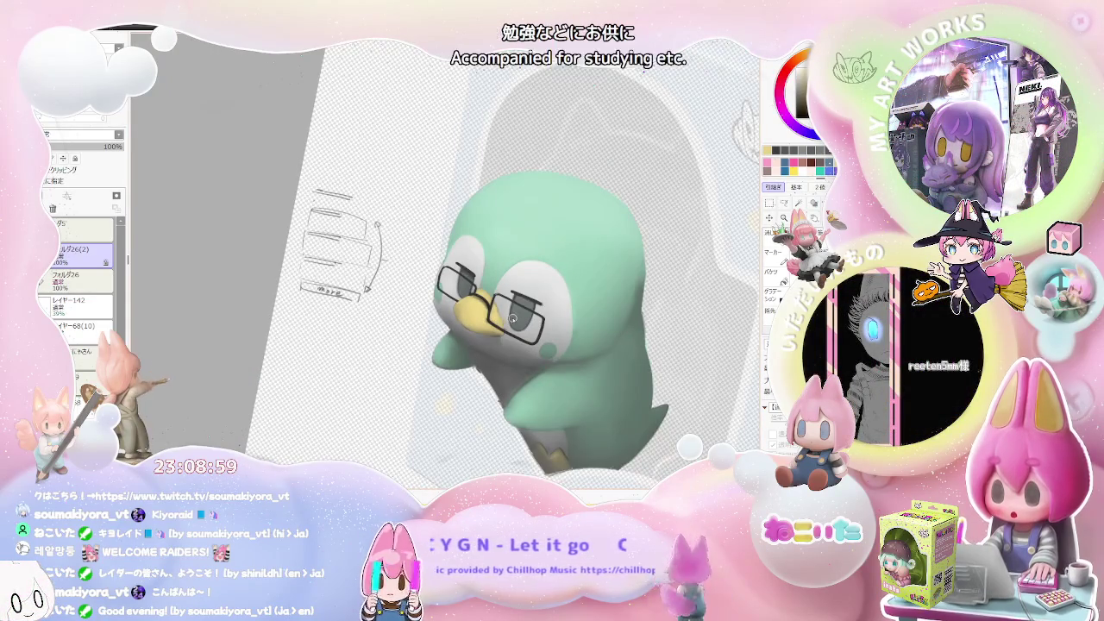
pyautogui.moveTo(512, 319); pyautogui.dragTo(373, 290)
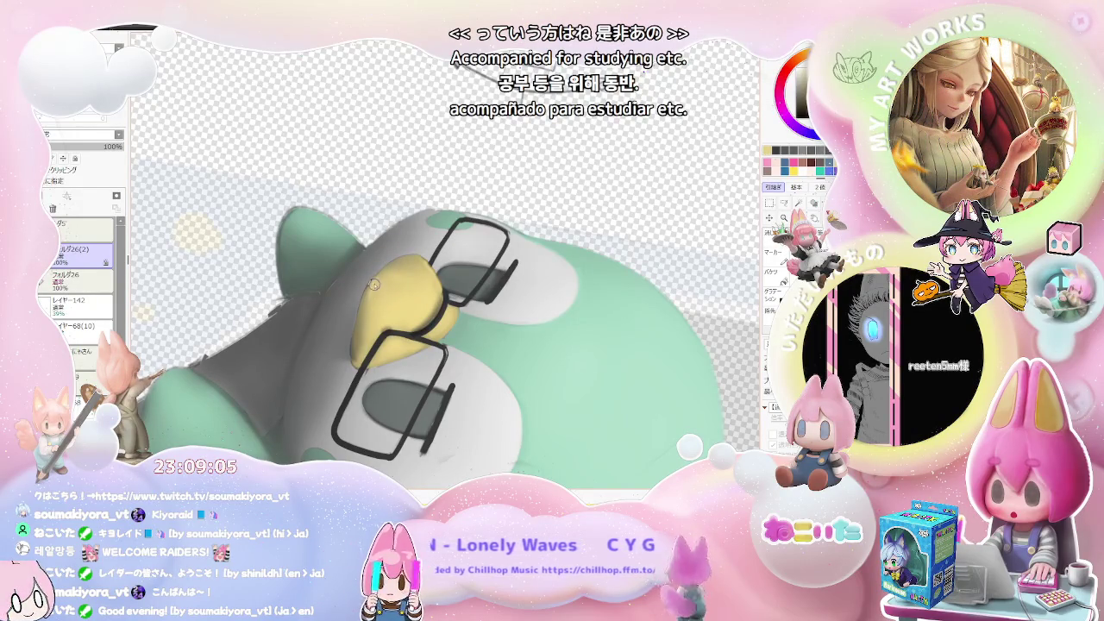
pyautogui.scroll(-1, 373, 287)
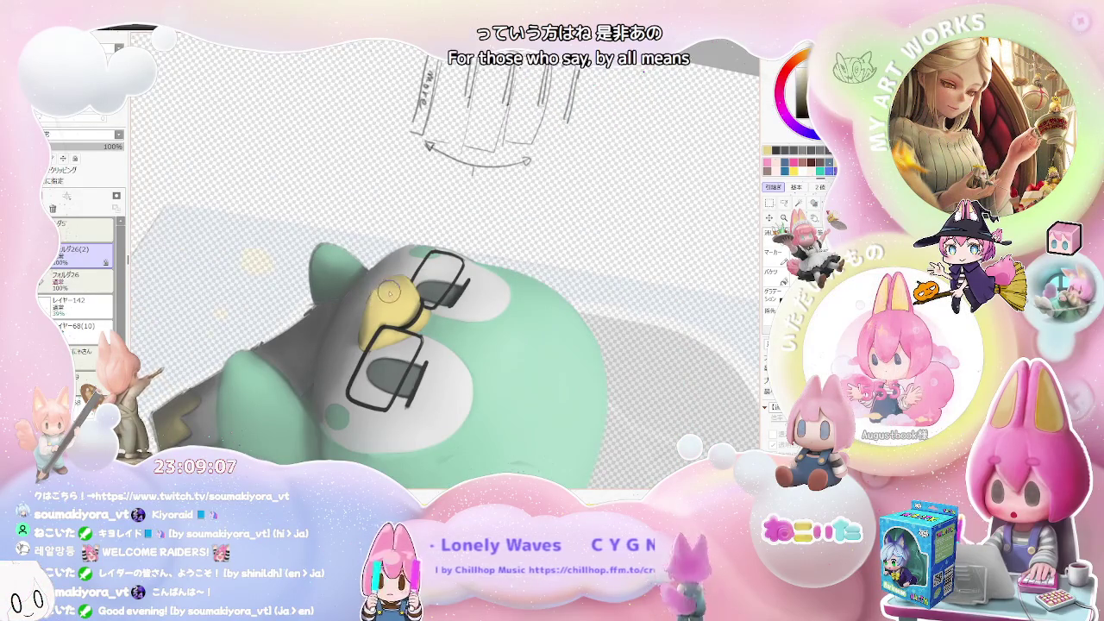
pyautogui.scroll(-2, 411, 301)
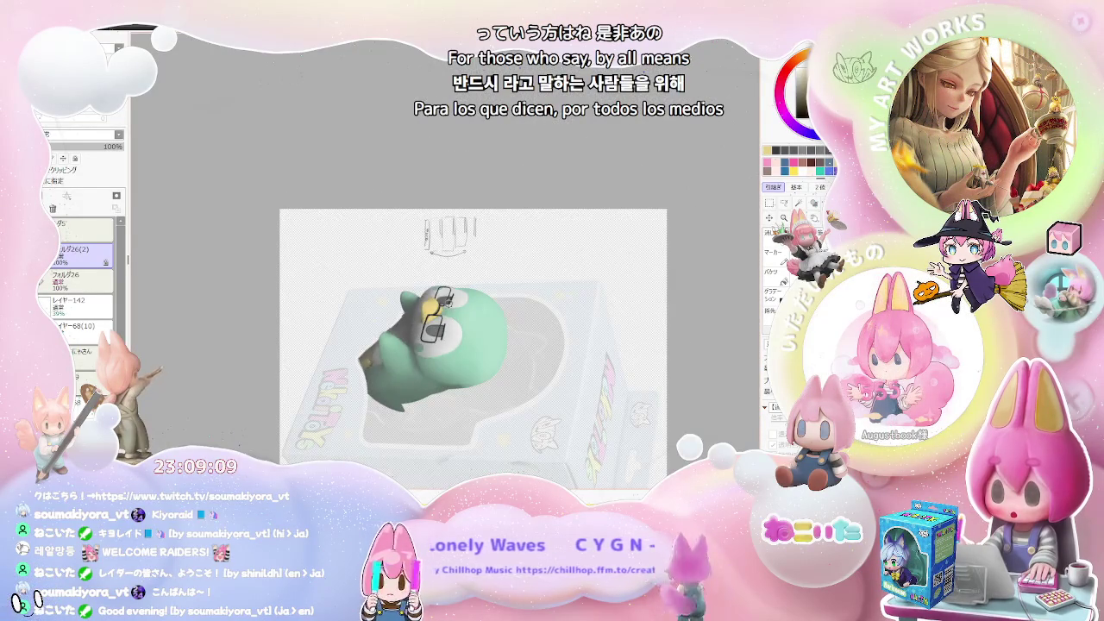
# Step: Turn the view so the penguin stands upright, then rotate it clockwise and zoom around
pyautogui.moveTo(411, 300); pyautogui.dragTo(519, 353)
pyautogui.scroll(2, 519, 353)
pyautogui.scroll(2, 483, 293)
pyautogui.scroll(2, 457, 257)
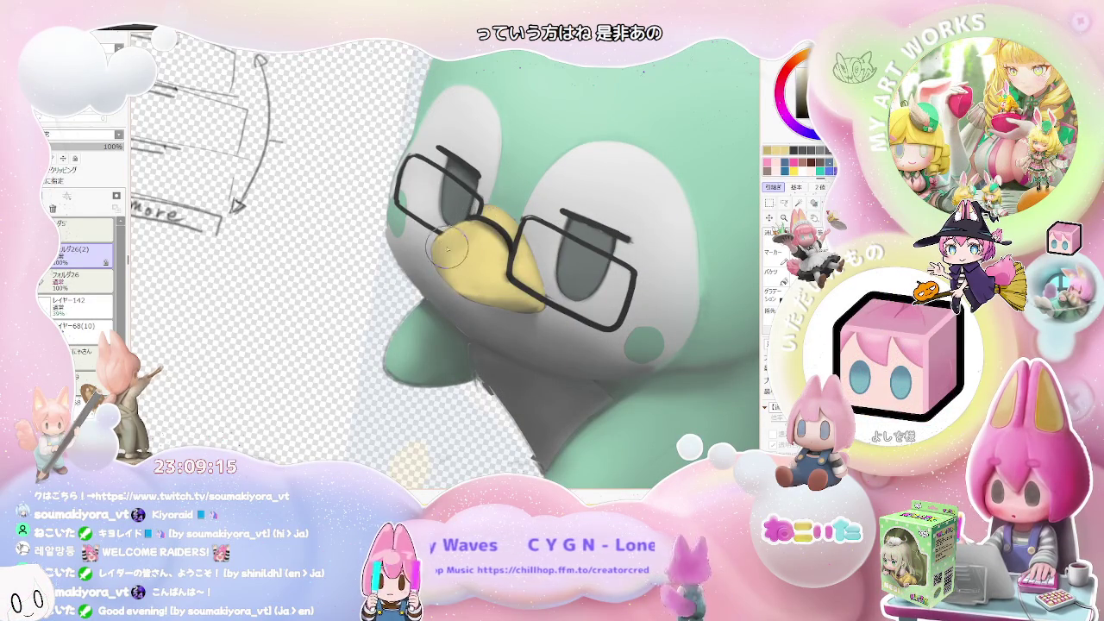
pyautogui.scroll(-1, 461, 234)
pyautogui.scroll(-1, 518, 250)
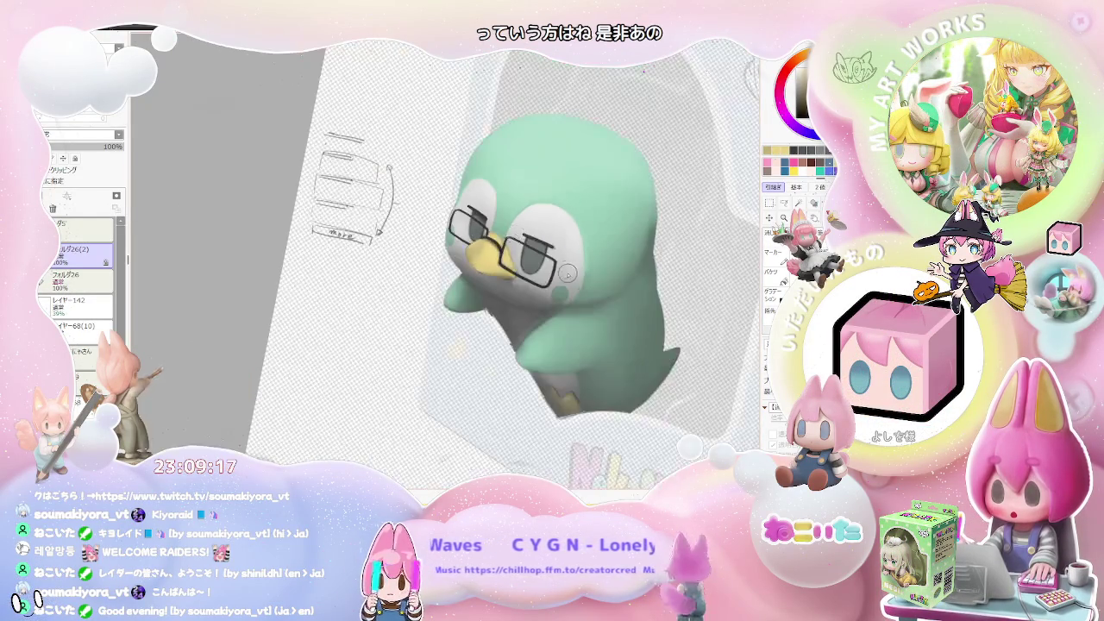
pyautogui.scroll(-2, 567, 270)
pyautogui.press('End')
pyautogui.press('End')
pyautogui.press('End')
pyautogui.scroll(3, 498, 326)
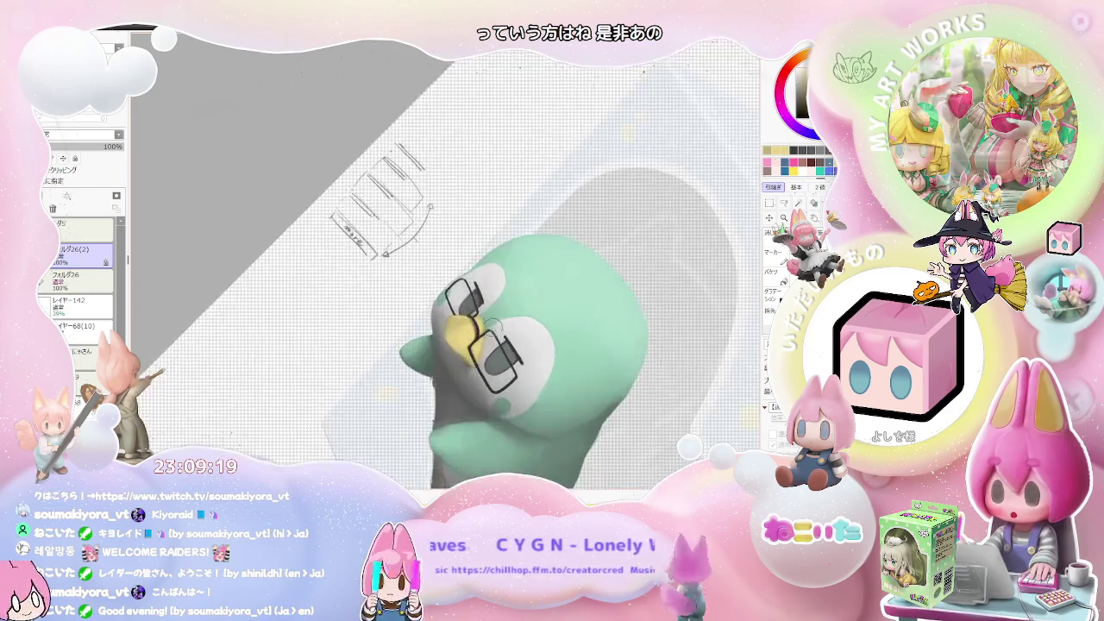
pyautogui.scroll(2, 499, 326)
pyautogui.scroll(2, 466, 336)
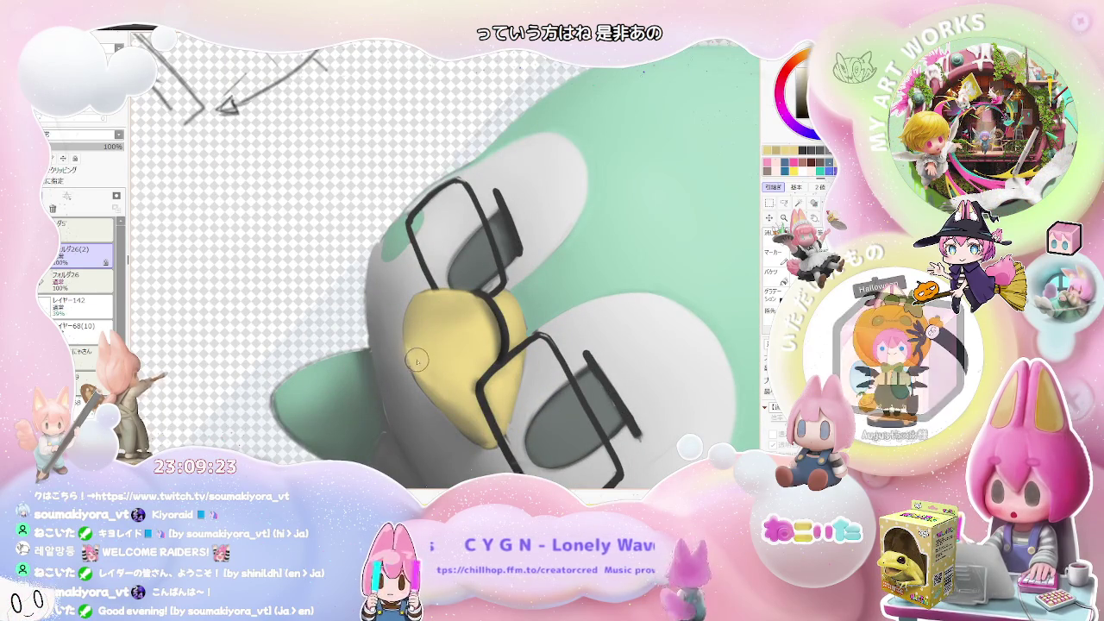
pyautogui.scroll(-2, 483, 336)
pyautogui.scroll(-2, 503, 328)
pyautogui.scroll(-1, 504, 328)
pyautogui.scroll(-1, 492, 329)
pyautogui.scroll(1, 479, 329)
pyautogui.scroll(3, 466, 330)
pyautogui.scroll(1, 462, 331)
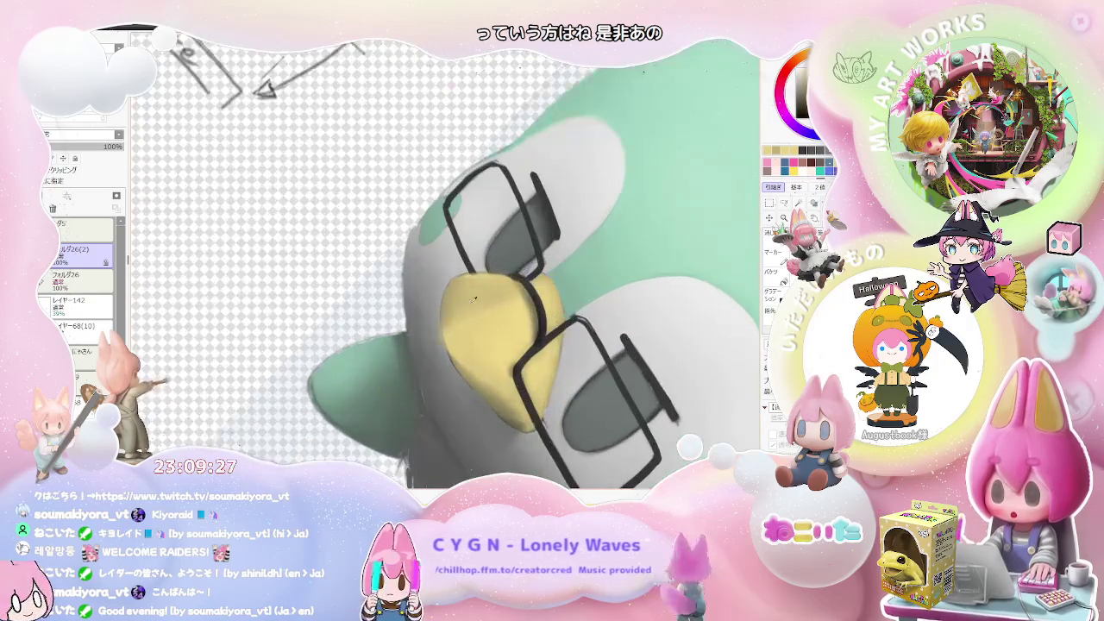
pyautogui.scroll(-2, 535, 319)
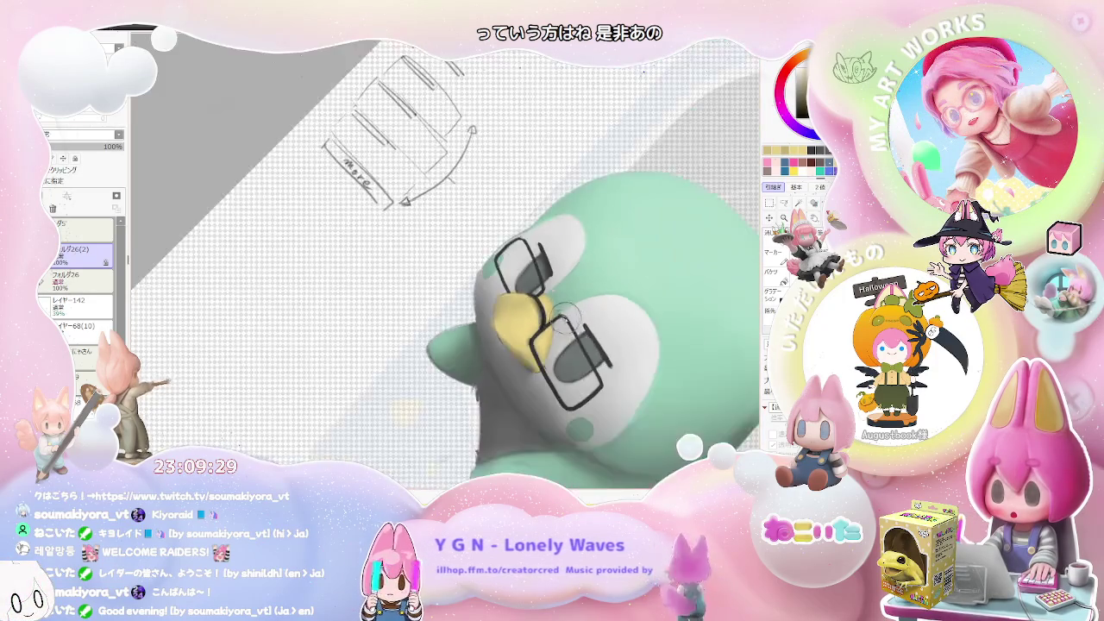
pyautogui.scroll(-2, 568, 334)
pyautogui.scroll(-1, 570, 335)
pyautogui.scroll(-1, 500, 346)
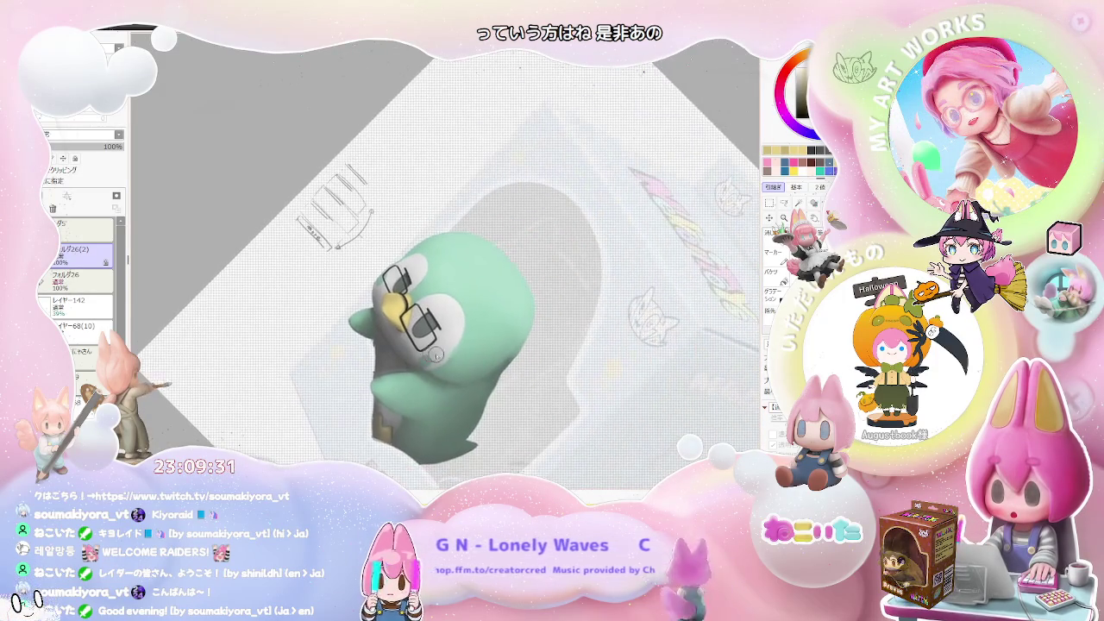
pyautogui.scroll(-1, 439, 363)
# Step: Reset the rotation and mirror the view to check the drawing's balance
pyautogui.press('Home')
pyautogui.scroll(1, 440, 328)
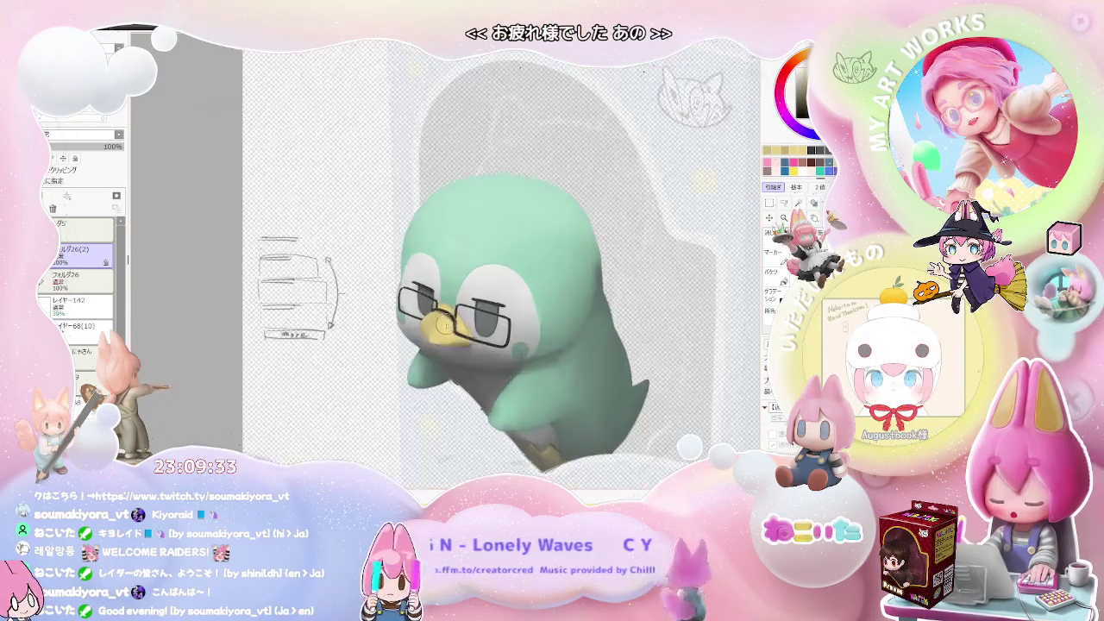
pyautogui.scroll(2, 440, 321)
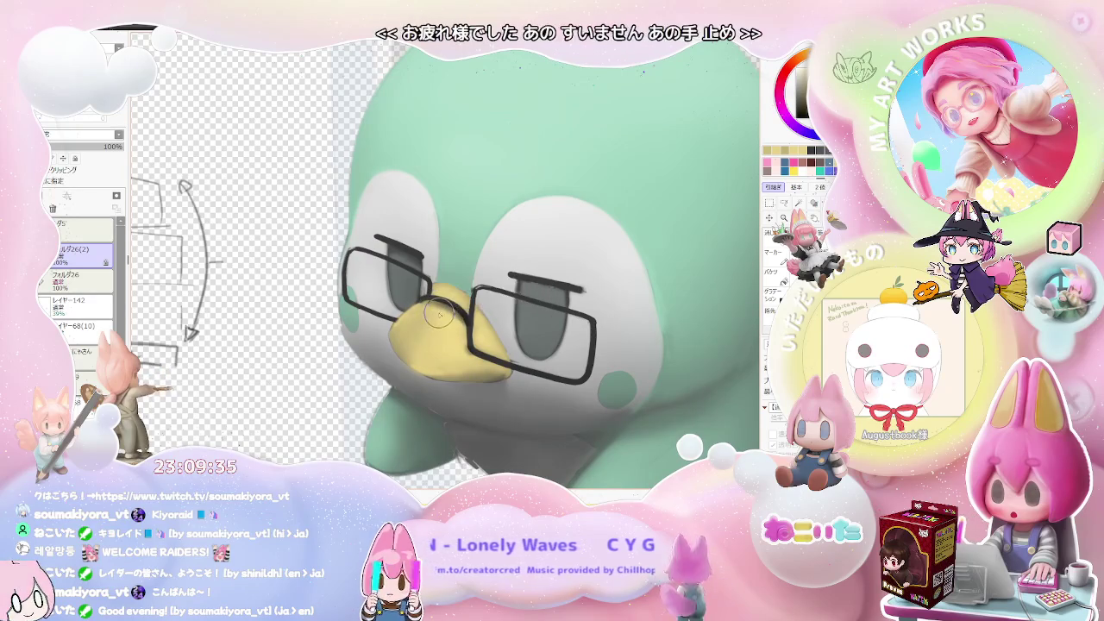
pyautogui.scroll(-1, 457, 326)
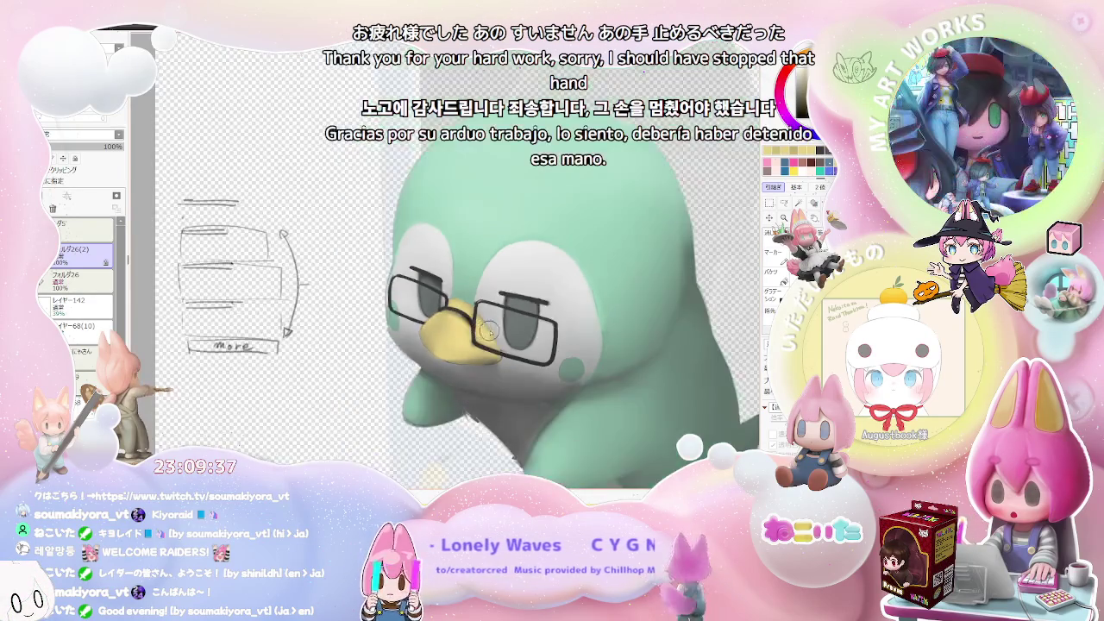
pyautogui.scroll(-1, 475, 333)
pyautogui.scroll(-1, 497, 341)
pyautogui.press('h')
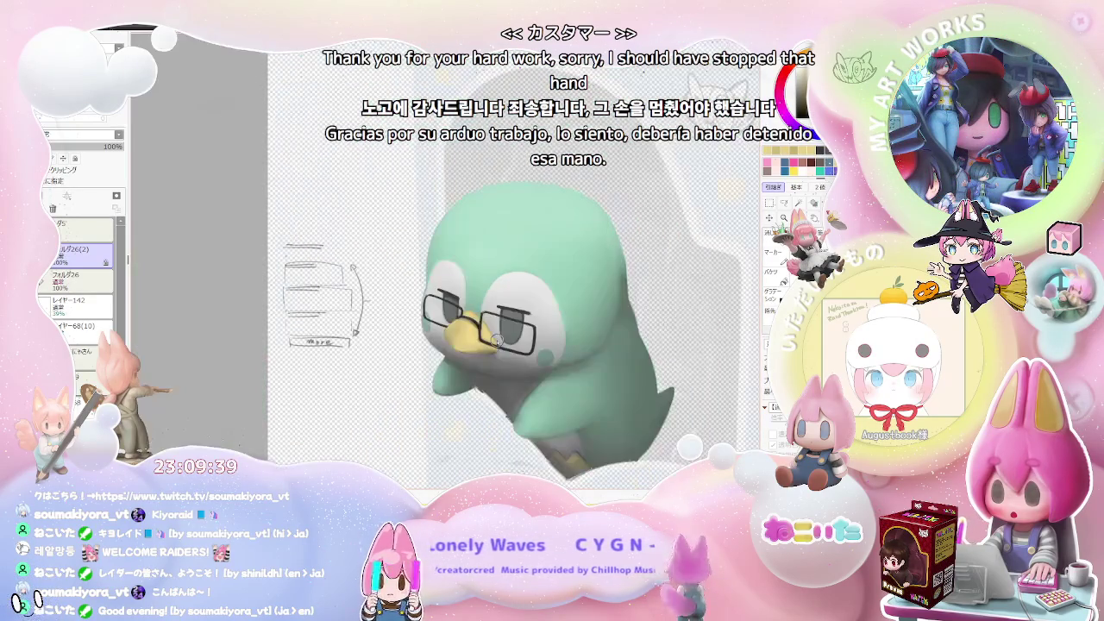
pyautogui.scroll(1, 496, 340)
pyautogui.scroll(1, 470, 339)
pyautogui.scroll(1, 436, 336)
pyautogui.scroll(1, 403, 333)
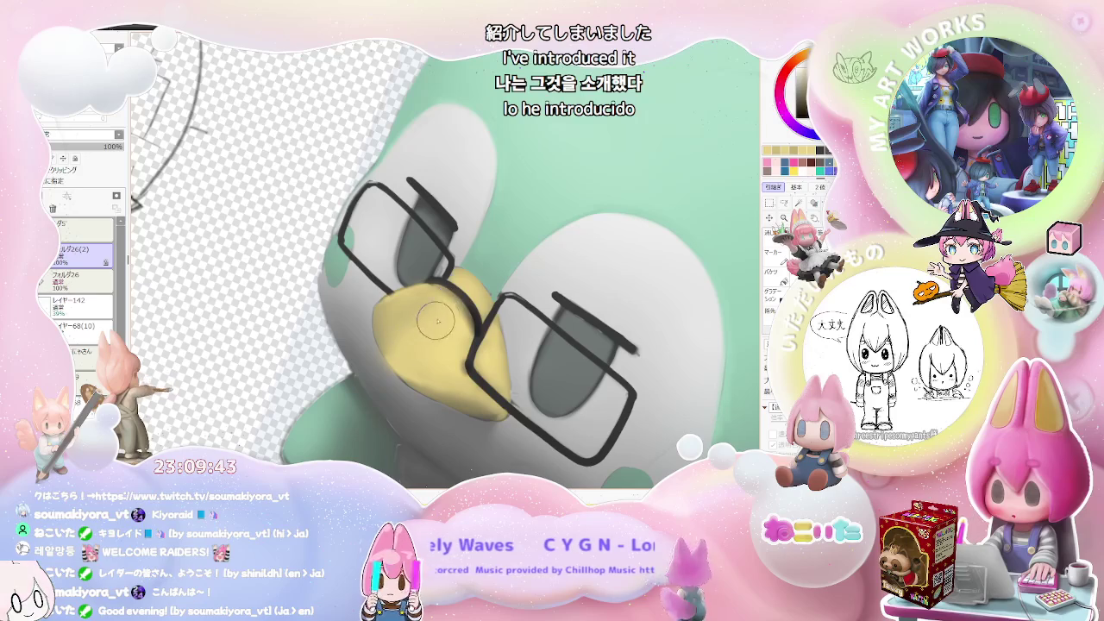
pyautogui.scroll(-1, 436, 326)
pyautogui.scroll(-2, 444, 330)
pyautogui.scroll(-1, 453, 333)
pyautogui.scroll(-1, 462, 337)
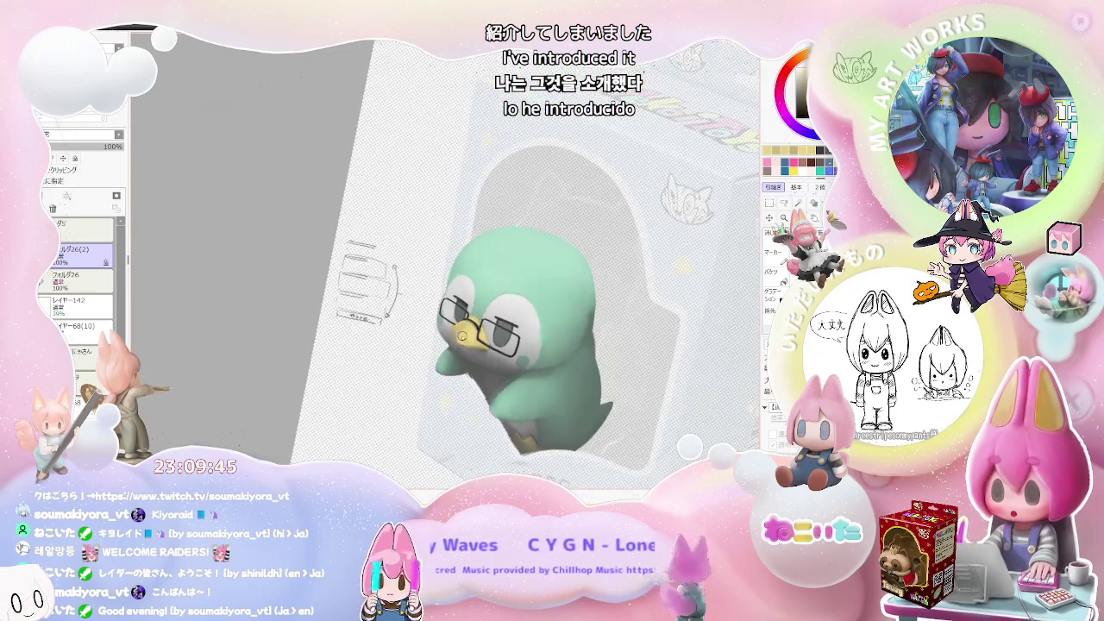
pyautogui.press('Home')
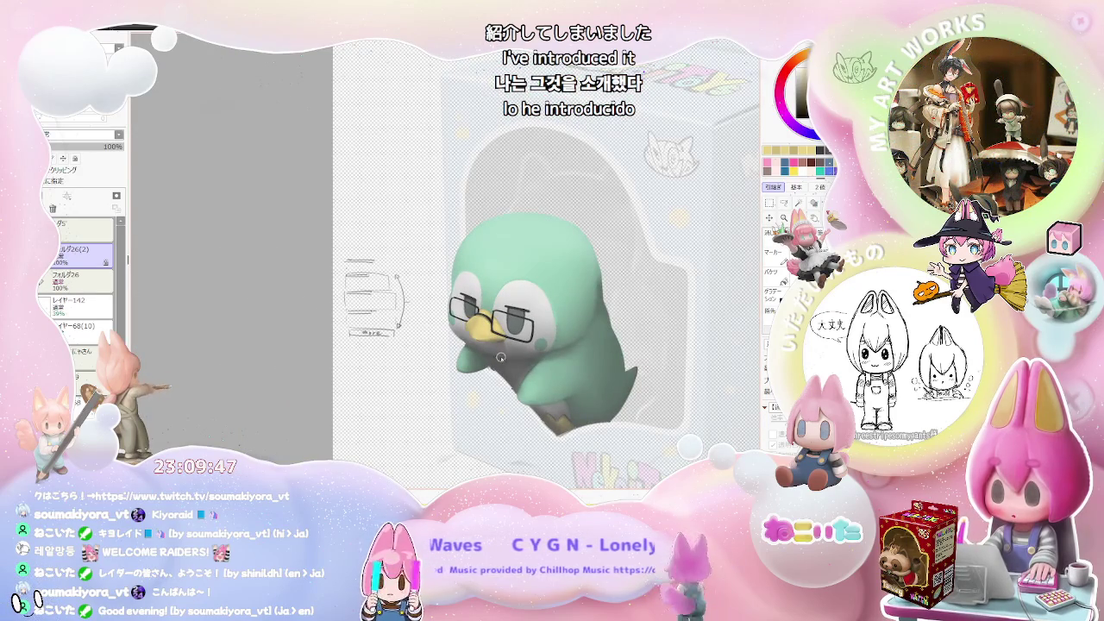
pyautogui.scroll(1, 484, 341)
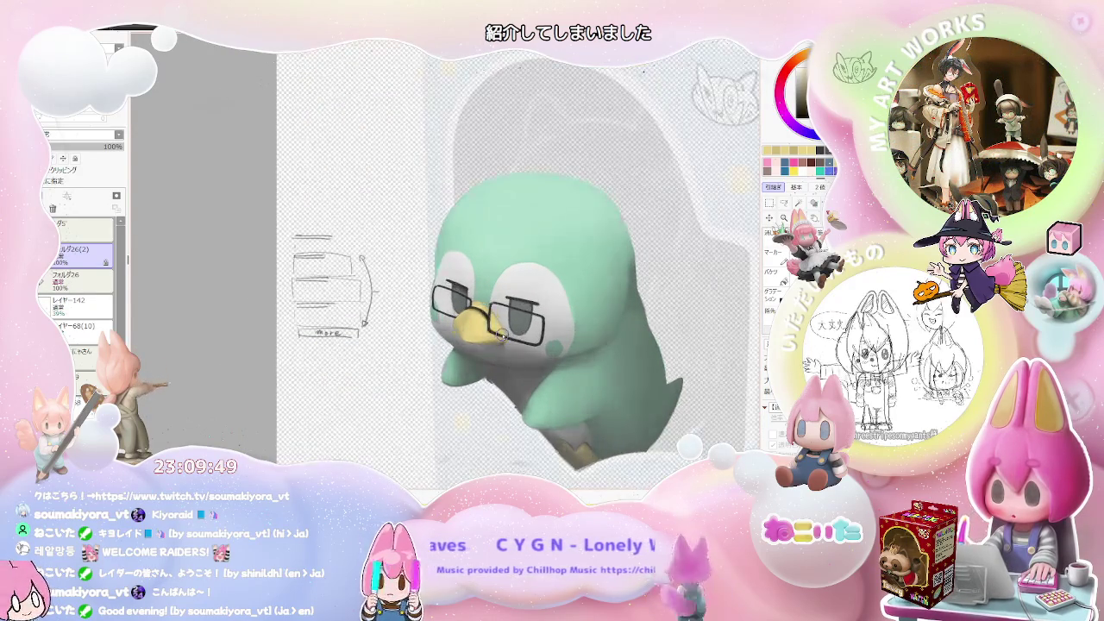
pyautogui.scroll(1, 466, 324)
pyautogui.scroll(1, 445, 302)
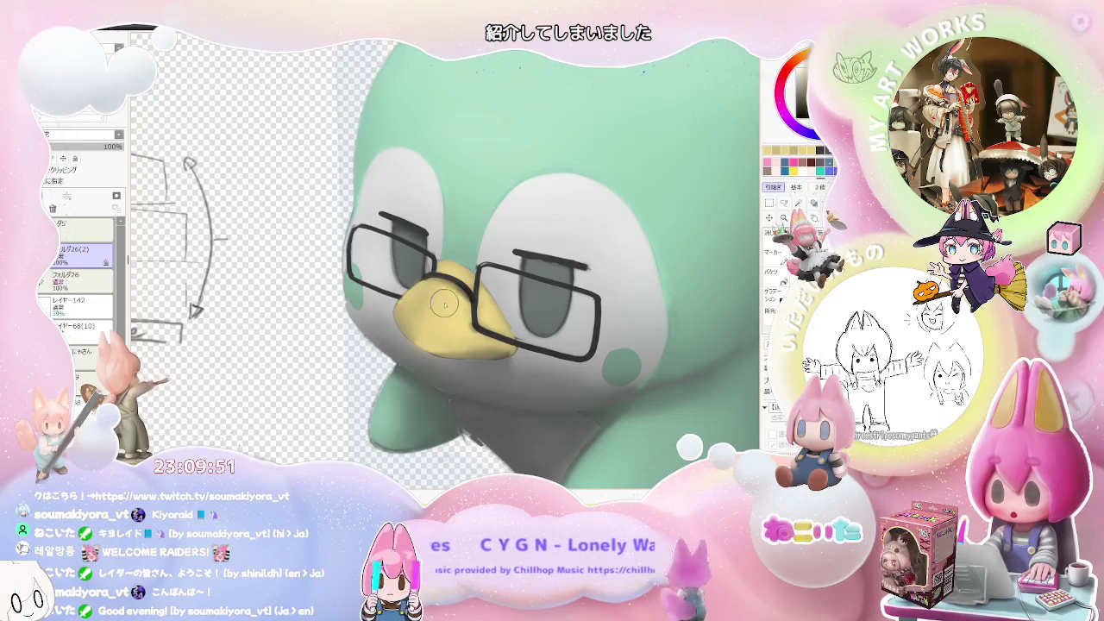
pyautogui.scroll(1, 416, 286)
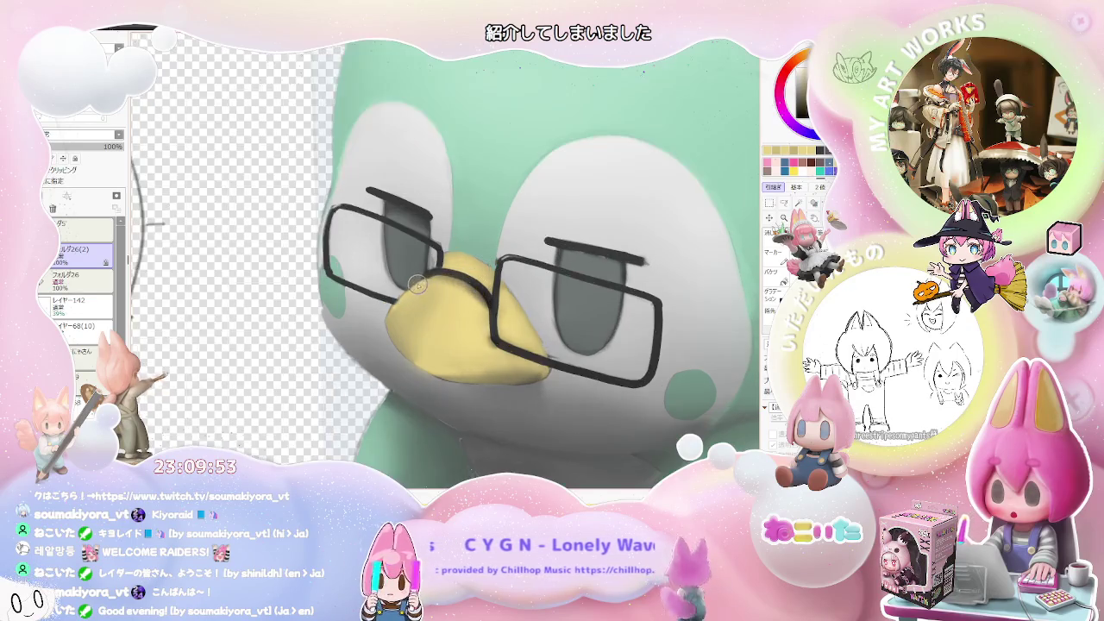
pyautogui.scroll(1, 409, 291)
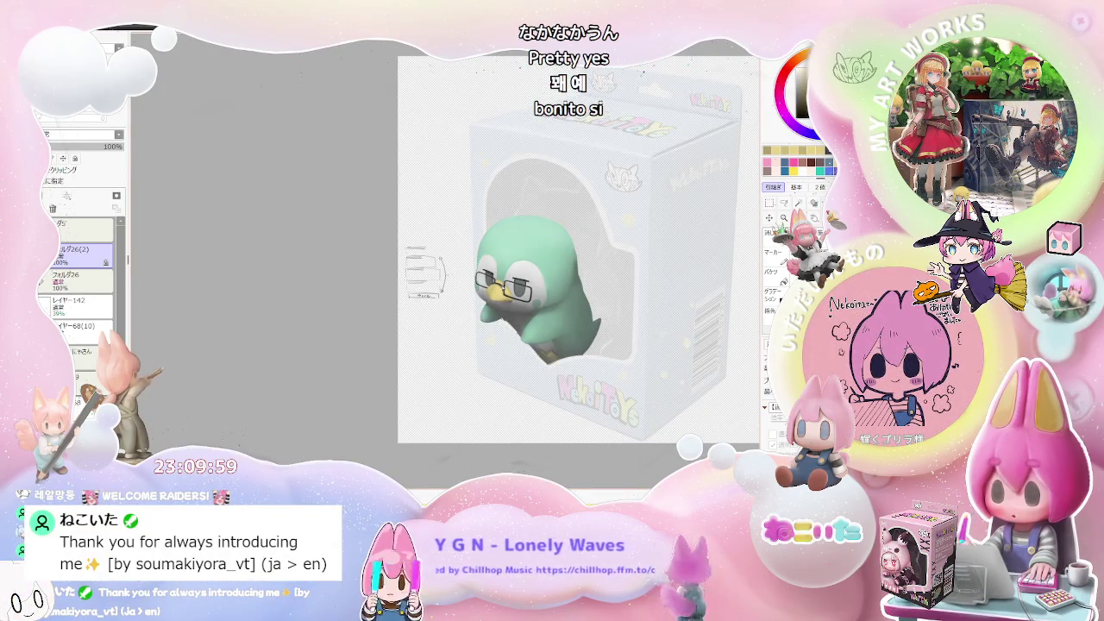
# Step: Flip the view back, enlarge the penguin, and tilt it clockwise and back
pyautogui.press('h')
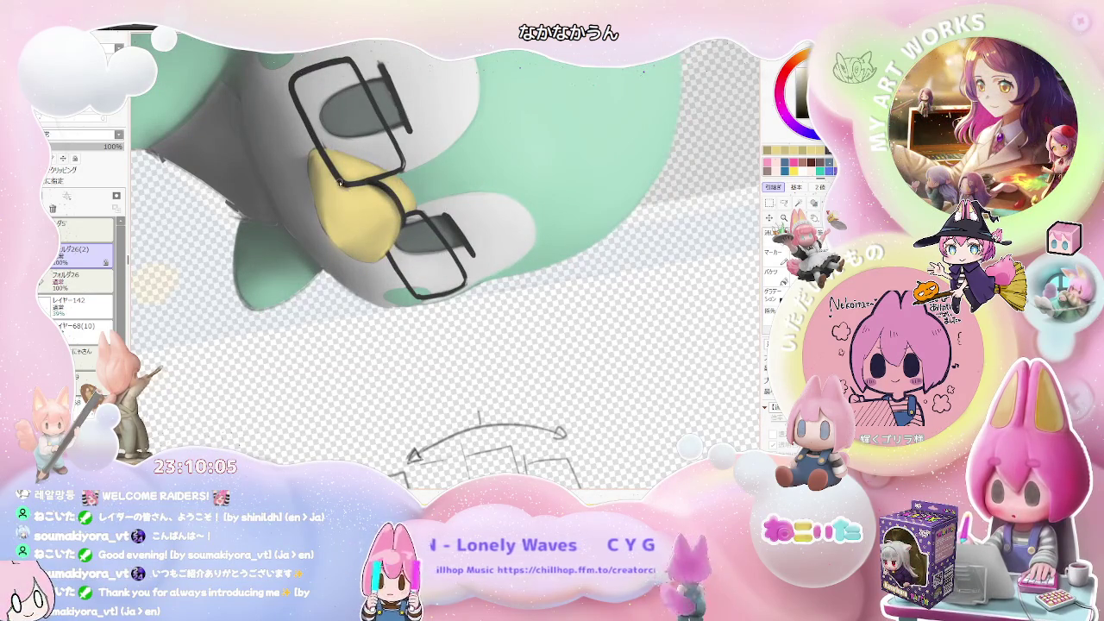
pyautogui.moveTo(340, 184); pyautogui.dragTo(383, 212)
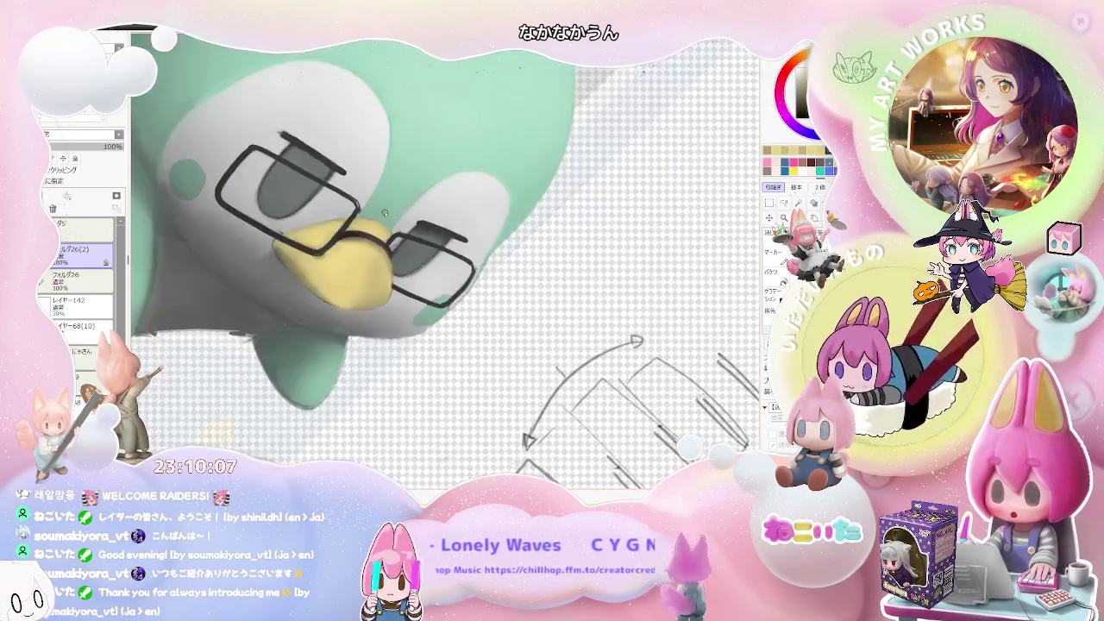
pyautogui.scroll(3, 333, 246)
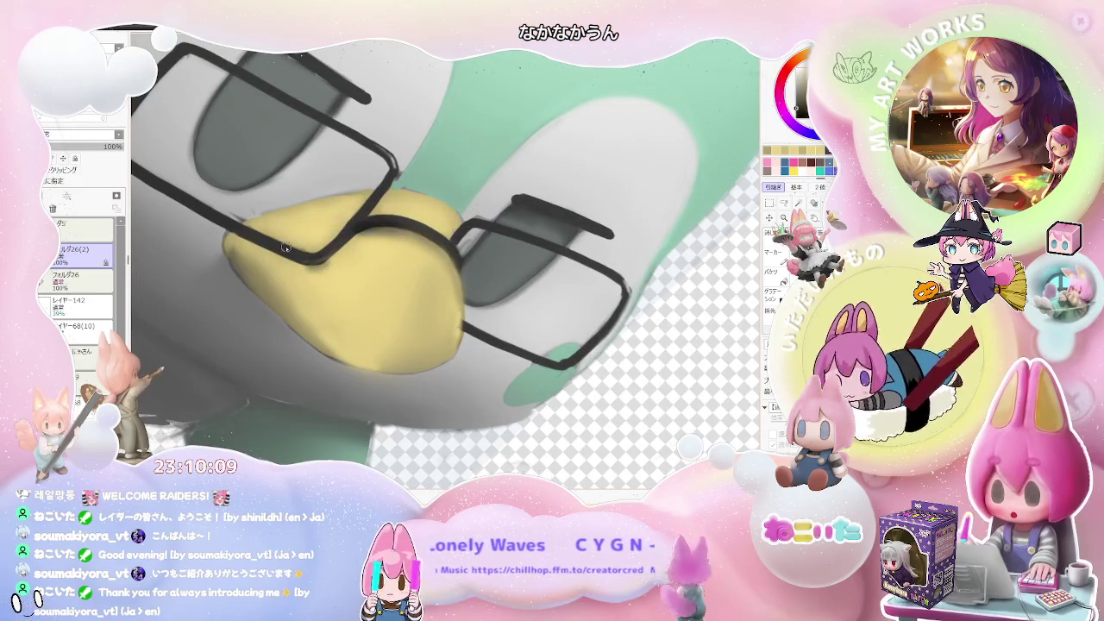
pyautogui.scroll(-2, 291, 247)
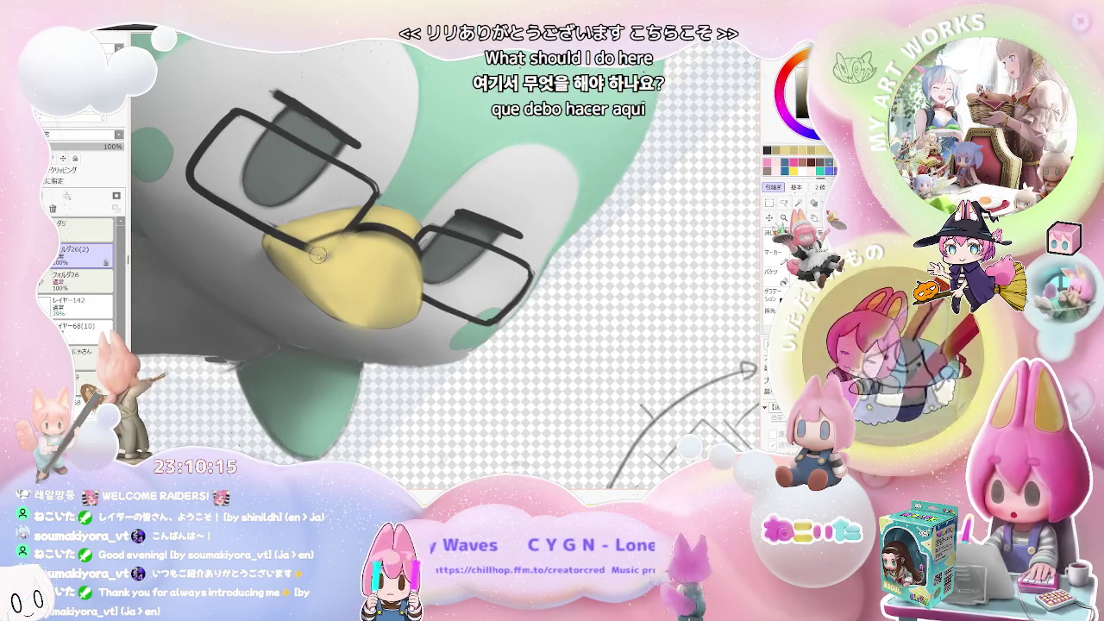
pyautogui.scroll(-3, 350, 242)
pyautogui.scroll(-2, 349, 242)
pyautogui.press('End')
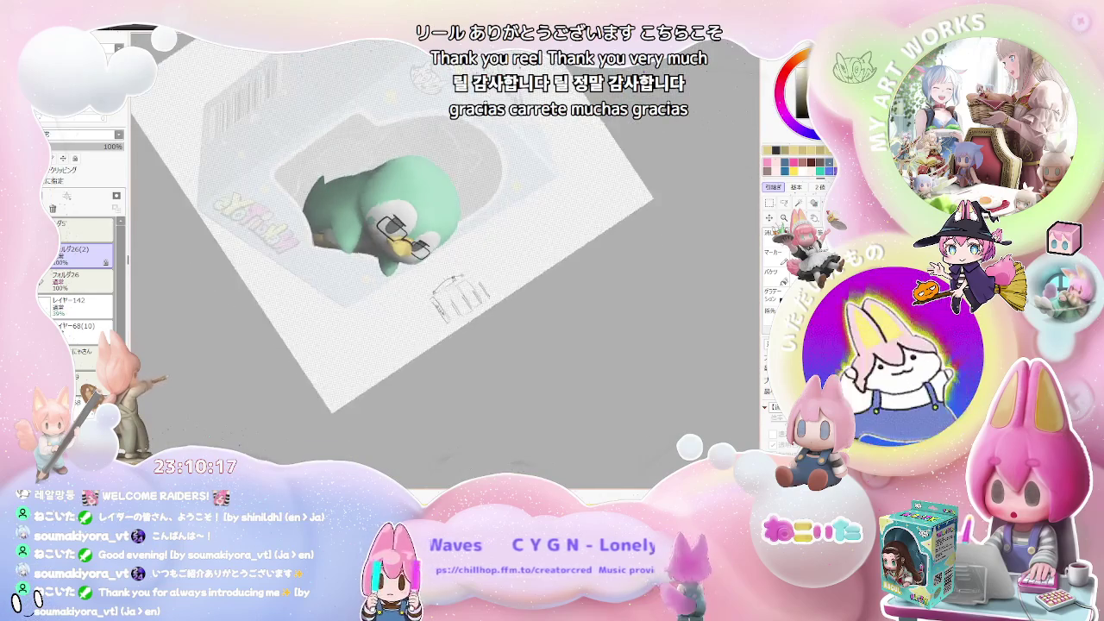
pyautogui.press('End')
pyautogui.press('Delete')
pyautogui.press('Delete')
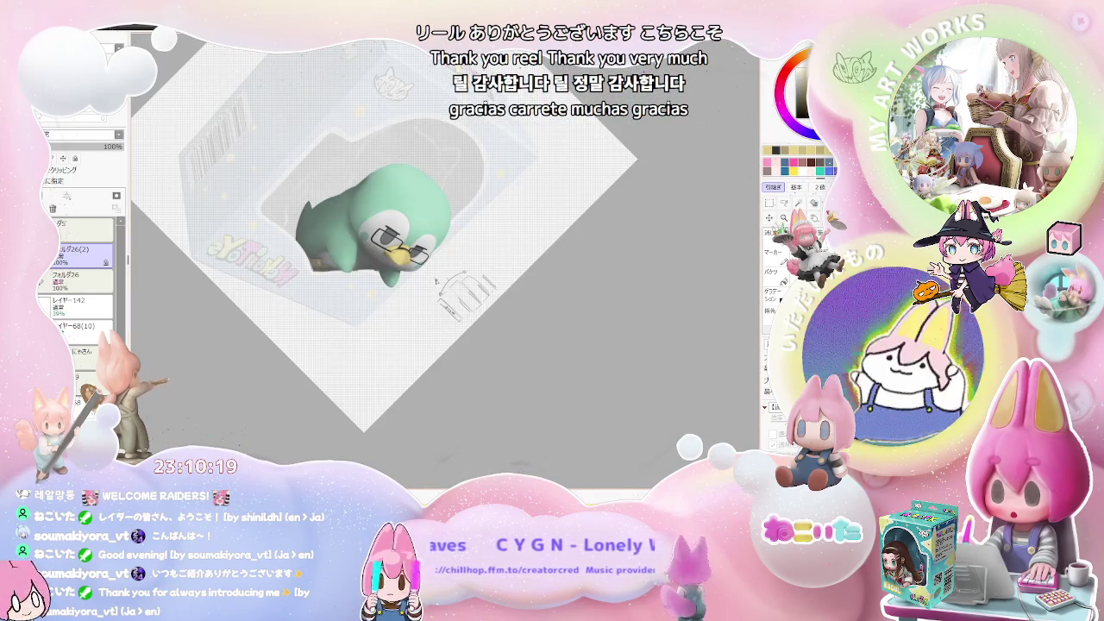
pyautogui.press('Delete')
pyautogui.scroll(2, 382, 262)
pyautogui.scroll(1, 382, 261)
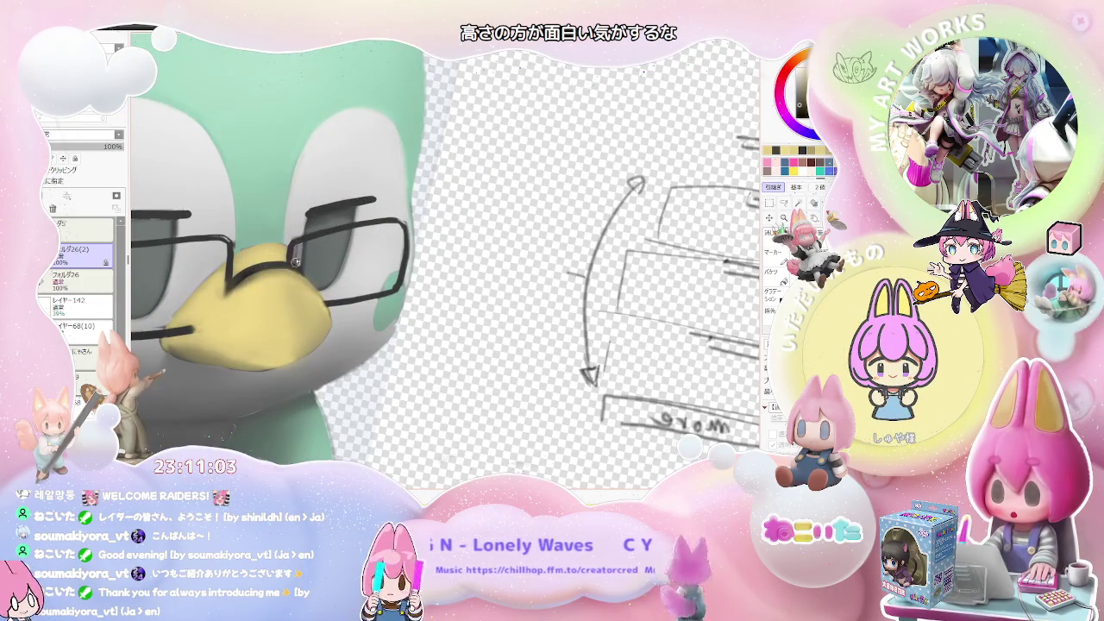
pyautogui.scroll(2, 286, 249)
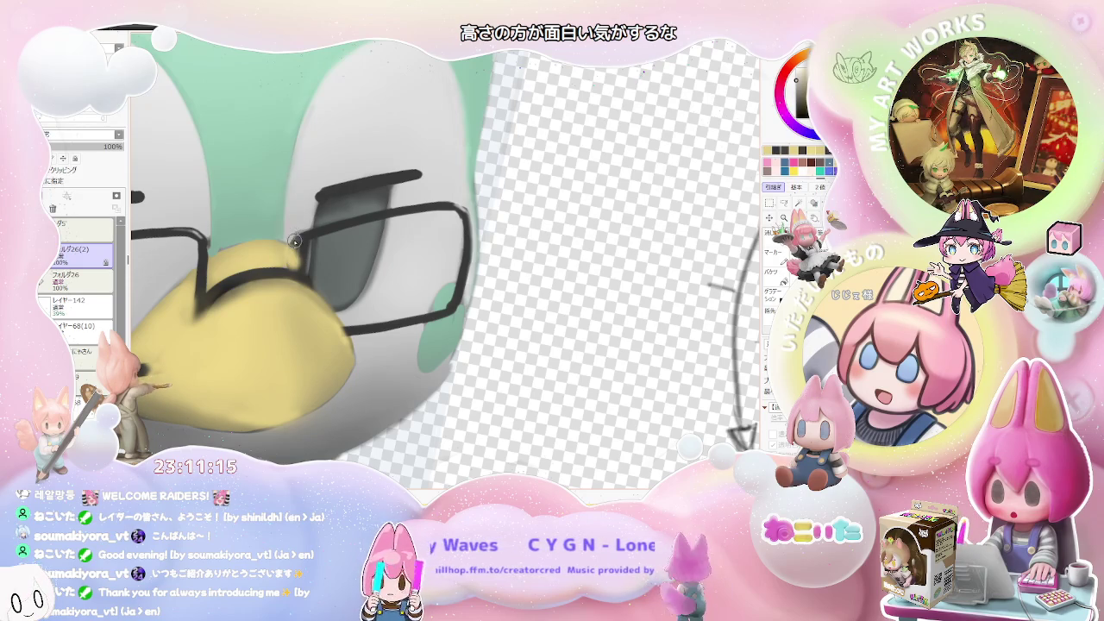
pyautogui.scroll(-3, 364, 249)
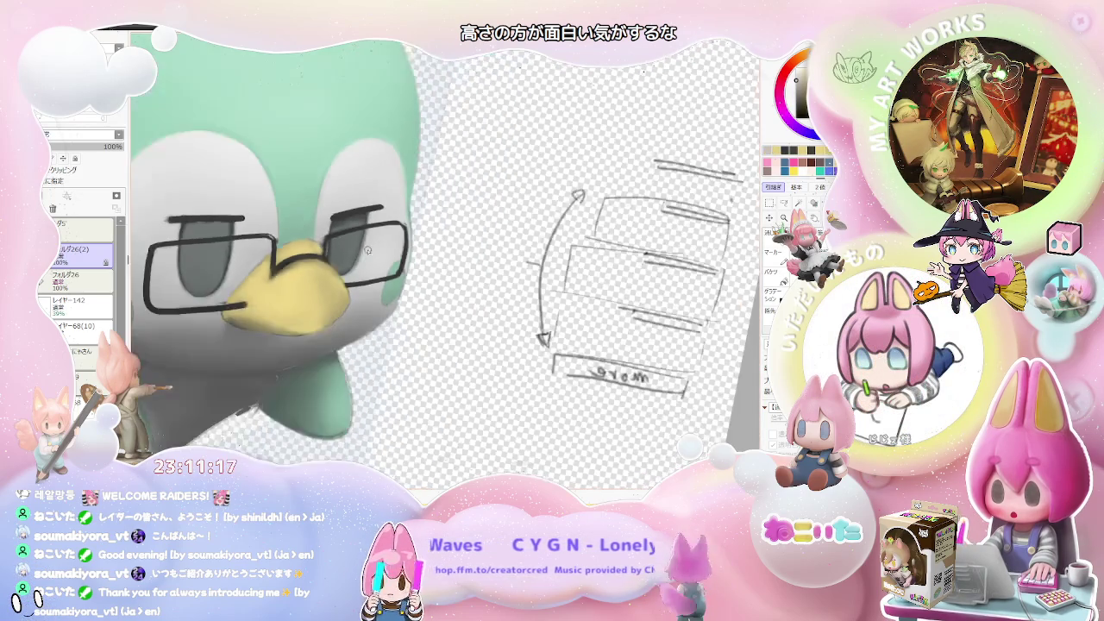
pyautogui.scroll(-2, 363, 248)
pyautogui.scroll(-2, 452, 303)
pyautogui.scroll(2, 445, 308)
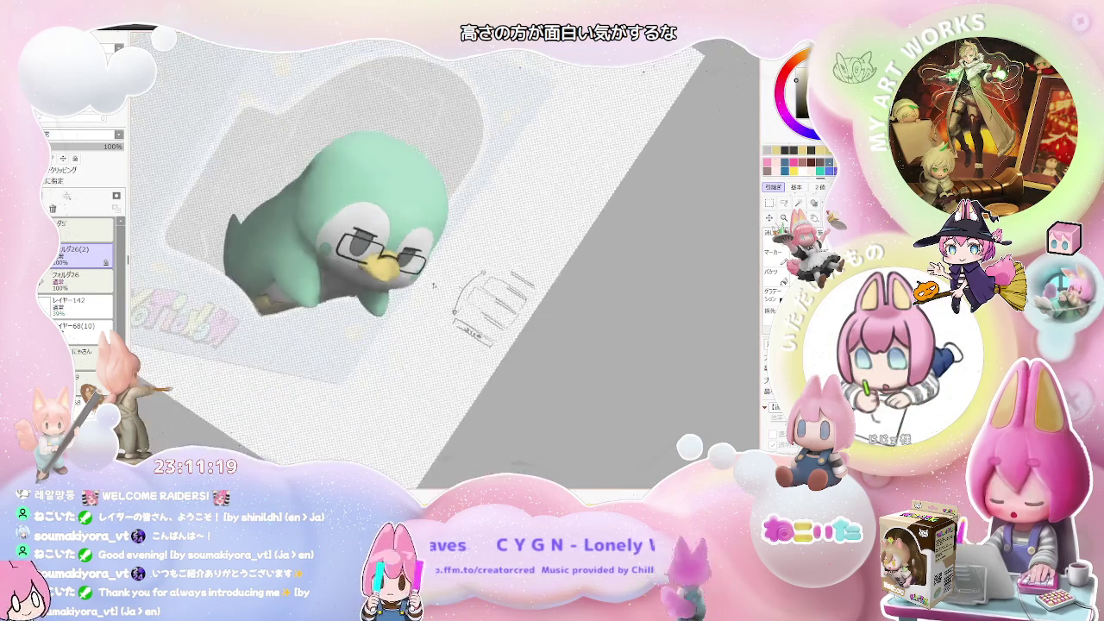
pyautogui.scroll(2, 431, 293)
pyautogui.scroll(2, 414, 276)
pyautogui.scroll(2, 396, 257)
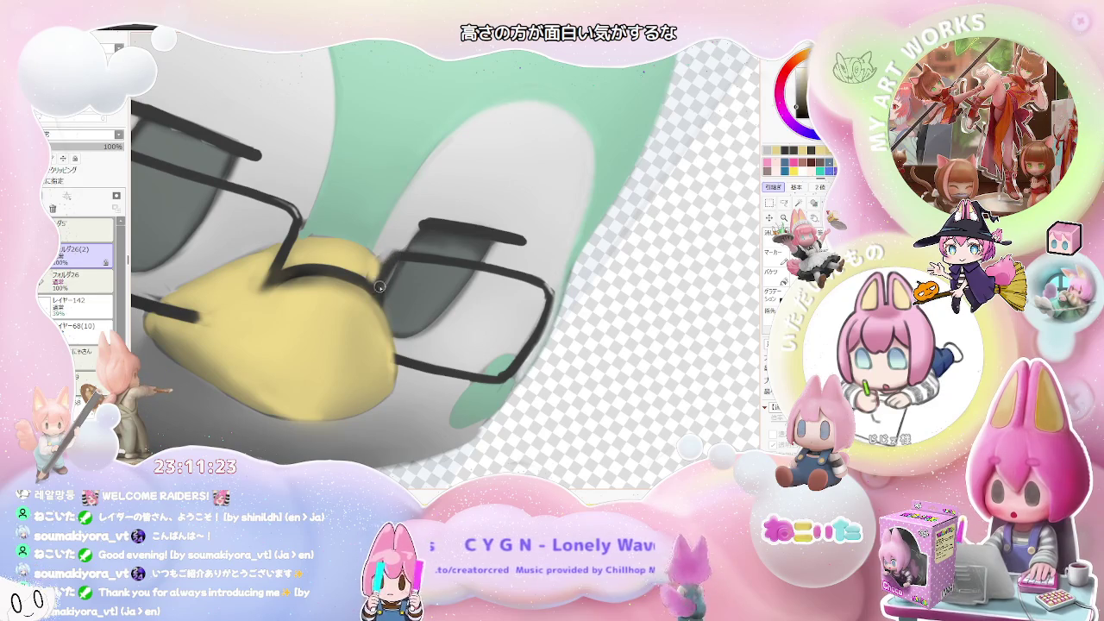
pyautogui.scroll(-3, 517, 278)
pyautogui.scroll(-2, 545, 285)
# Step: Level the canvas, bring the whole penguin and sketch into view, and mirror it horizontally
pyautogui.press('Home')
pyautogui.scroll(-2, 547, 285)
pyautogui.moveTo(547, 285)
pyautogui.mouseDown()
pyautogui.moveTo(390, 337)
pyautogui.moveTo(449, 310)
pyautogui.mouseUp()
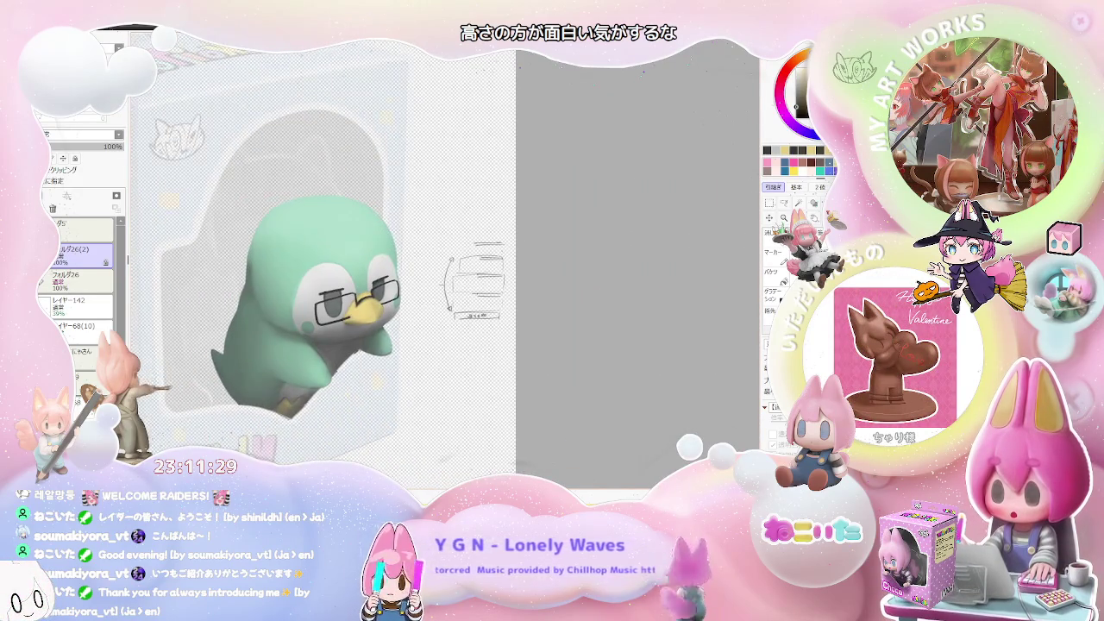
pyautogui.scroll(2, 357, 315)
pyautogui.scroll(2, 357, 316)
pyautogui.scroll(2, 357, 315)
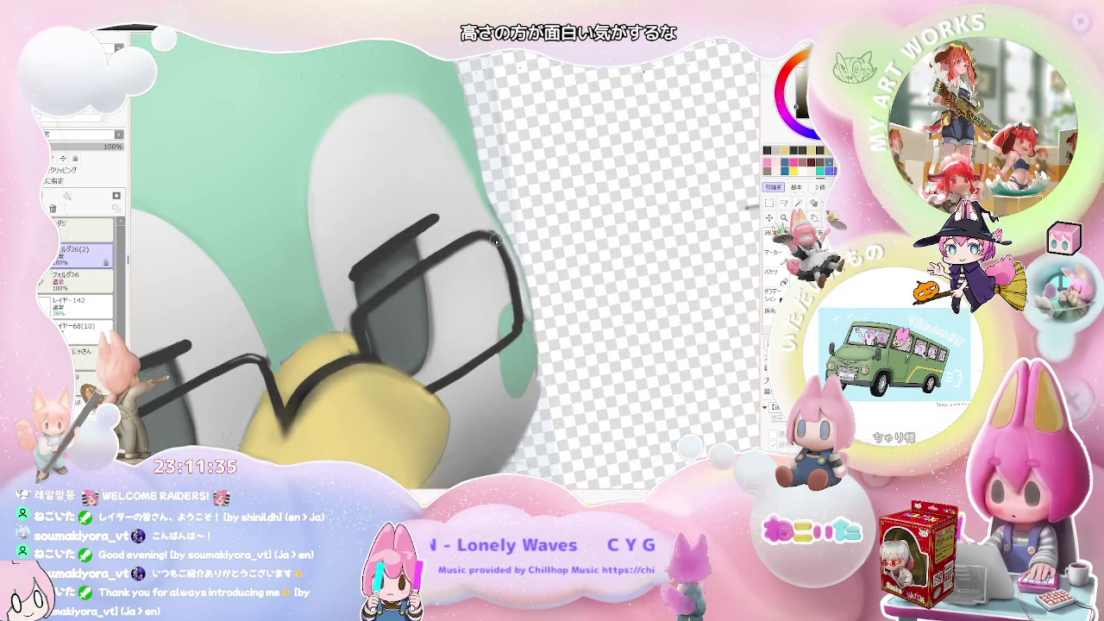
pyautogui.scroll(-1, 504, 258)
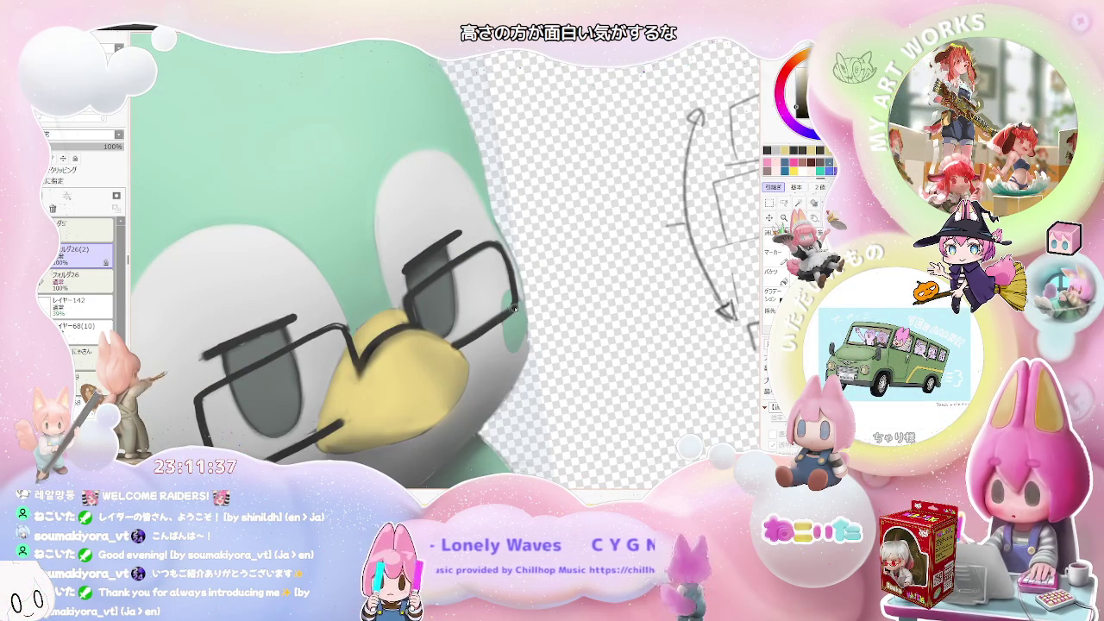
pyautogui.scroll(-2, 513, 309)
pyautogui.scroll(-1, 512, 309)
pyautogui.scroll(-1, 513, 309)
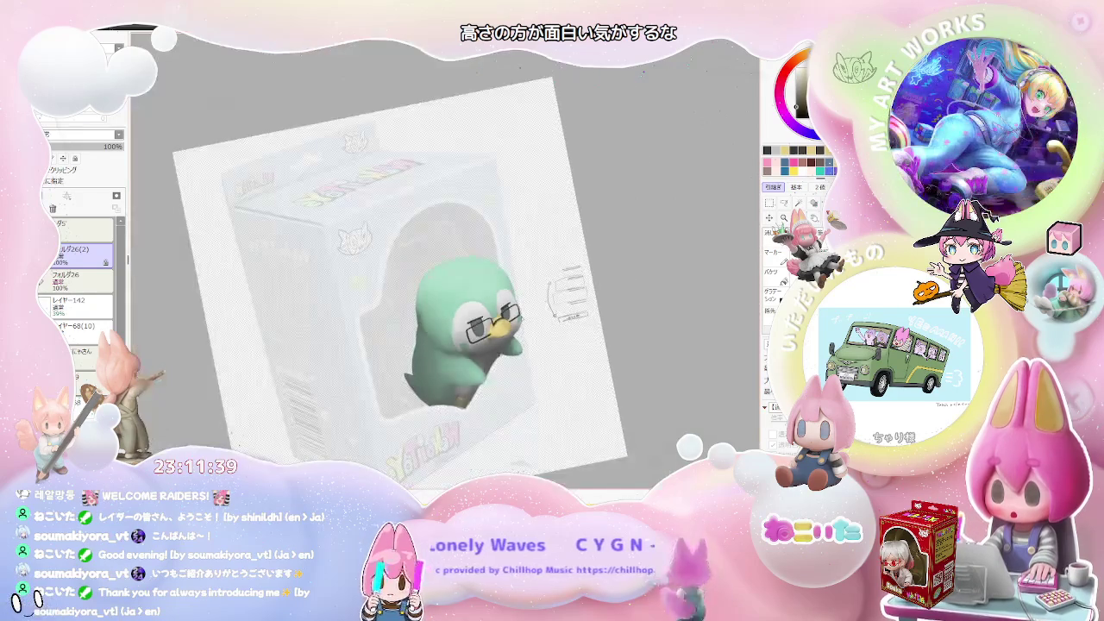
pyautogui.press('Home')
pyautogui.press('Delete')
pyautogui.press('Home')
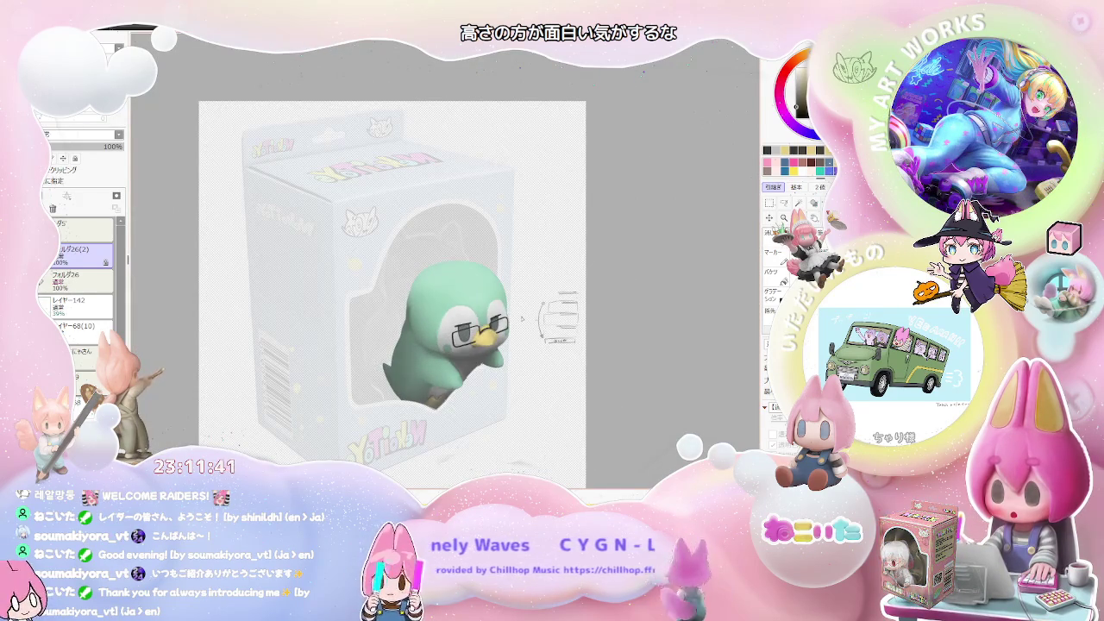
pyautogui.press('h')
pyautogui.scroll(3, 457, 285)
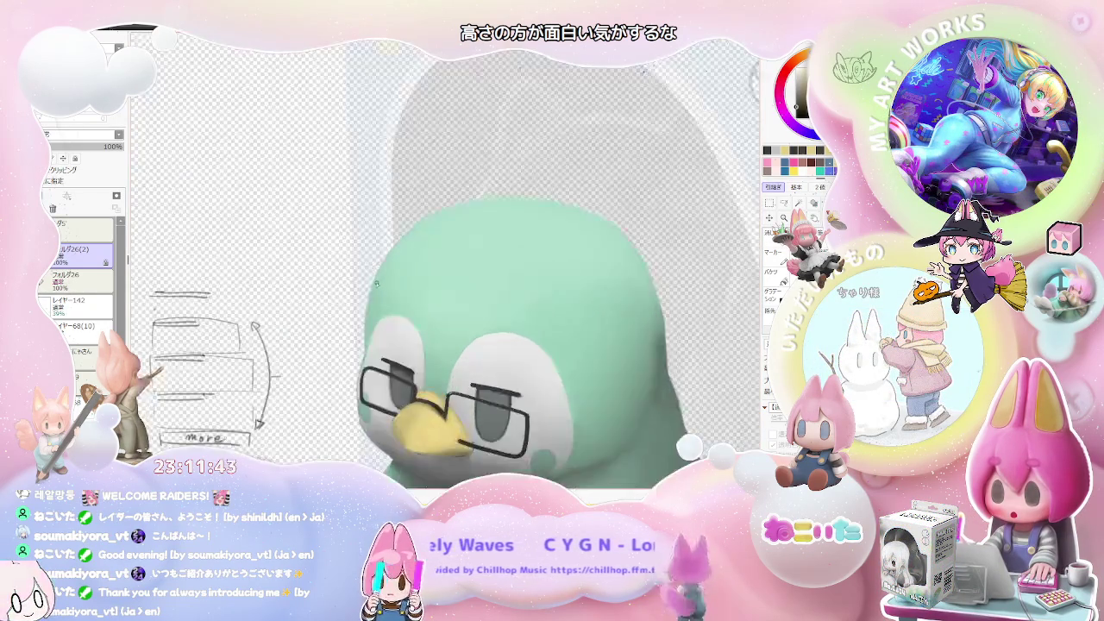
pyautogui.scroll(1, 379, 278)
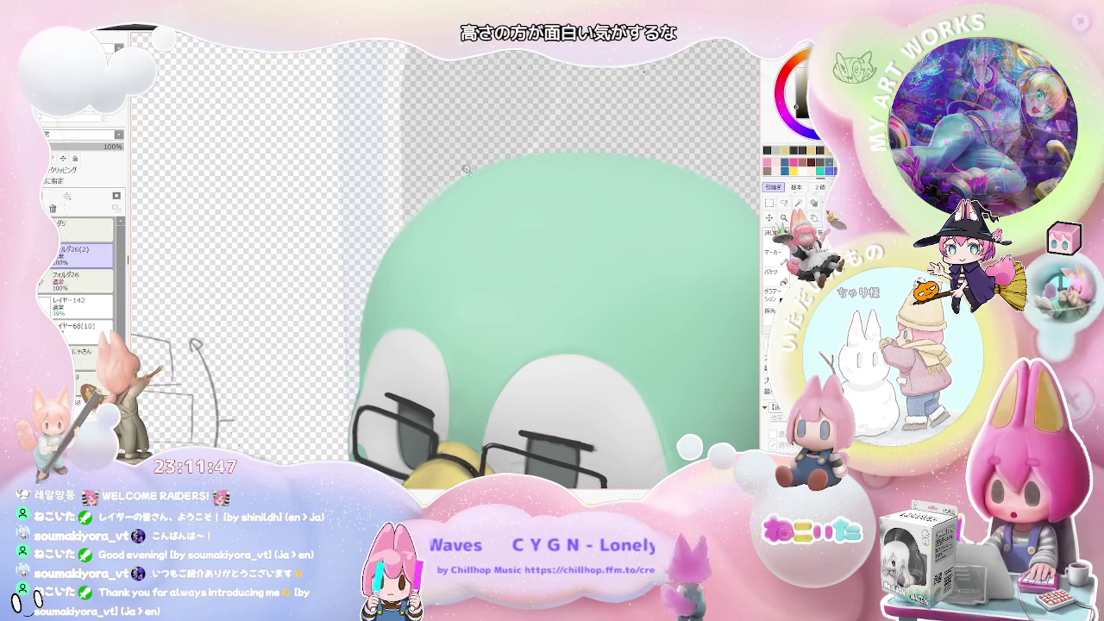
pyautogui.scroll(-2, 490, 166)
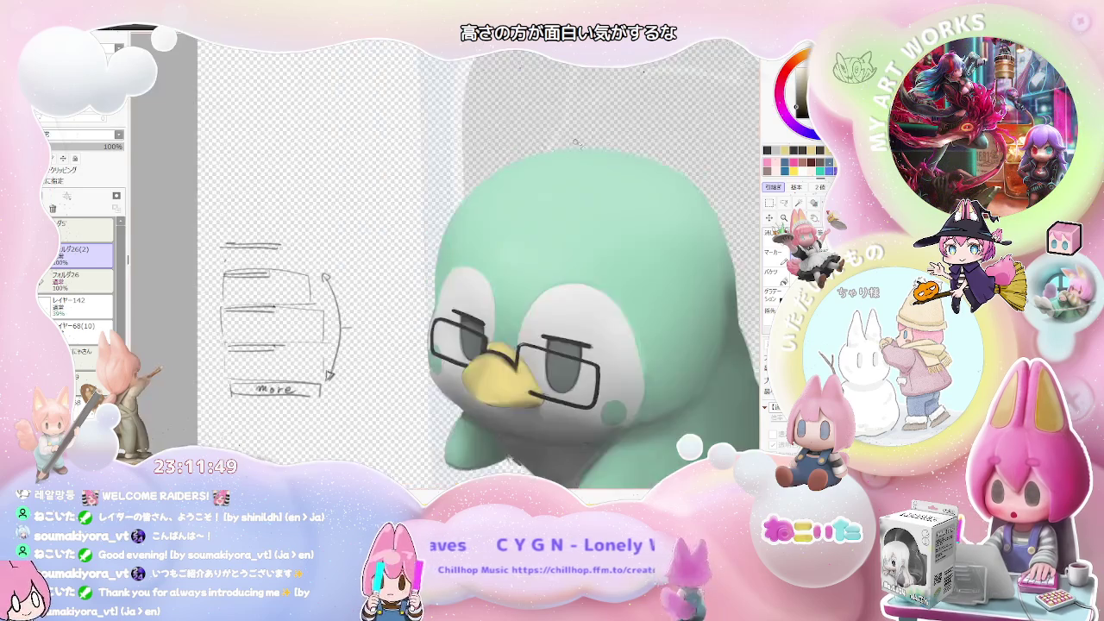
pyautogui.scroll(-2, 466, 215)
pyautogui.scroll(-2, 440, 276)
pyautogui.scroll(-1, 410, 338)
pyautogui.scroll(-2, 409, 338)
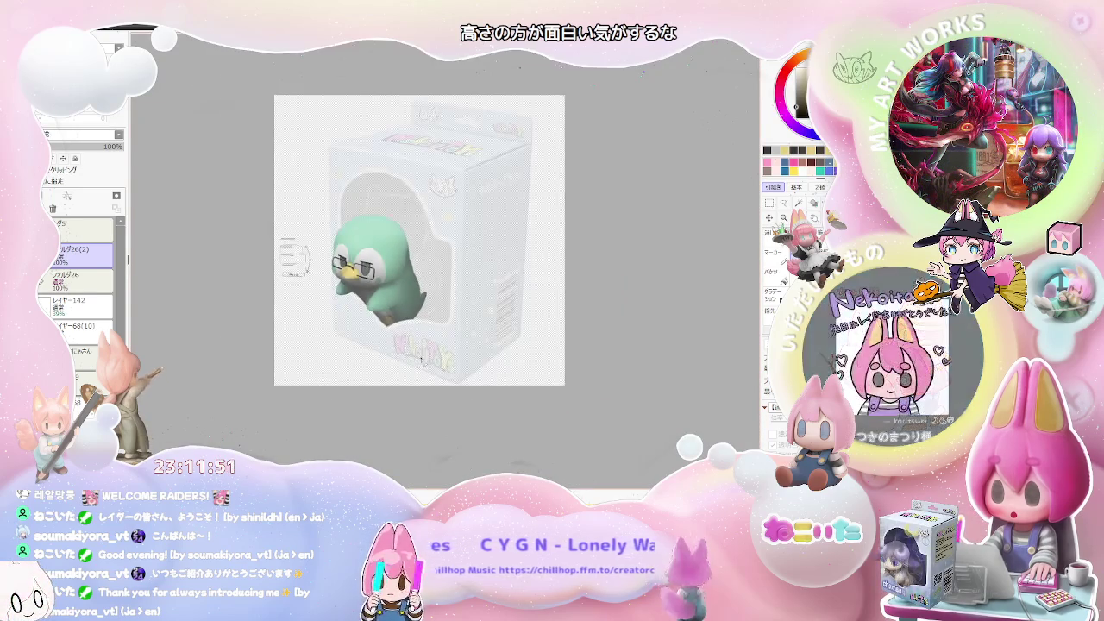
pyautogui.scroll(-1, 423, 358)
pyautogui.scroll(2, 425, 364)
pyautogui.scroll(2, 406, 327)
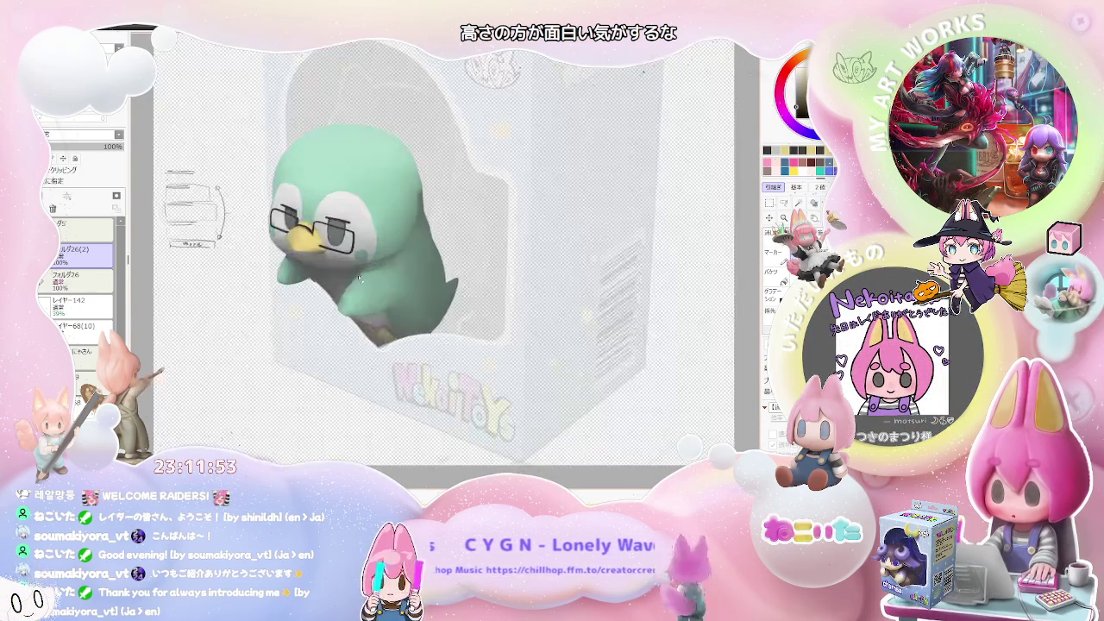
pyautogui.scroll(2, 380, 284)
pyautogui.scroll(1, 354, 239)
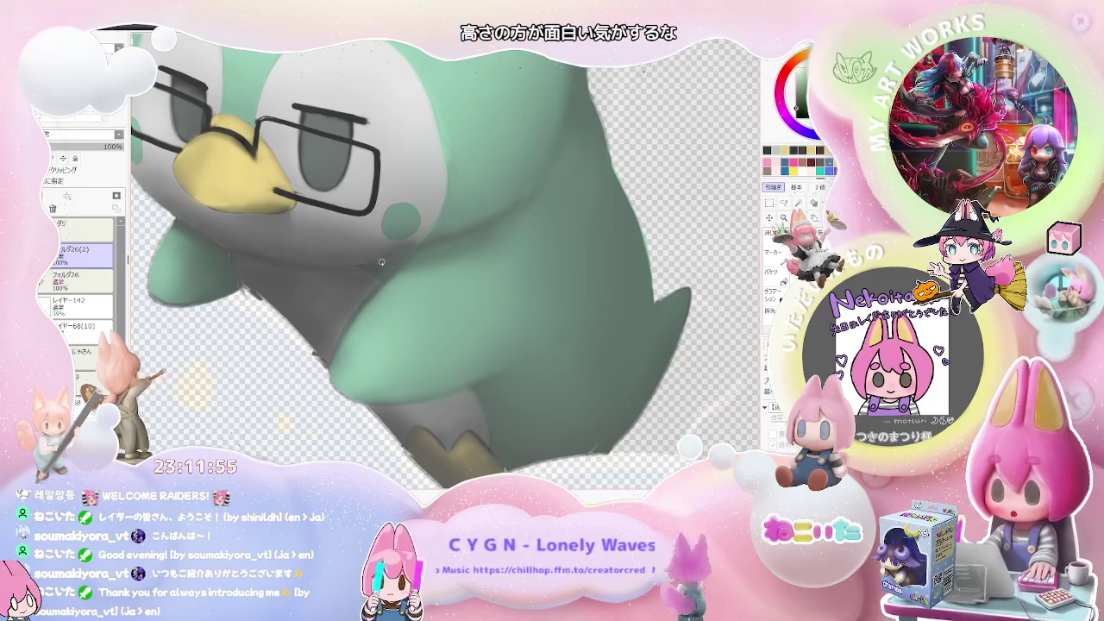
# Step: Brush a dark shading stroke along the penguin's body
pyautogui.moveTo(361, 266); pyautogui.dragTo(443, 243)
pyautogui.scroll(-4, 467, 226)
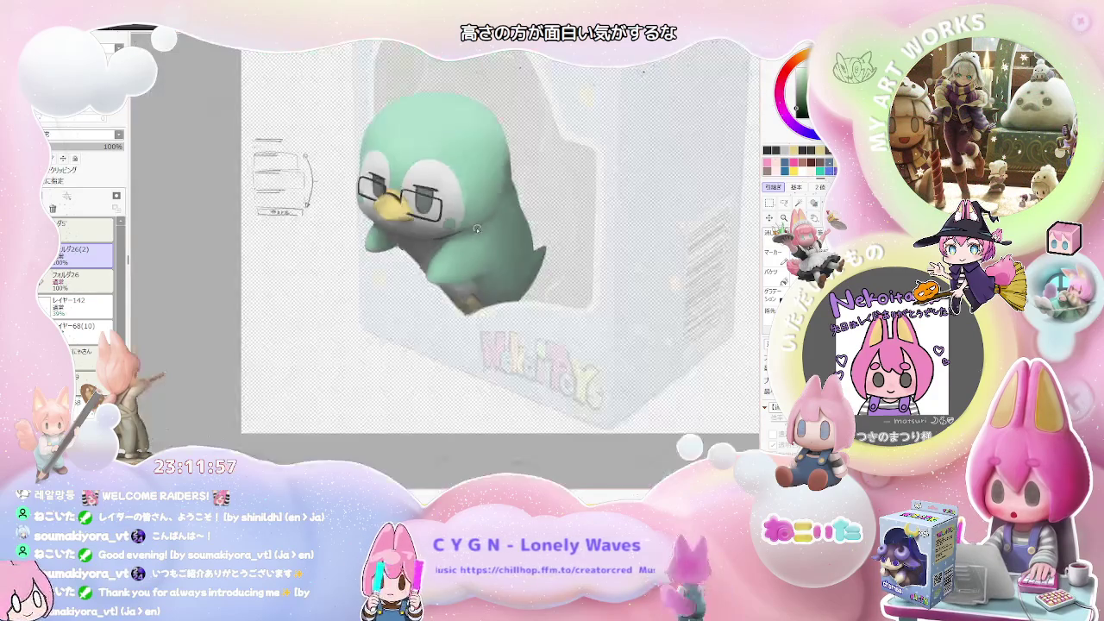
pyautogui.scroll(-2, 483, 258)
pyautogui.press('Delete')
pyautogui.press('Delete')
pyautogui.press('End')
pyautogui.press('End')
pyautogui.press('End')
pyautogui.scroll(2, 501, 293)
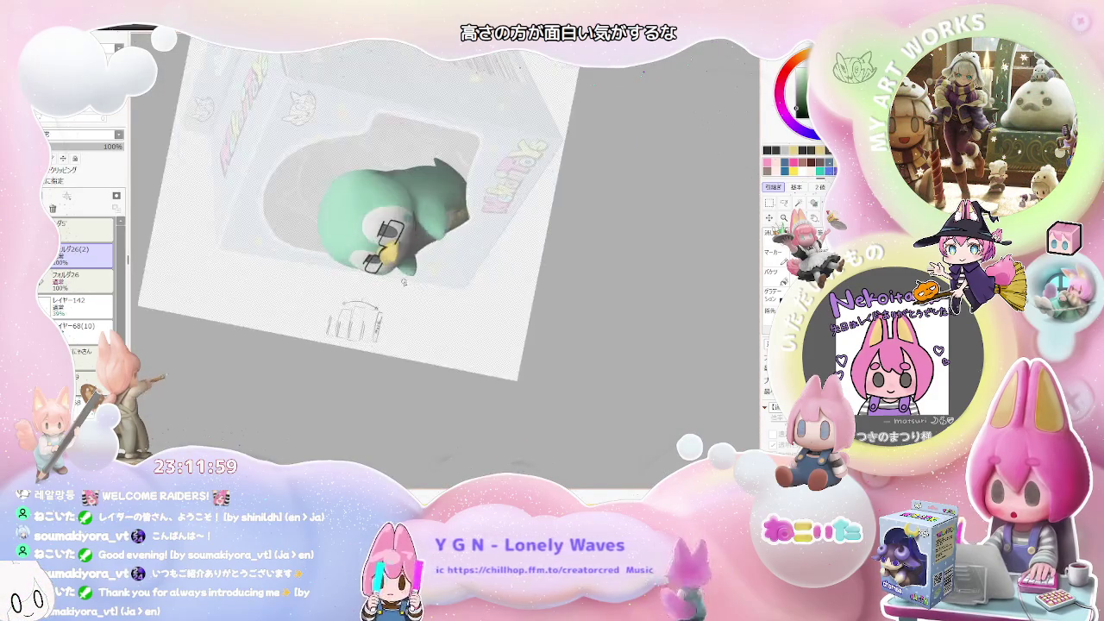
pyautogui.scroll(2, 457, 250)
pyautogui.scroll(1, 423, 218)
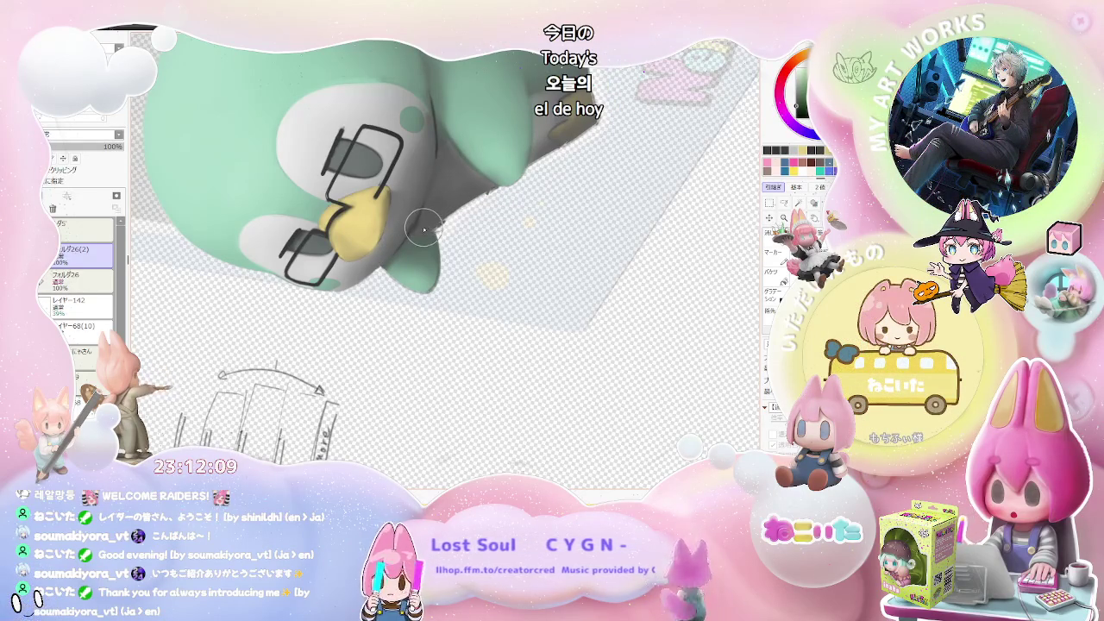
pyautogui.scroll(2, 418, 222)
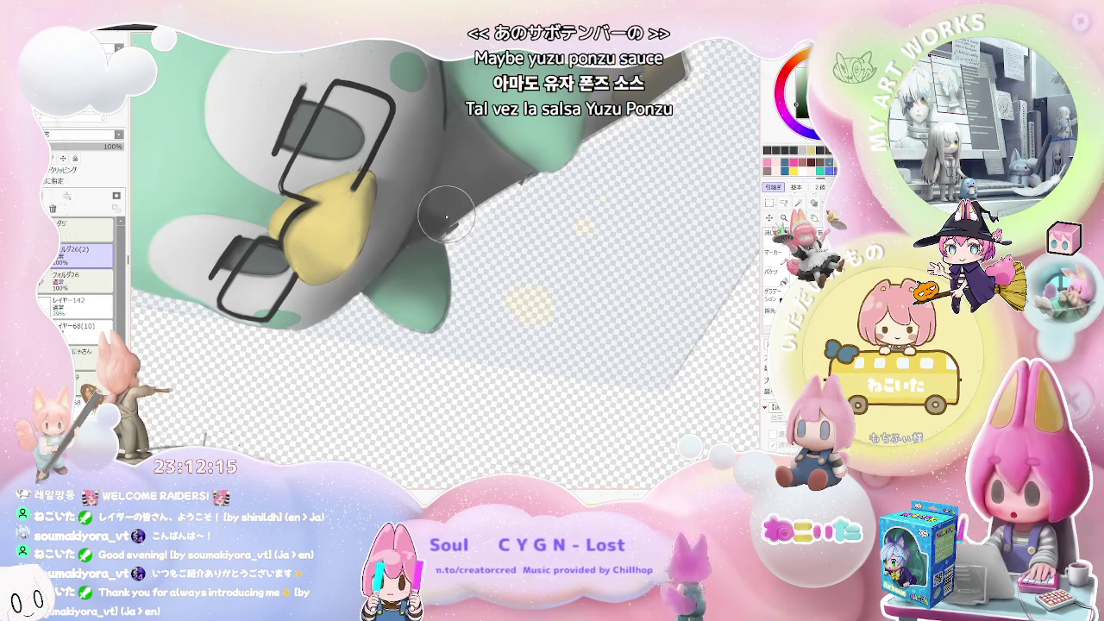
pyautogui.scroll(-2, 451, 217)
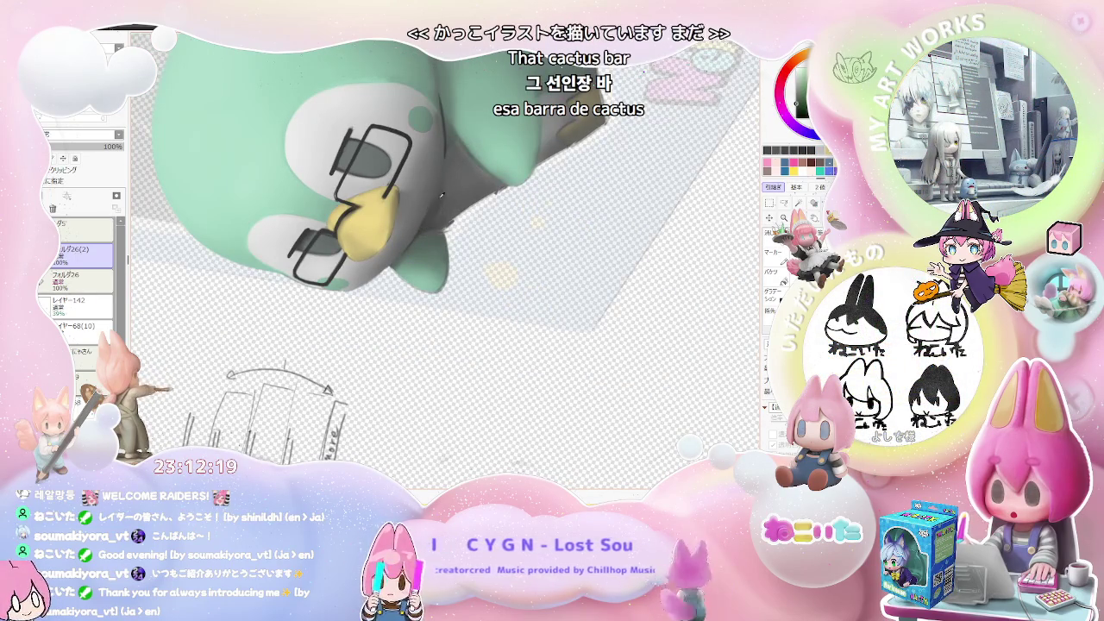
pyautogui.scroll(-1, 443, 197)
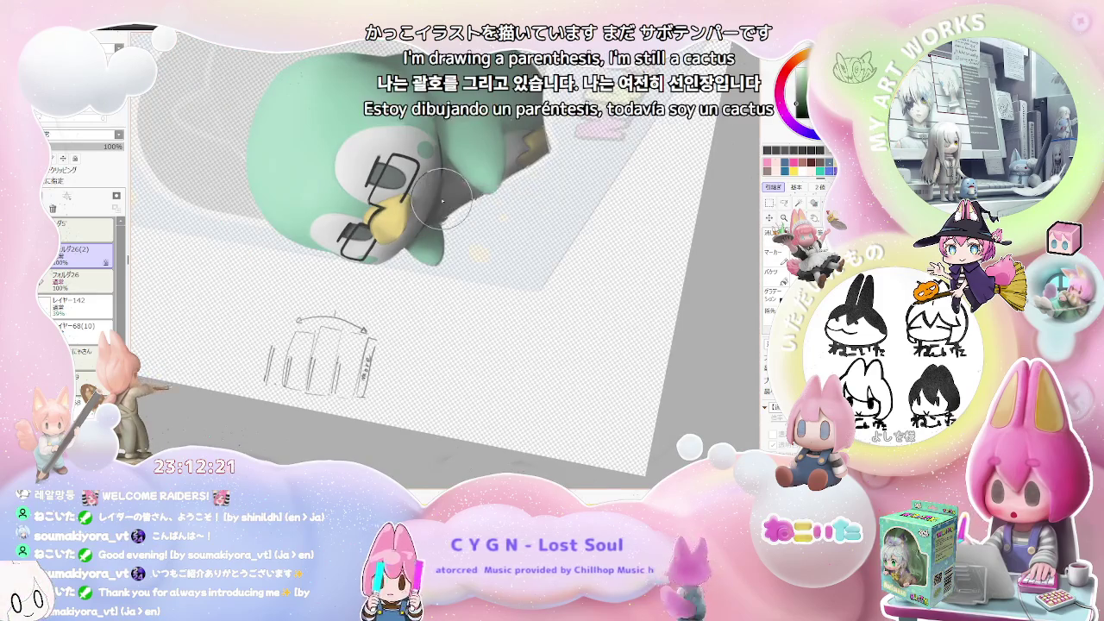
pyautogui.scroll(-3, 507, 216)
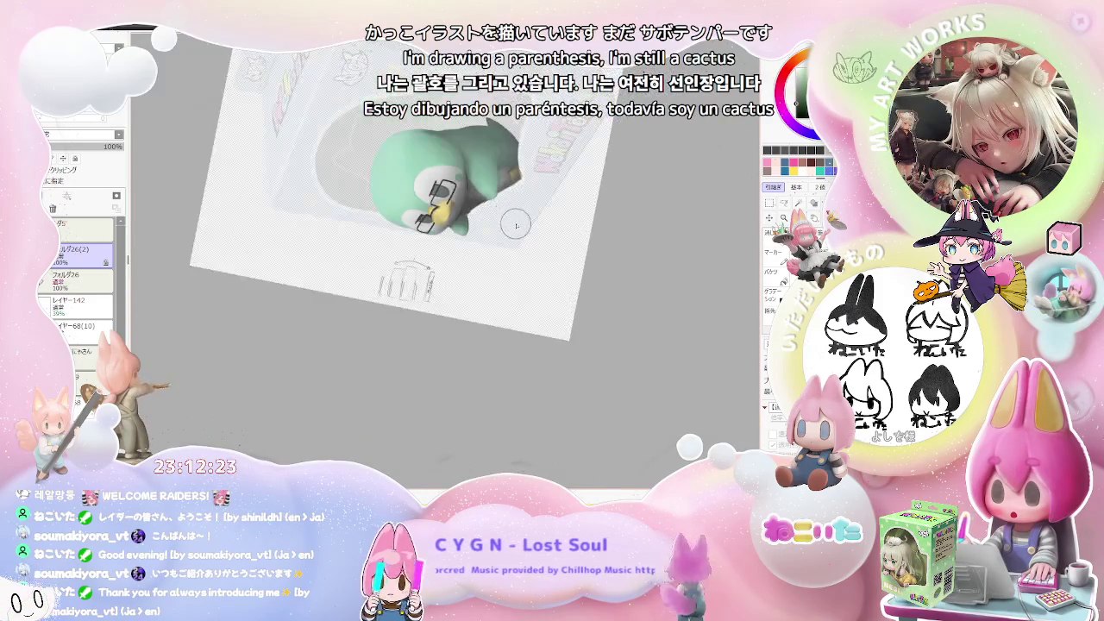
pyautogui.press('Delete')
pyautogui.scroll(-1, 558, 291)
pyautogui.scroll(2, 518, 284)
pyautogui.scroll(2, 449, 267)
pyautogui.scroll(2, 396, 259)
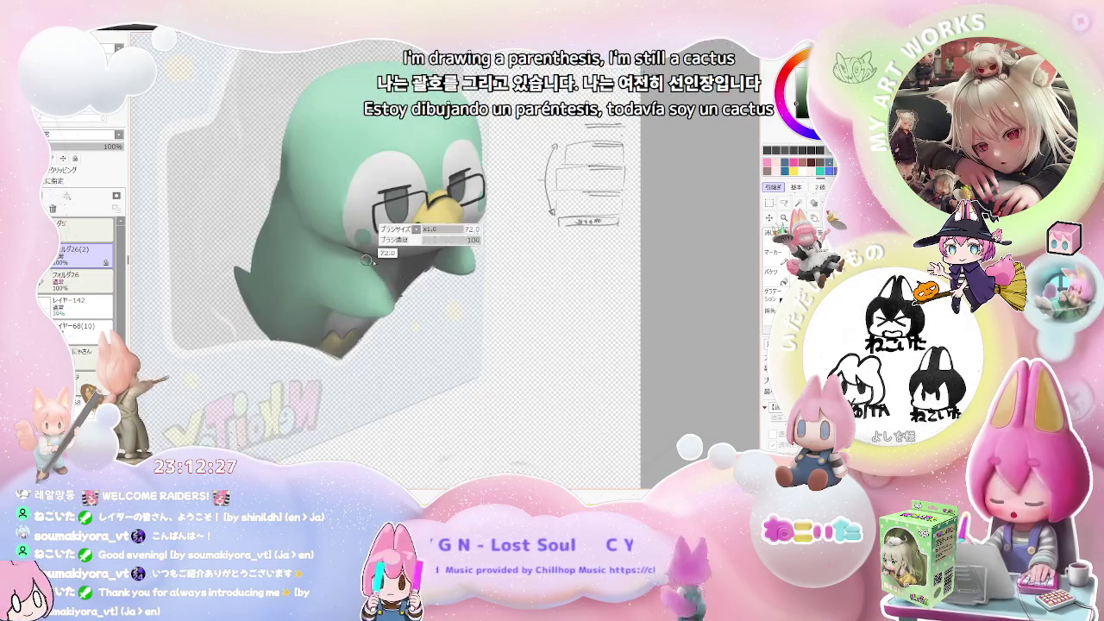
pyautogui.scroll(2, 360, 251)
pyautogui.scroll(-2, 380, 267)
pyautogui.scroll(-2, 440, 316)
pyautogui.scroll(-1, 446, 318)
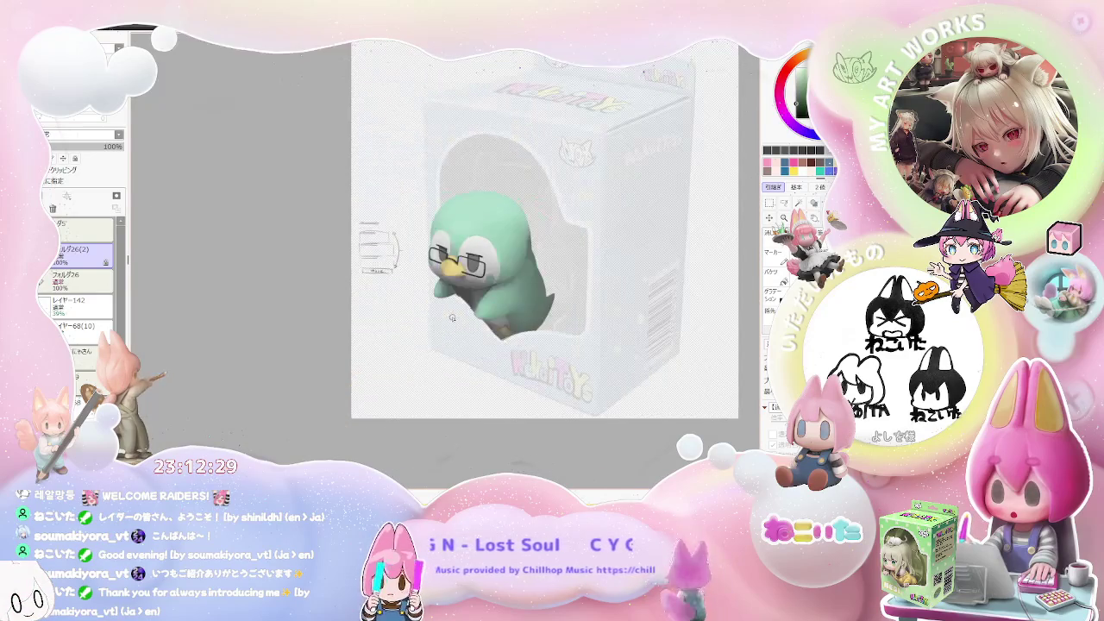
pyautogui.scroll(2, 458, 316)
pyautogui.scroll(2, 431, 250)
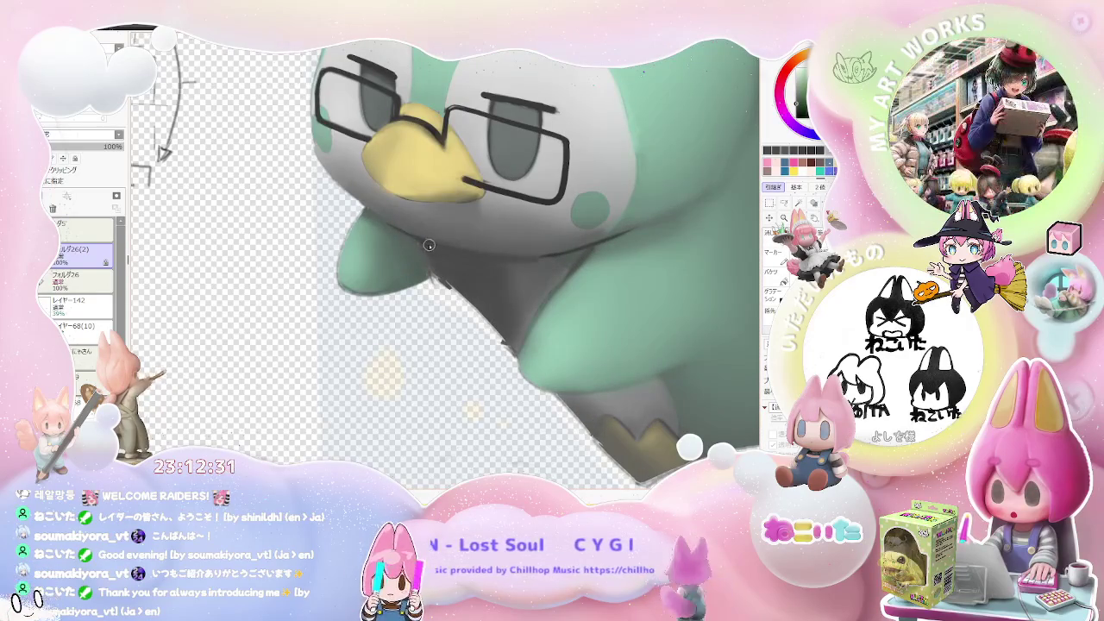
pyautogui.scroll(-3, 432, 269)
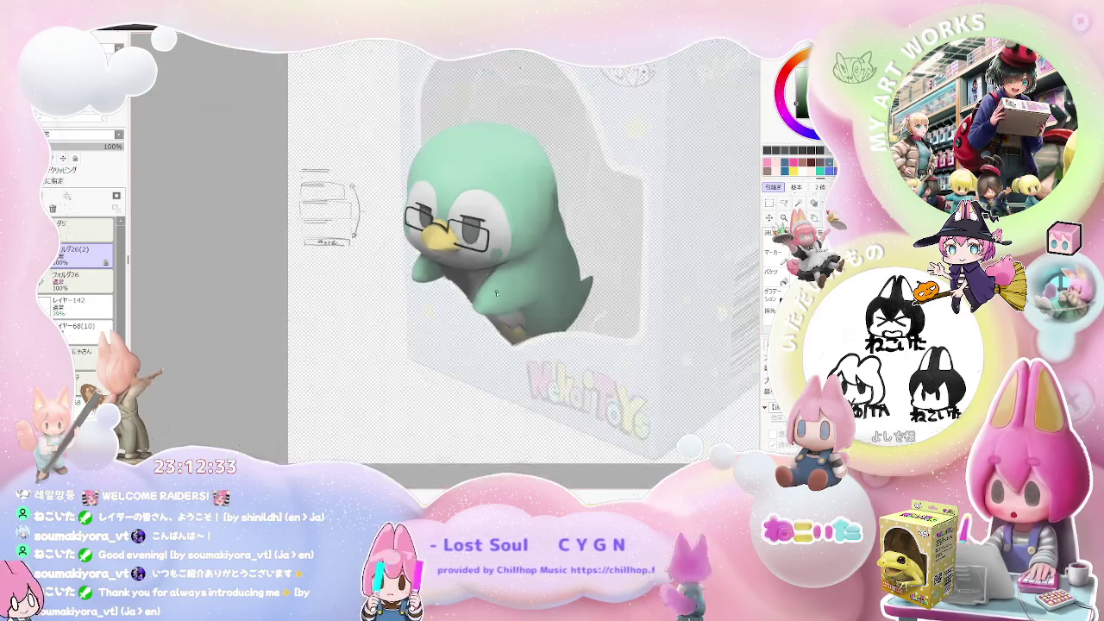
pyautogui.scroll(2, 470, 250)
pyautogui.scroll(2, 470, 250)
pyautogui.scroll(1, 431, 275)
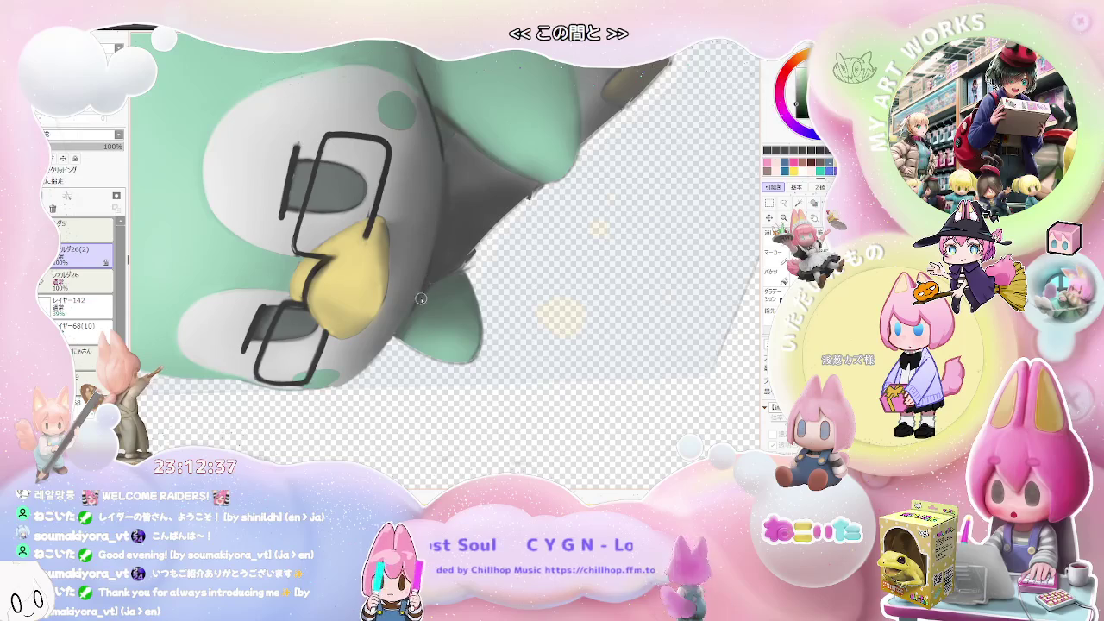
pyautogui.scroll(-2, 460, 263)
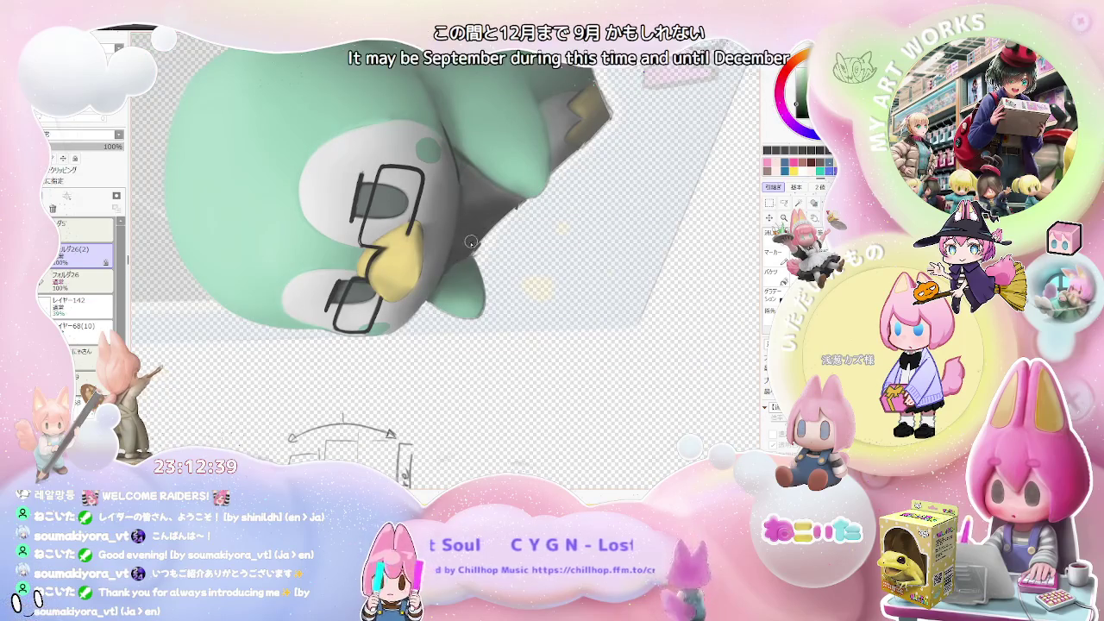
pyautogui.scroll(-2, 488, 226)
pyautogui.scroll(-1, 489, 227)
pyautogui.scroll(-1, 489, 227)
pyautogui.scroll(-1, 518, 259)
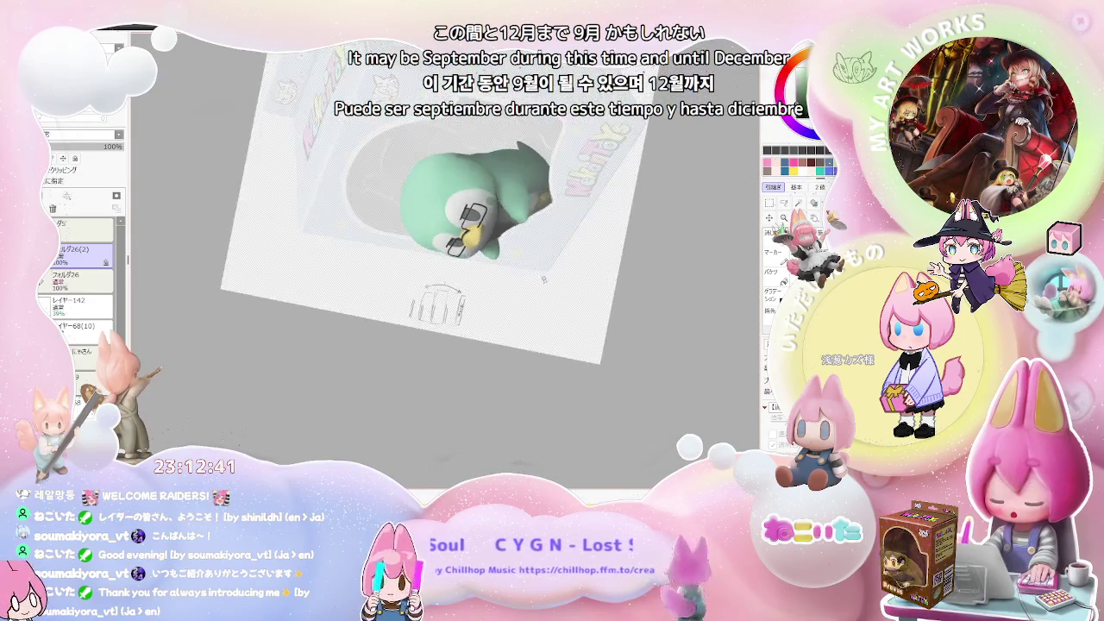
pyautogui.scroll(-1, 568, 339)
pyautogui.press('Home')
pyautogui.moveTo(568, 339); pyautogui.dragTo(545, 366)
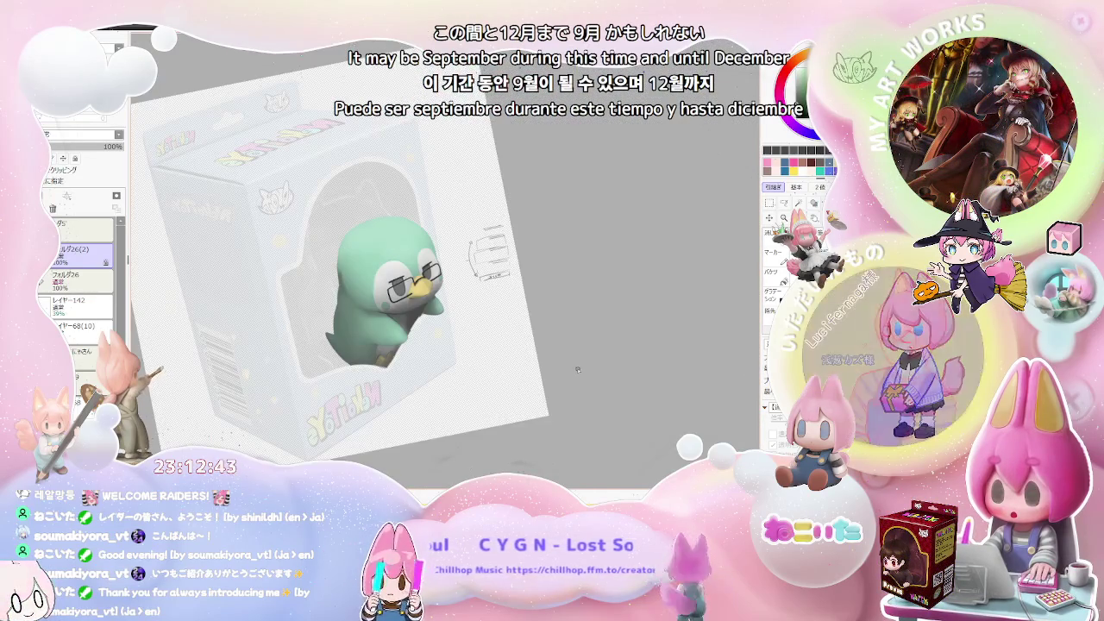
pyautogui.scroll(2, 399, 291)
pyautogui.scroll(2, 398, 292)
pyautogui.scroll(1, 345, 268)
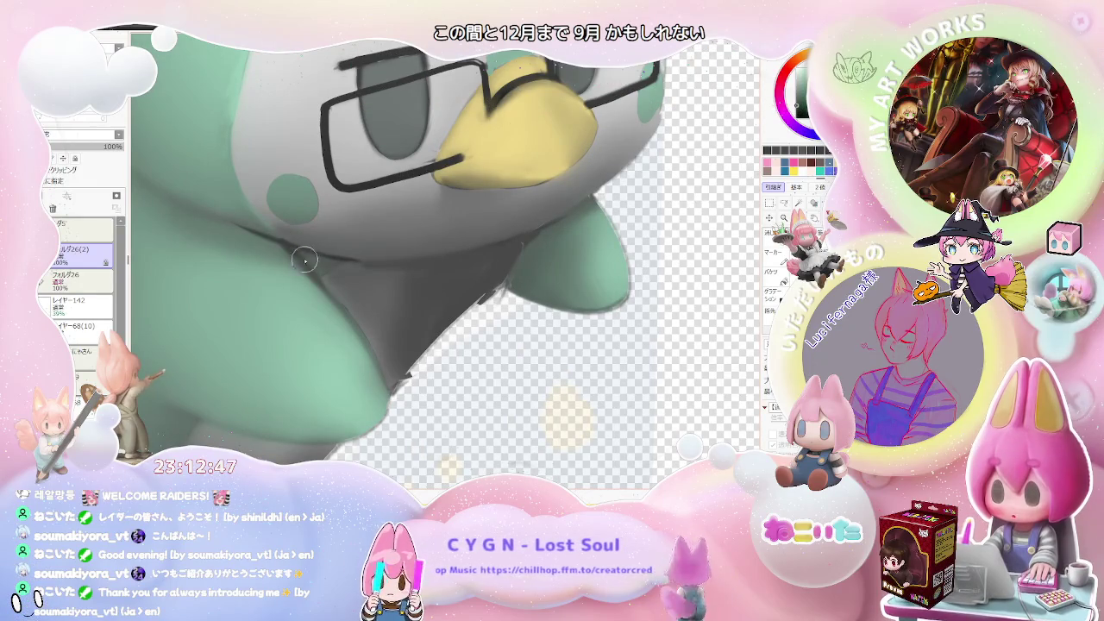
pyautogui.scroll(-2, 329, 263)
pyautogui.scroll(-3, 388, 276)
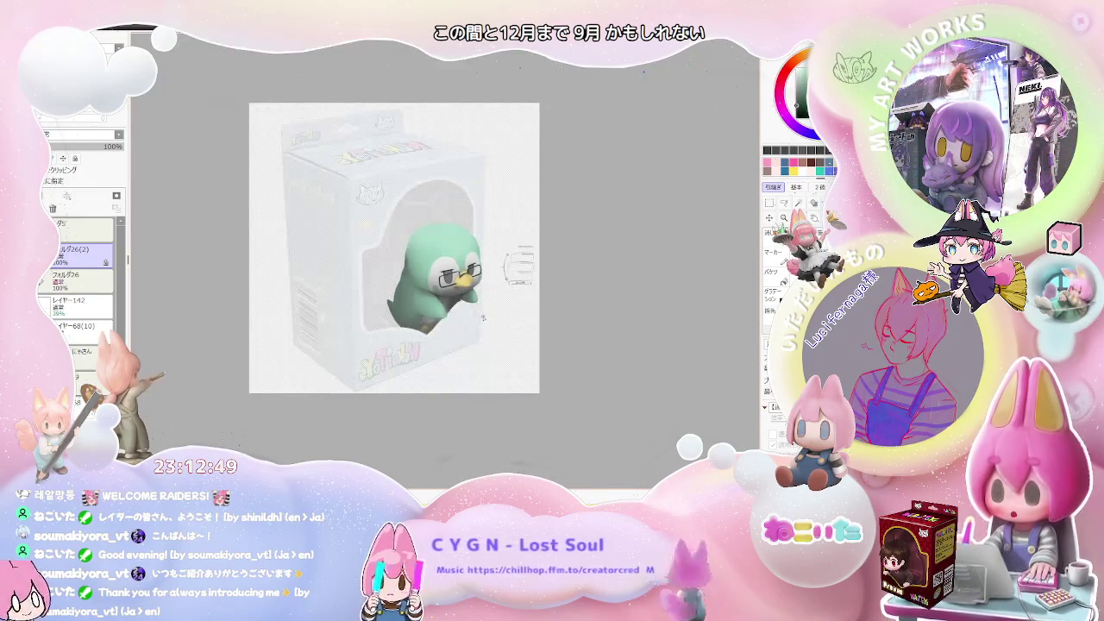
pyautogui.scroll(1, 487, 311)
pyautogui.scroll(1, 449, 293)
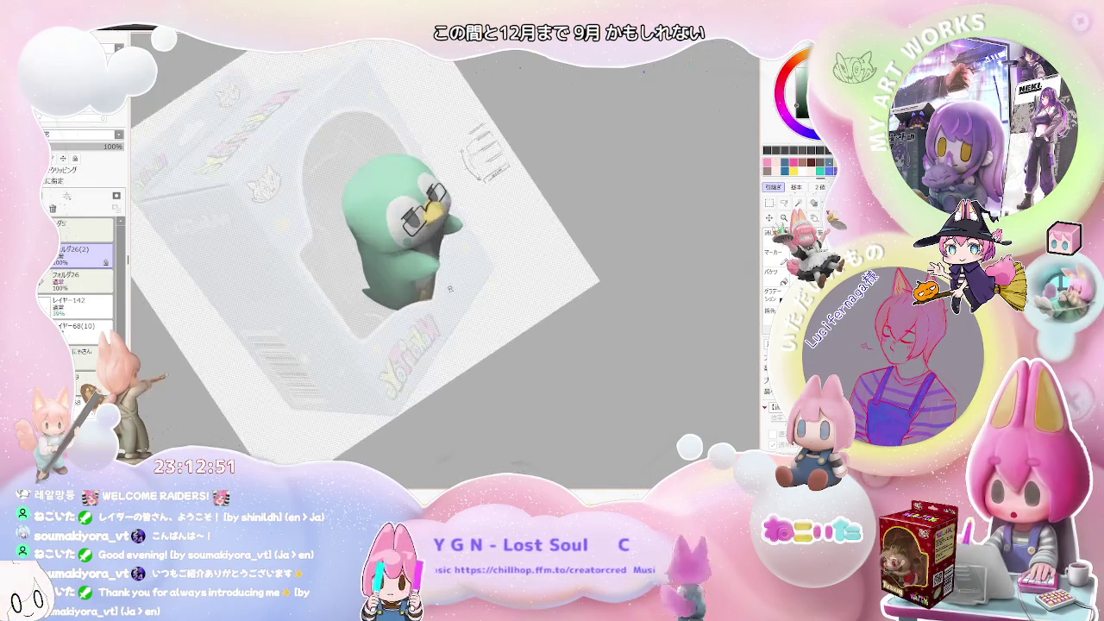
pyautogui.scroll(2, 418, 279)
pyautogui.scroll(1, 419, 279)
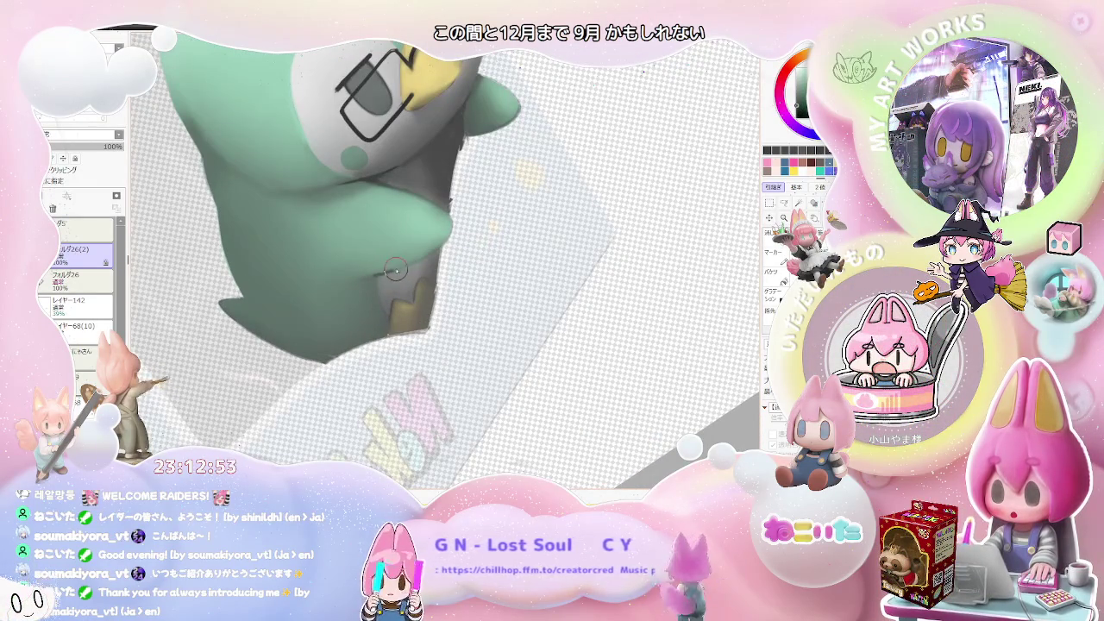
pyautogui.scroll(-1, 433, 250)
pyautogui.scroll(-1, 414, 267)
pyautogui.scroll(-1, 407, 274)
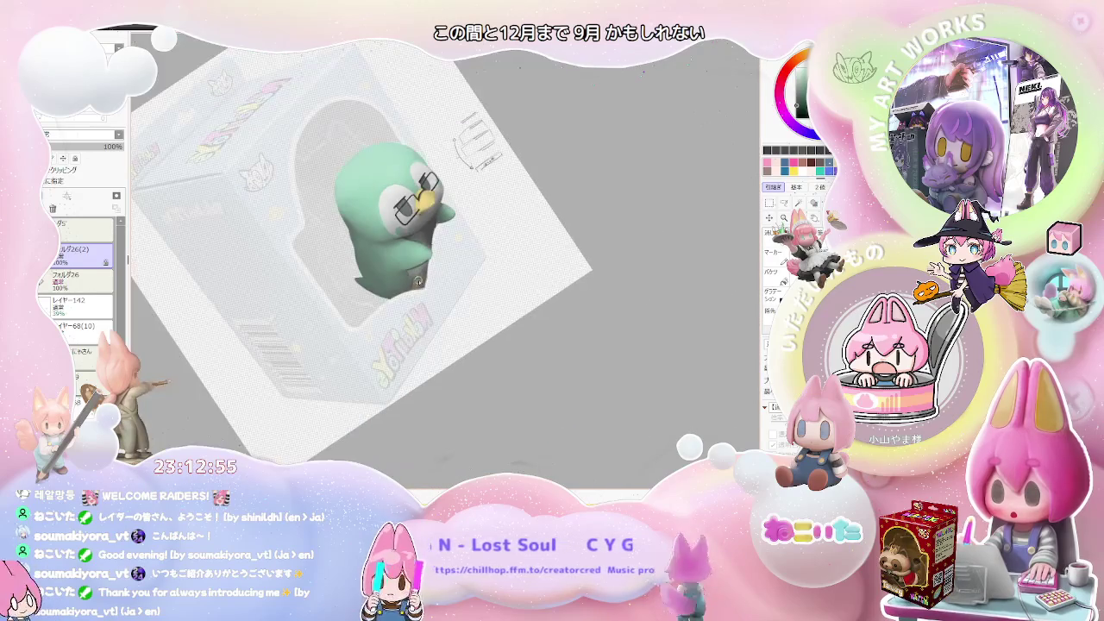
pyautogui.scroll(2, 420, 281)
pyautogui.scroll(1, 420, 282)
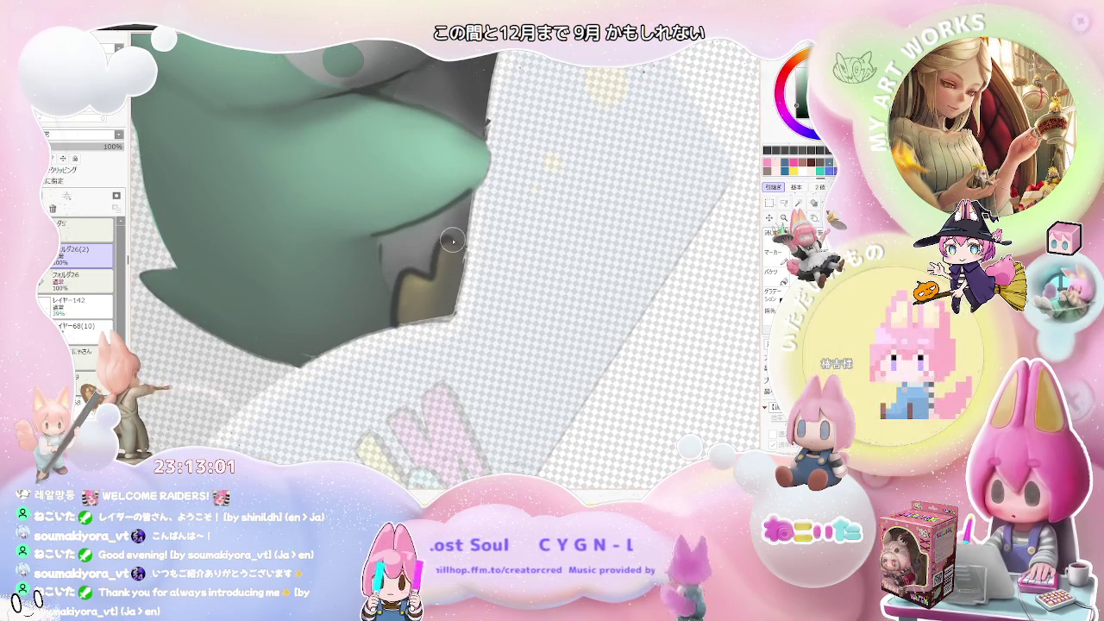
pyautogui.scroll(-2, 471, 258)
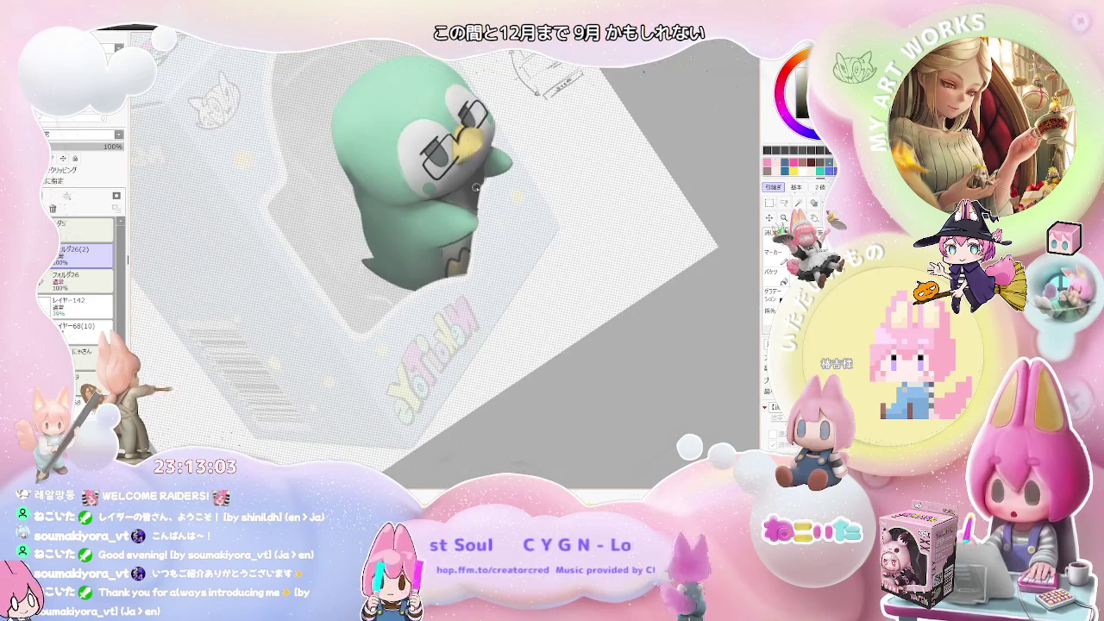
pyautogui.scroll(2, 475, 173)
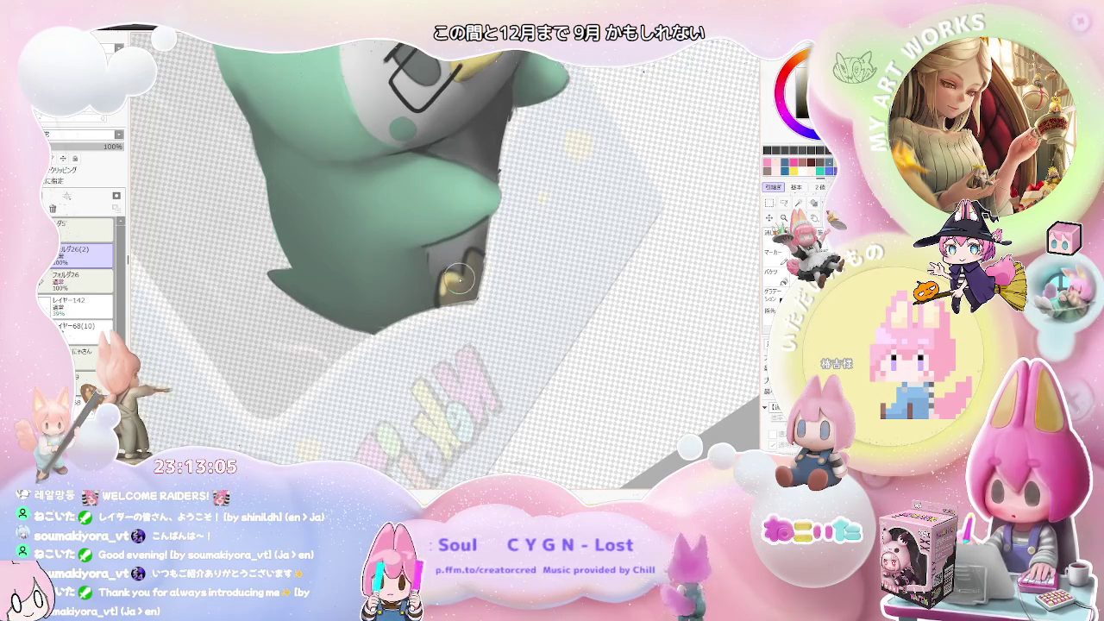
pyautogui.scroll(-2, 492, 270)
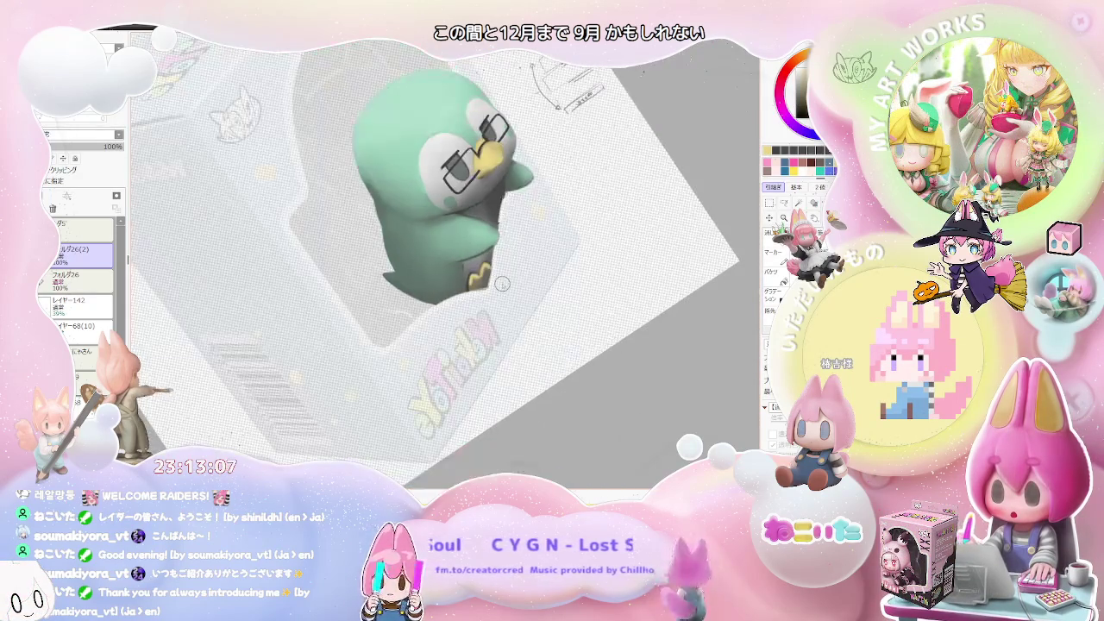
pyautogui.scroll(1, 477, 273)
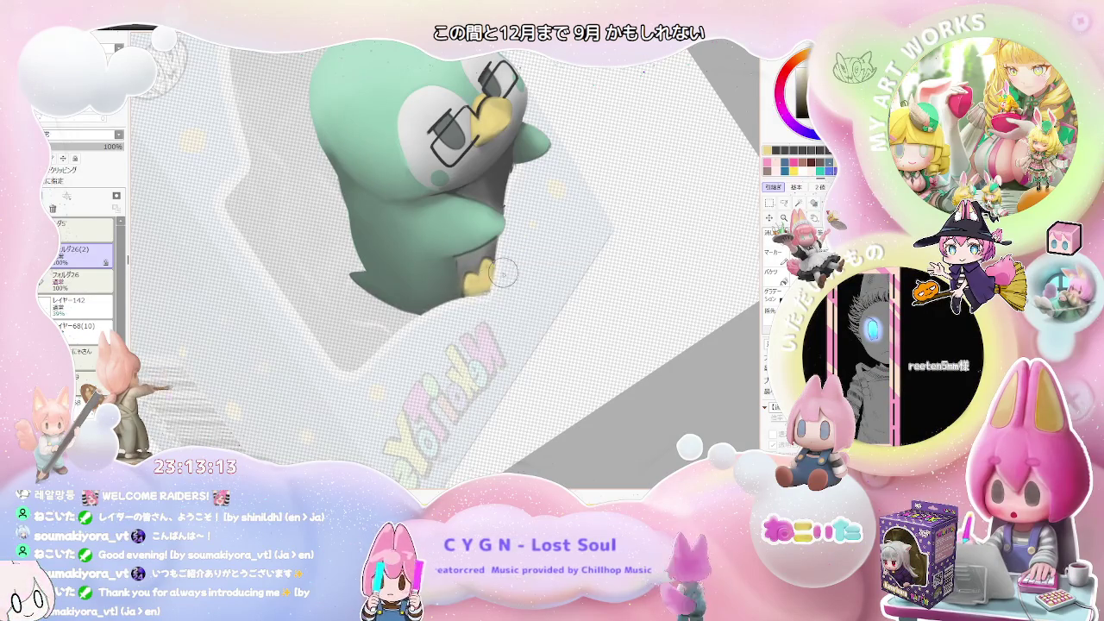
pyautogui.scroll(-3, 498, 276)
pyautogui.press('End')
pyautogui.press('End')
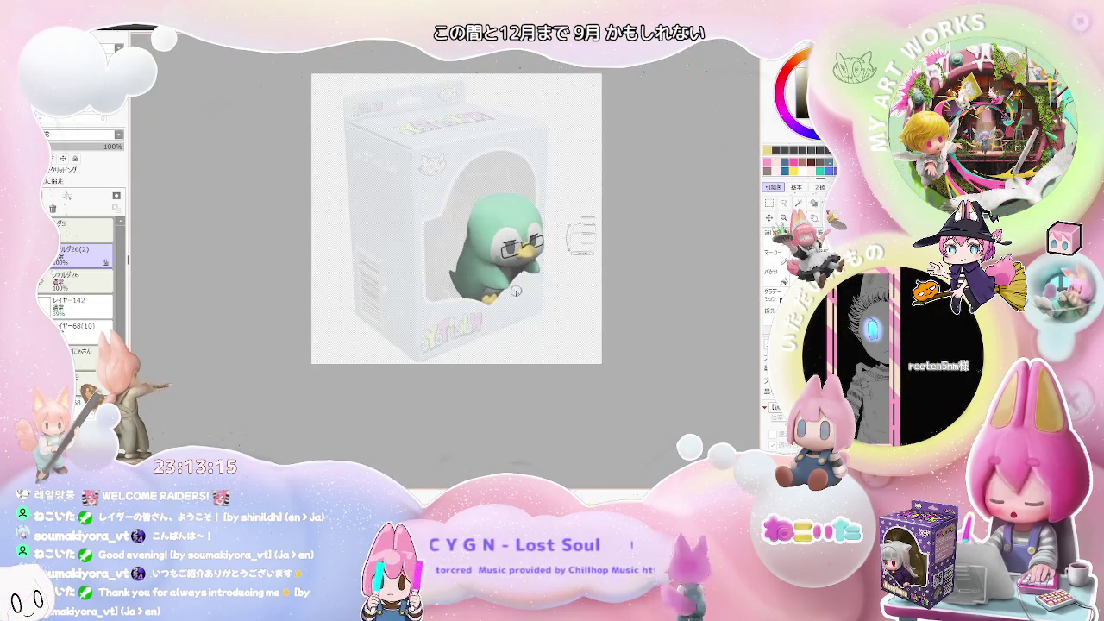
pyautogui.scroll(3, 516, 289)
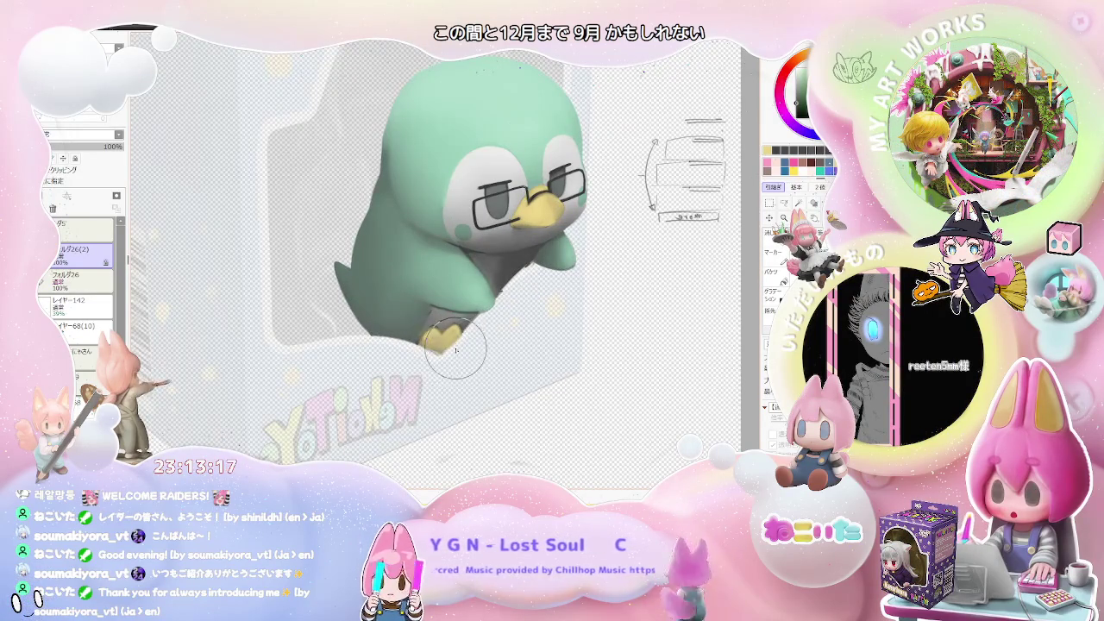
pyautogui.scroll(-2, 457, 347)
pyautogui.press('End')
pyautogui.scroll(-2, 517, 341)
pyautogui.scroll(-1, 540, 337)
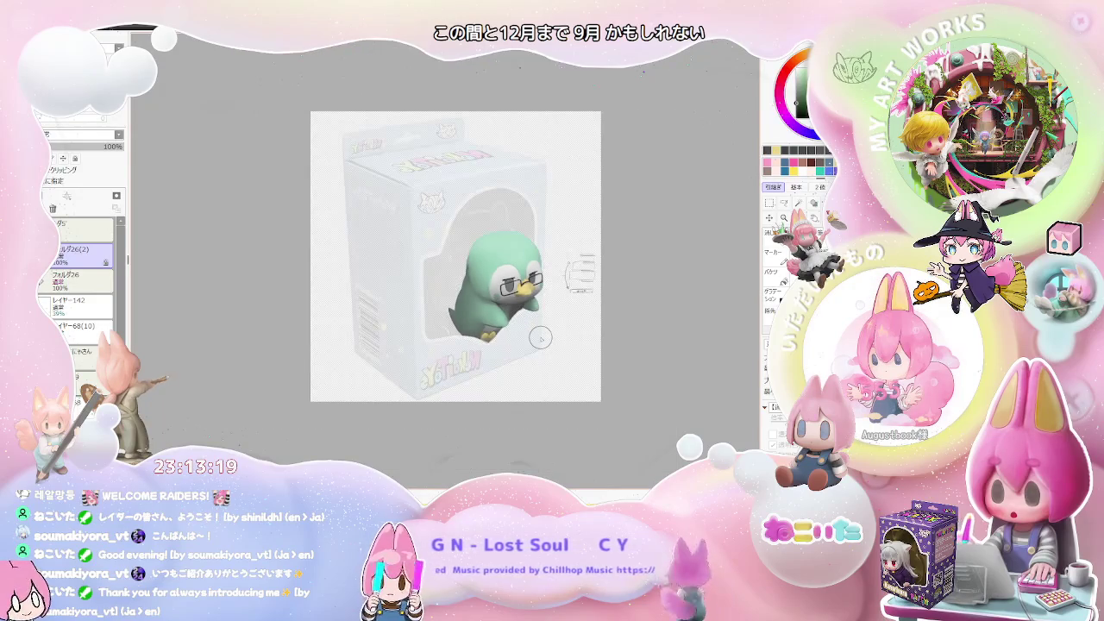
pyautogui.scroll(1, 535, 335)
pyautogui.scroll(1, 509, 328)
pyautogui.scroll(2, 474, 317)
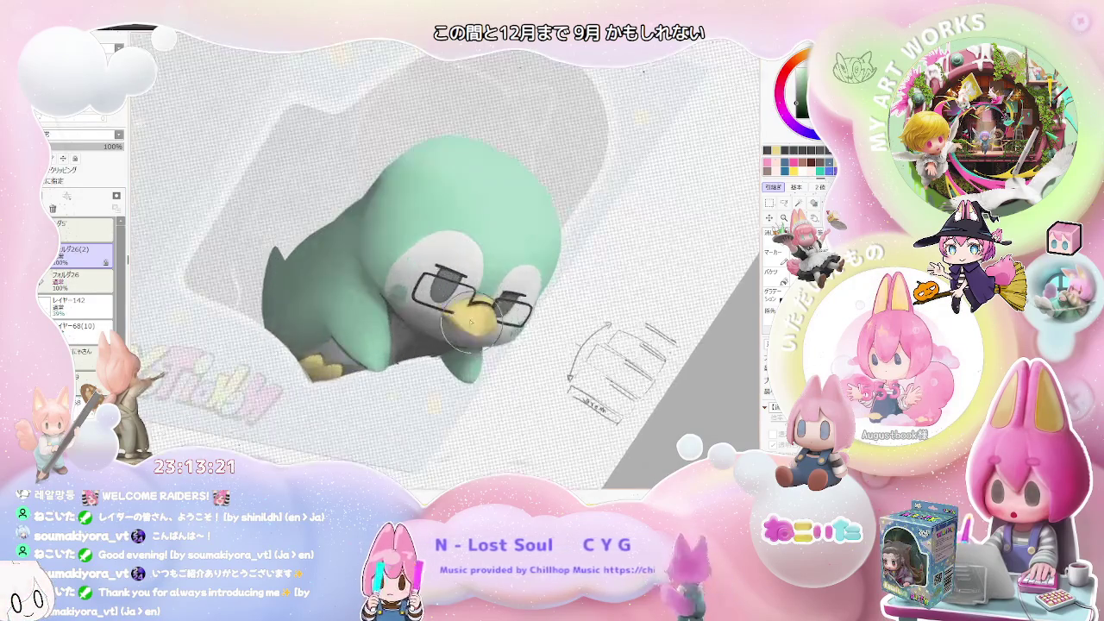
pyautogui.scroll(1, 440, 305)
pyautogui.scroll(1, 423, 310)
# Step: Set the brush size to 34 and zoom in on the penguin's head
pyautogui.moveTo(418, 329); pyautogui.dragTo(409, 308)
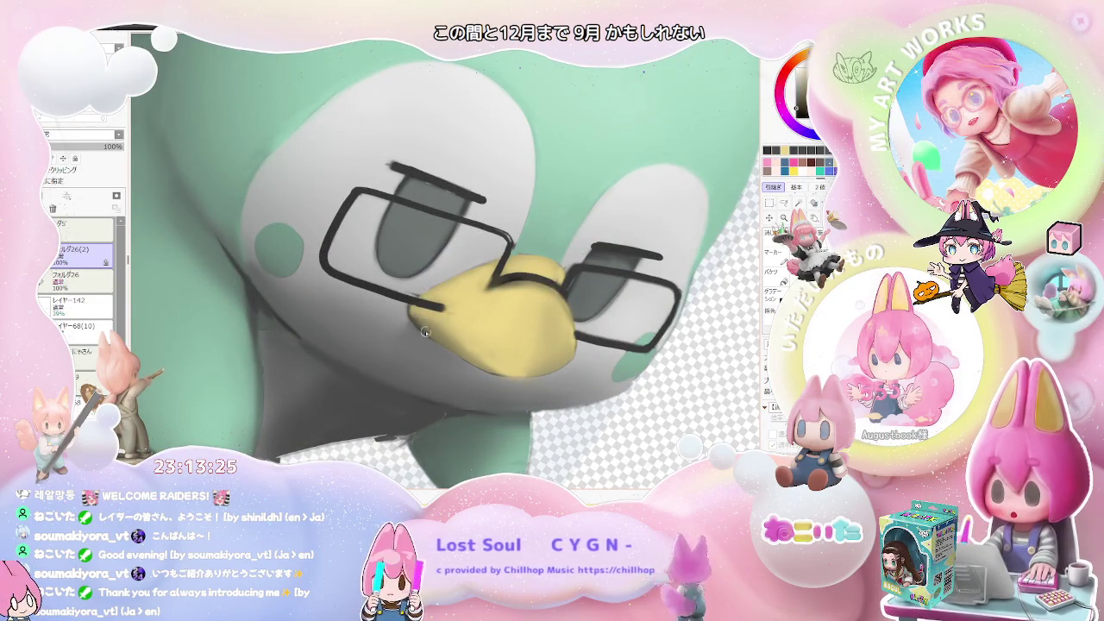
pyautogui.scroll(-2, 414, 323)
pyautogui.scroll(-1, 414, 323)
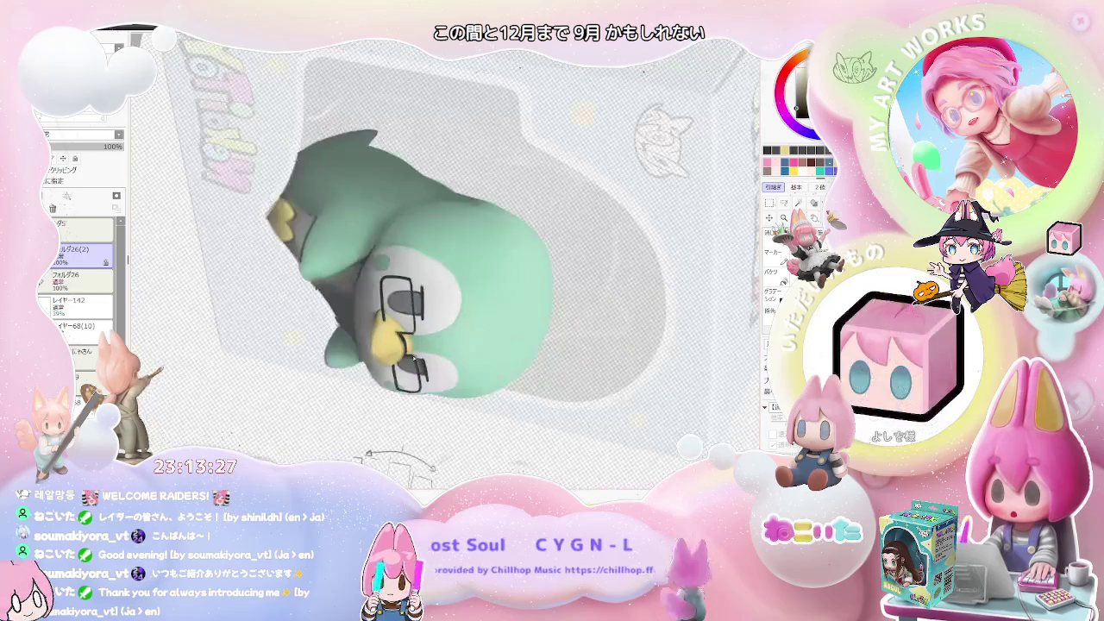
pyautogui.scroll(3, 362, 329)
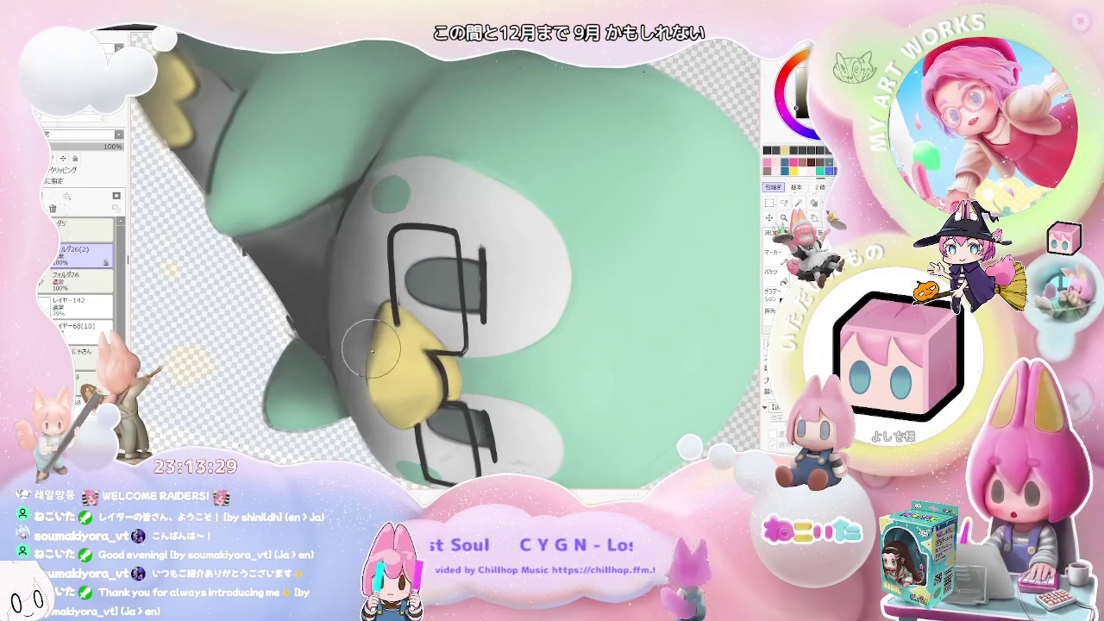
pyautogui.scroll(-1, 372, 329)
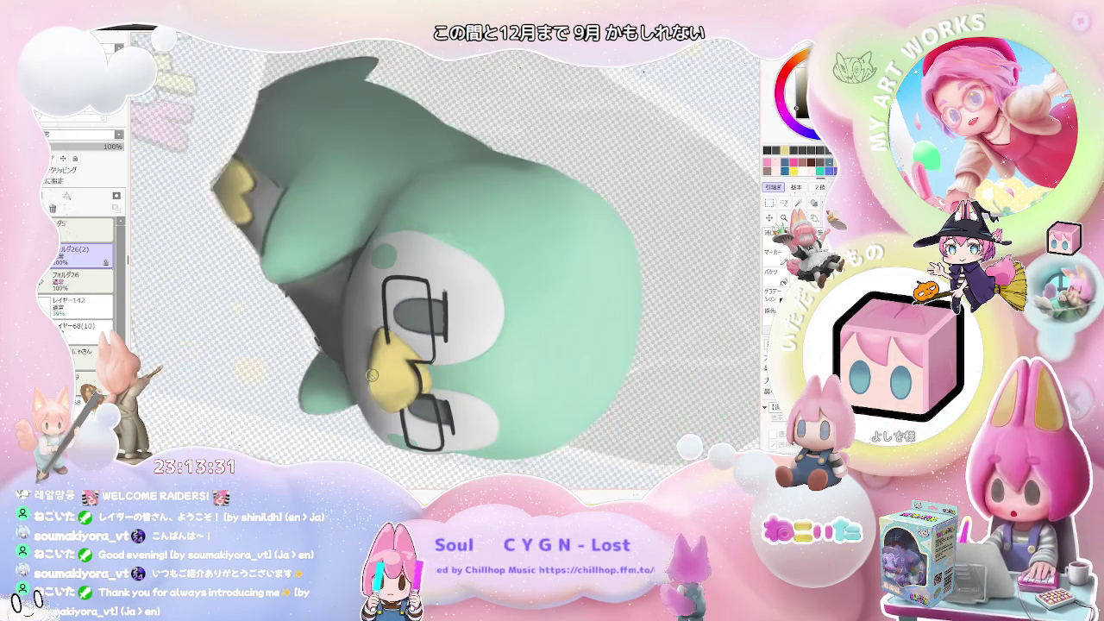
pyautogui.scroll(-1, 414, 345)
pyautogui.scroll(-1, 517, 383)
pyautogui.scroll(1, 448, 353)
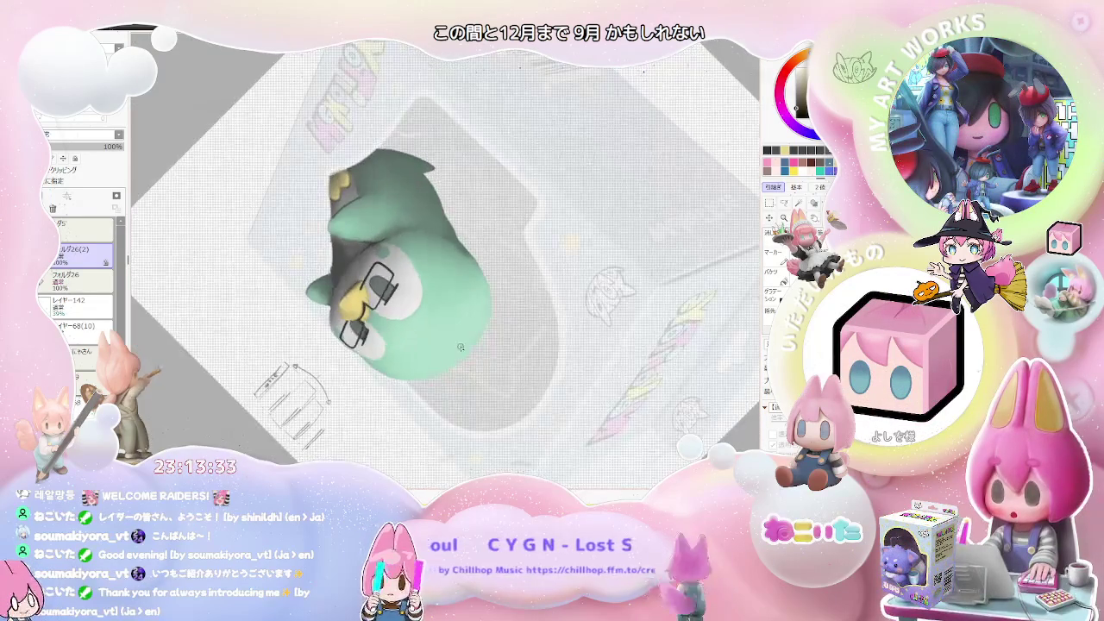
pyautogui.scroll(1, 362, 302)
pyautogui.scroll(2, 313, 261)
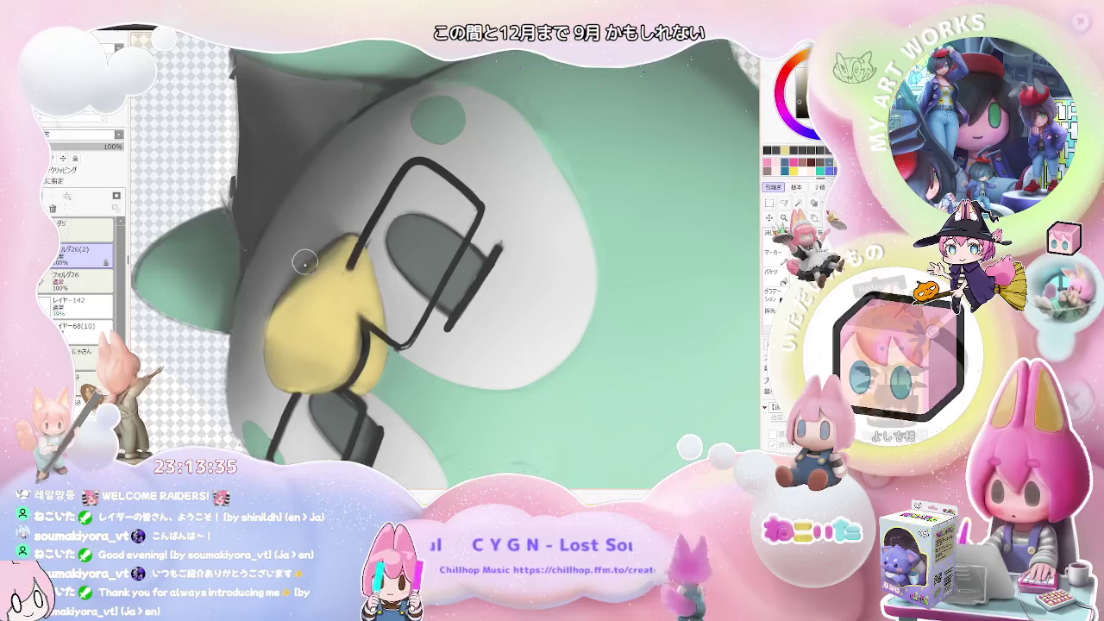
pyautogui.scroll(-1, 333, 243)
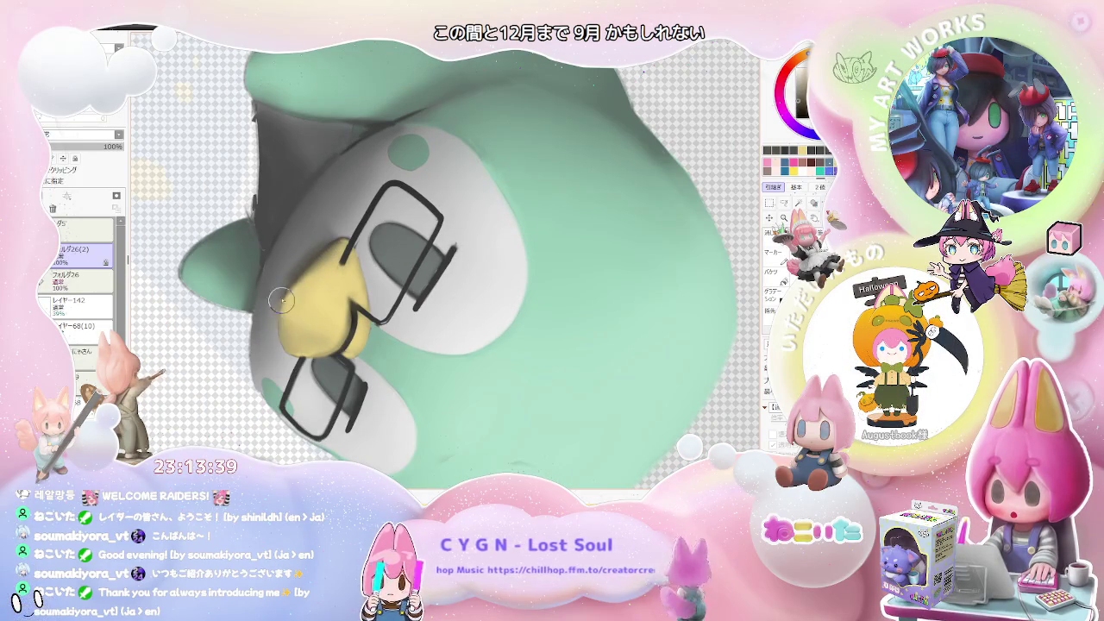
pyautogui.scroll(-1, 488, 335)
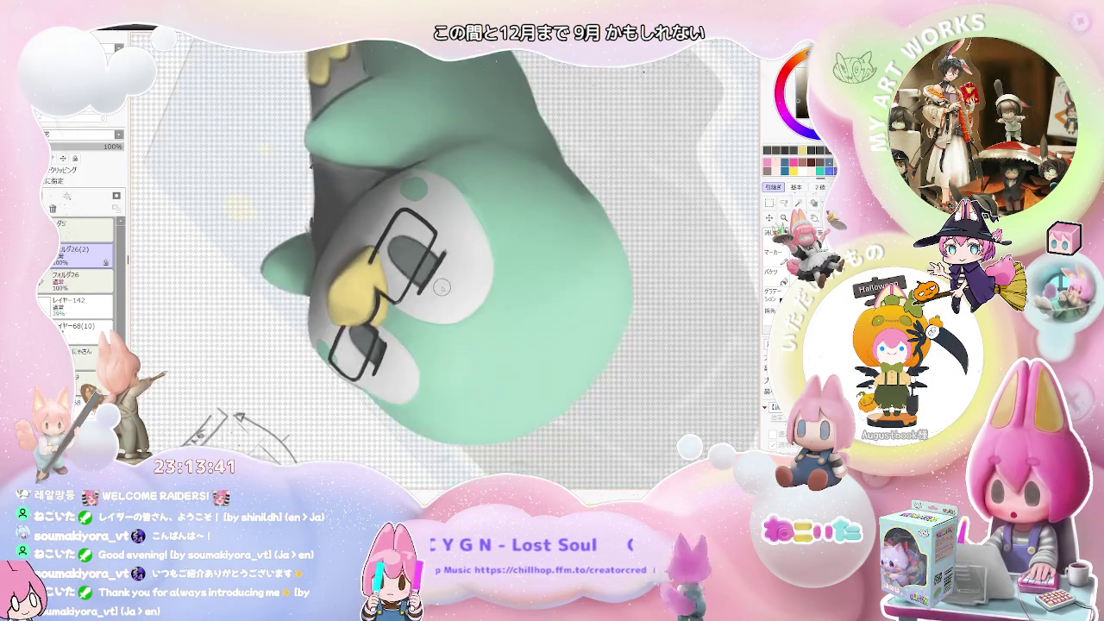
pyautogui.scroll(-2, 489, 335)
pyautogui.scroll(2, 431, 294)
pyautogui.scroll(2, 383, 254)
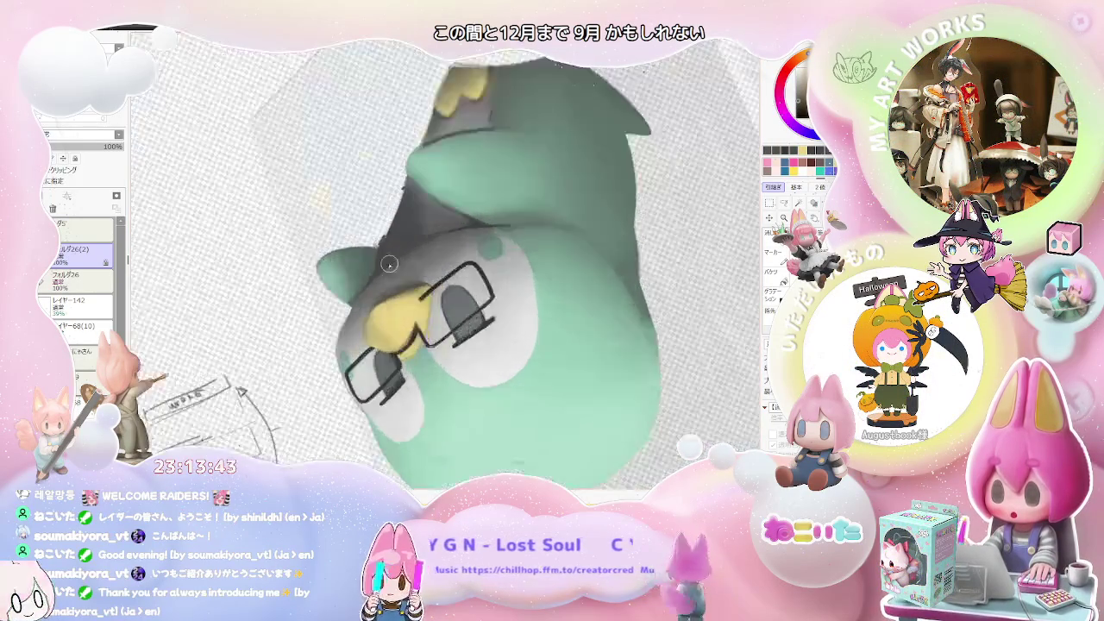
pyautogui.scroll(2, 365, 254)
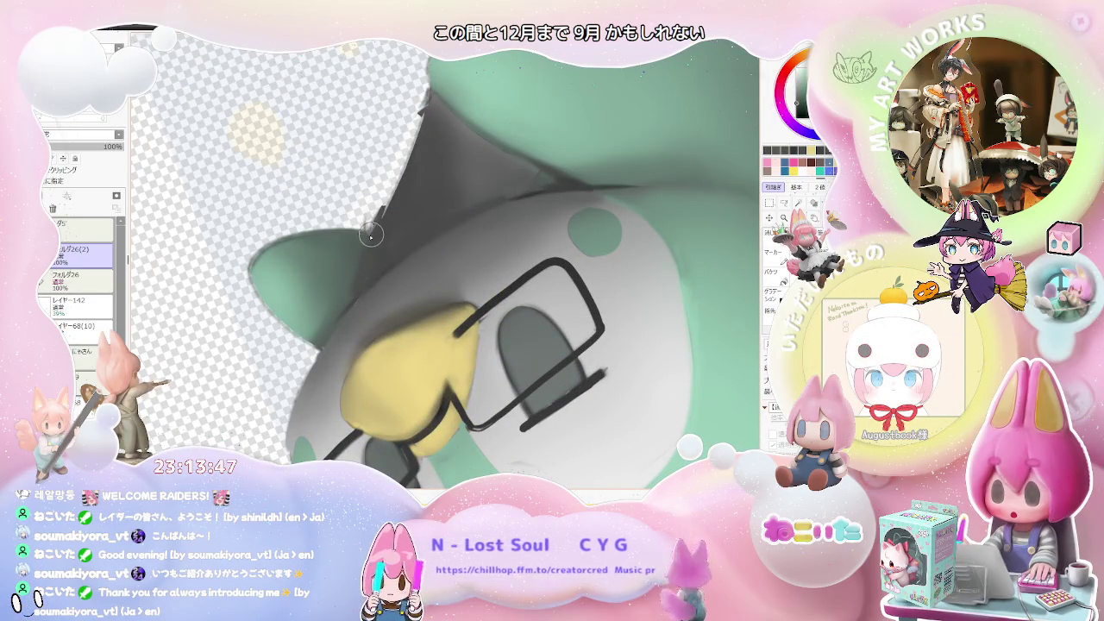
# Step: Soften the dark grey edge at the top of the head, then straighten the view upright
pyautogui.moveTo(380, 226); pyautogui.dragTo(395, 196)
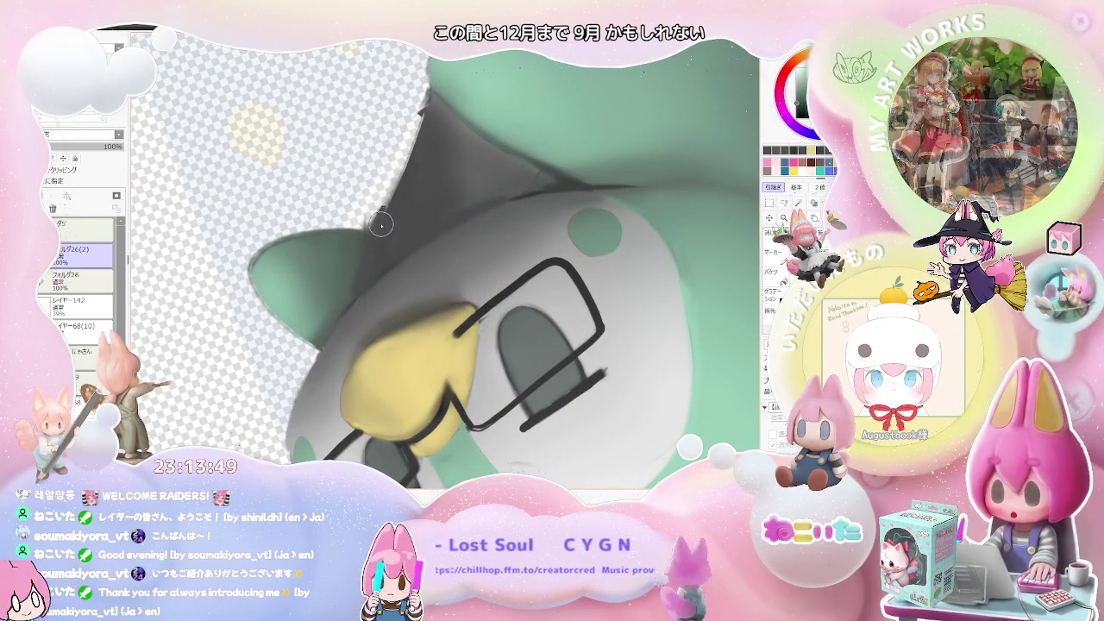
pyautogui.scroll(-1, 386, 215)
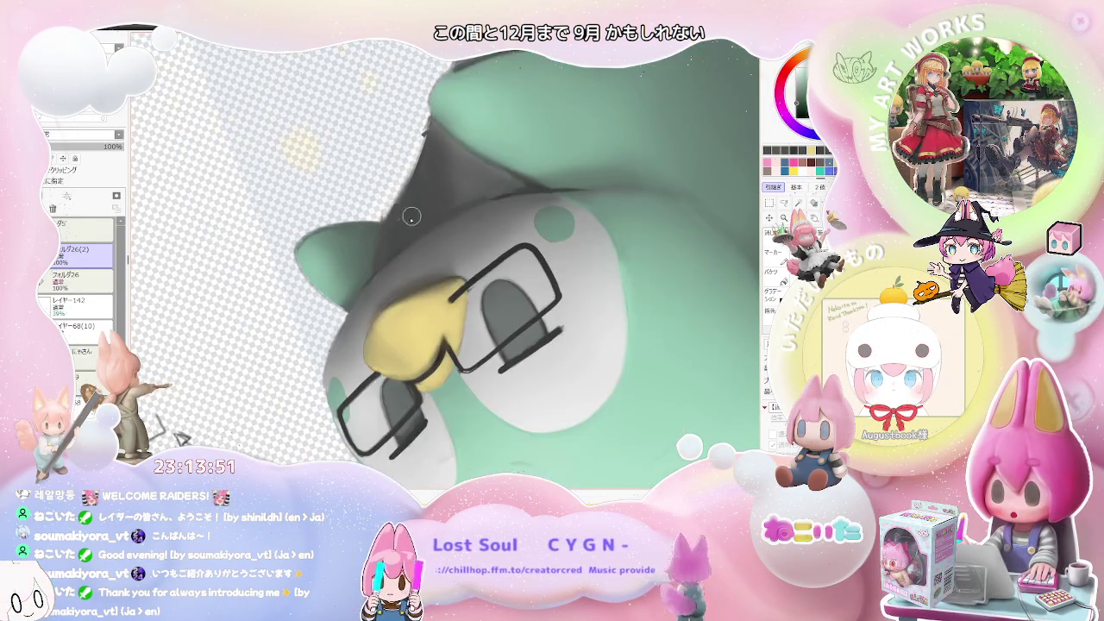
pyautogui.scroll(-1, 431, 223)
pyautogui.scroll(-2, 483, 226)
pyautogui.scroll(-1, 502, 231)
pyautogui.press('Home')
# Step: Zoom and rotate the canvas view so the penguin stands upright
pyautogui.scroll(2, 449, 258)
pyautogui.scroll(2, 414, 284)
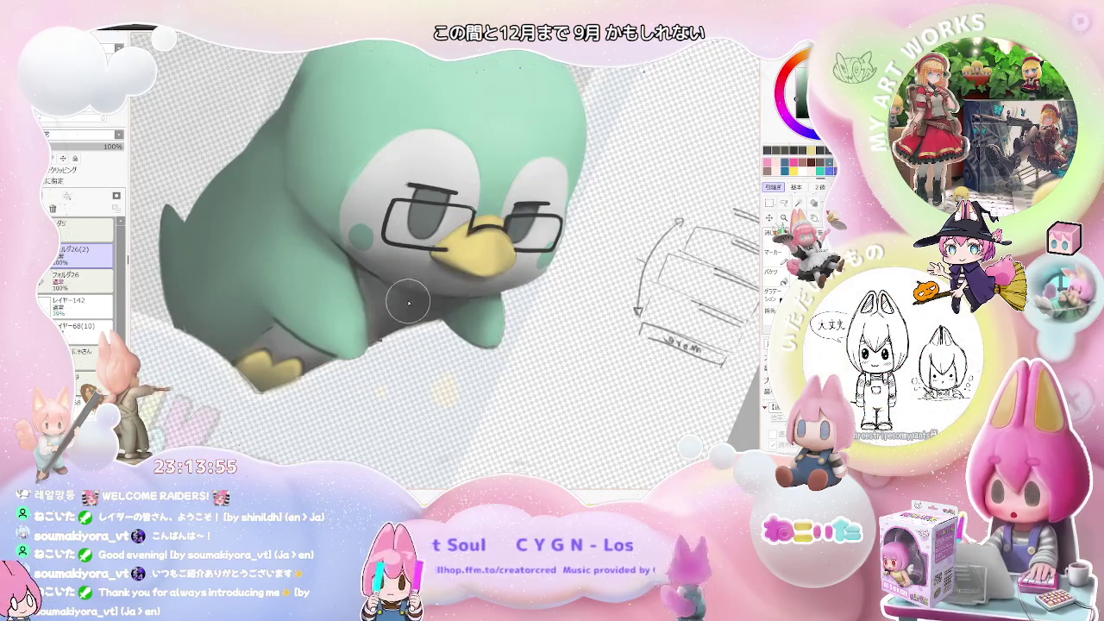
pyautogui.scroll(-2, 437, 308)
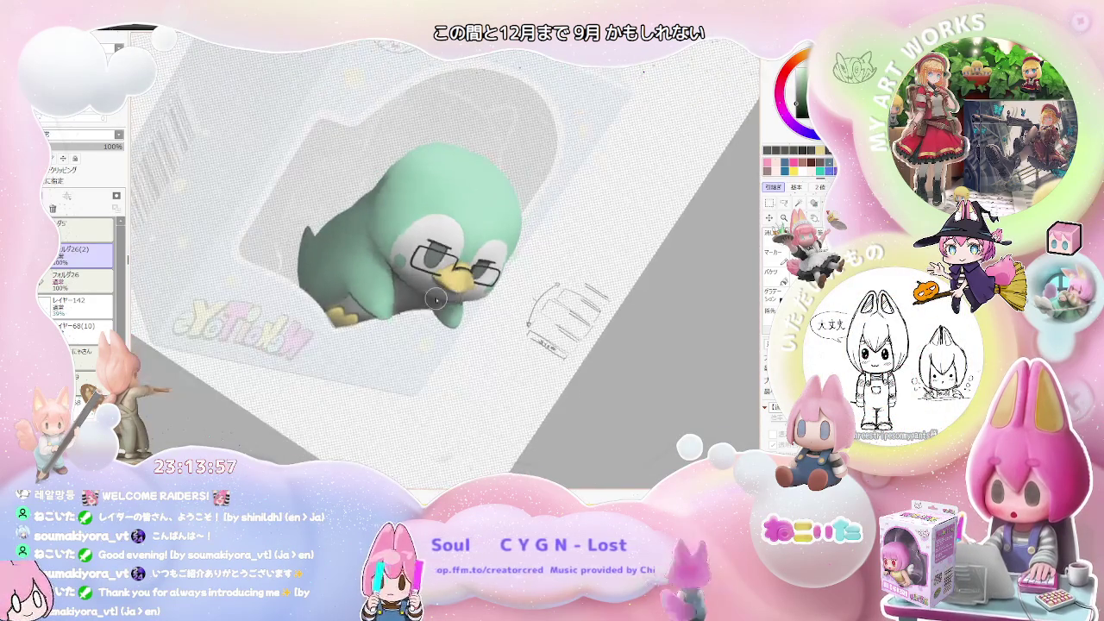
pyautogui.scroll(2, 441, 297)
pyautogui.scroll(3, 379, 246)
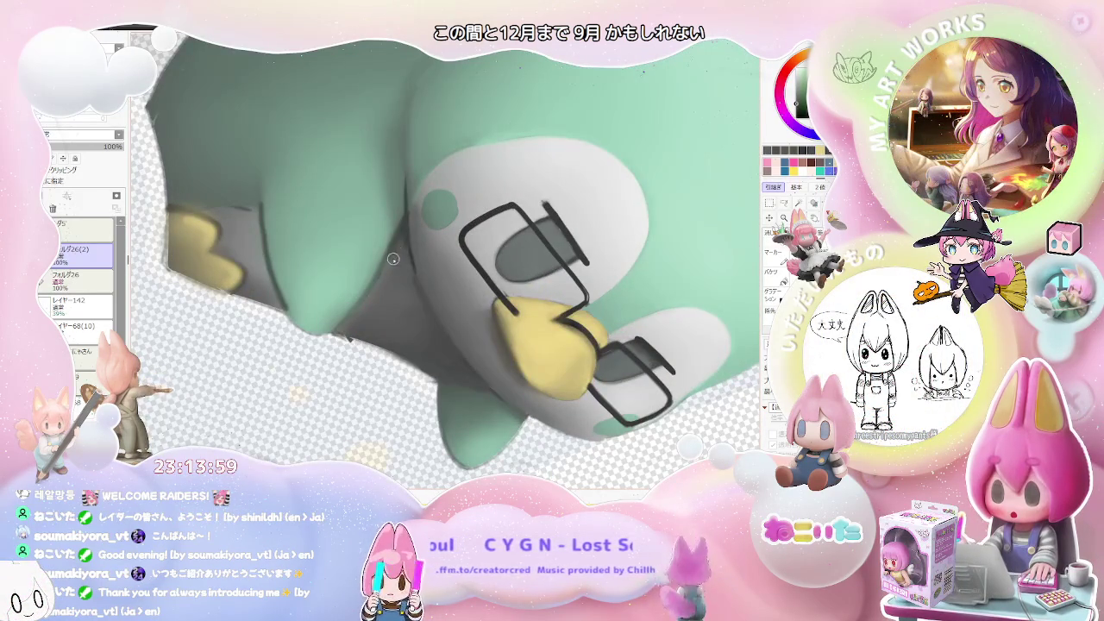
pyautogui.scroll(-2, 415, 283)
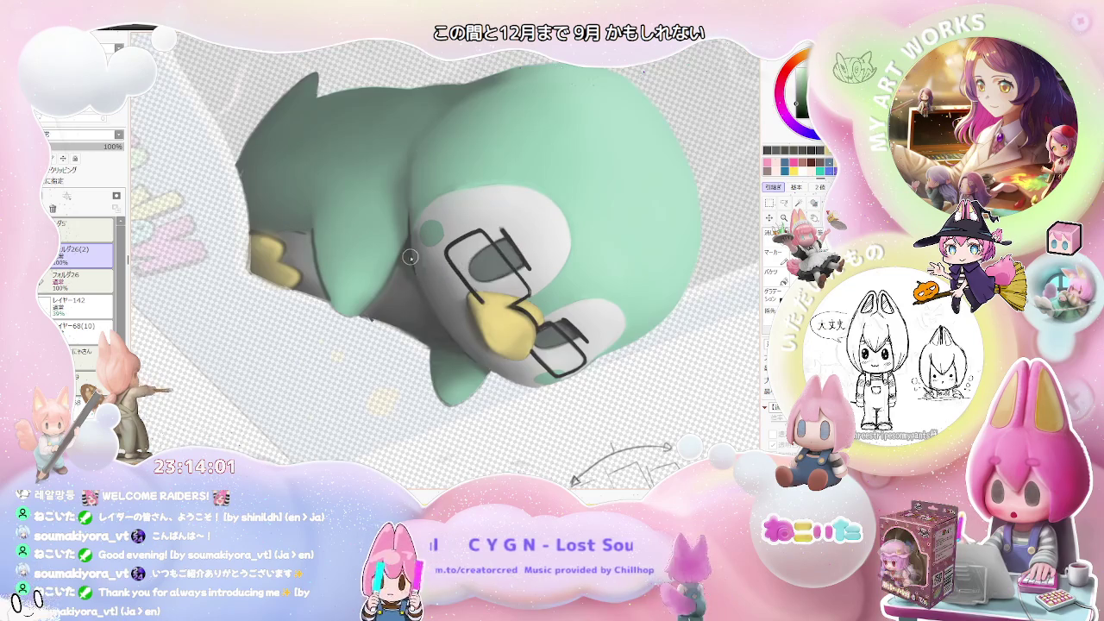
pyautogui.scroll(-2, 454, 323)
pyautogui.scroll(-2, 454, 322)
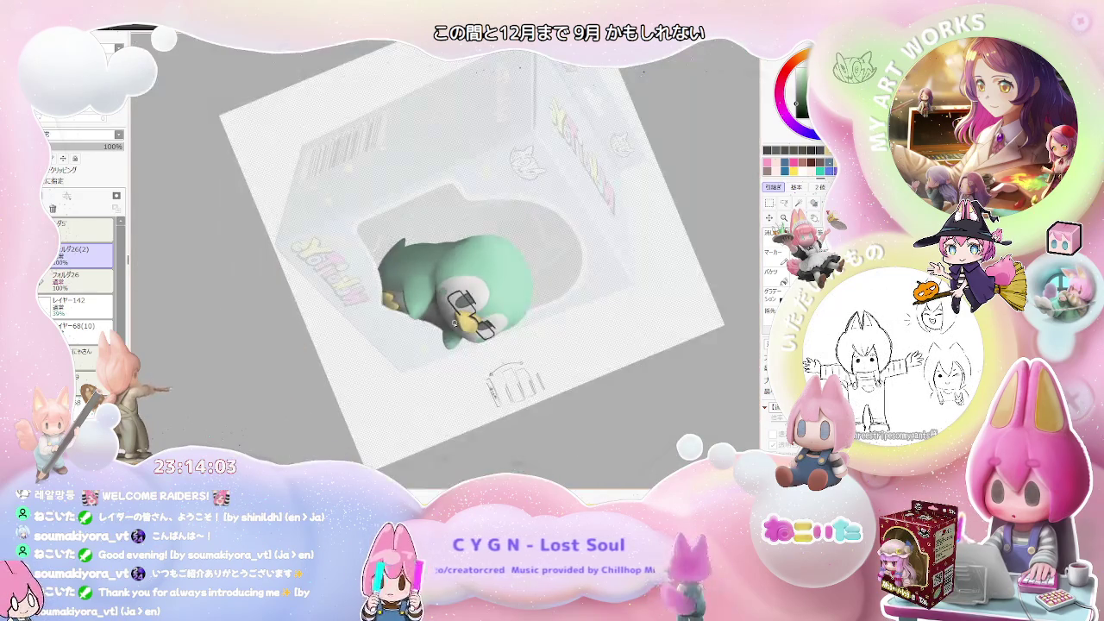
pyautogui.moveTo(454, 322); pyautogui.dragTo(483, 310)
pyautogui.scroll(3, 499, 308)
pyautogui.scroll(1, 499, 308)
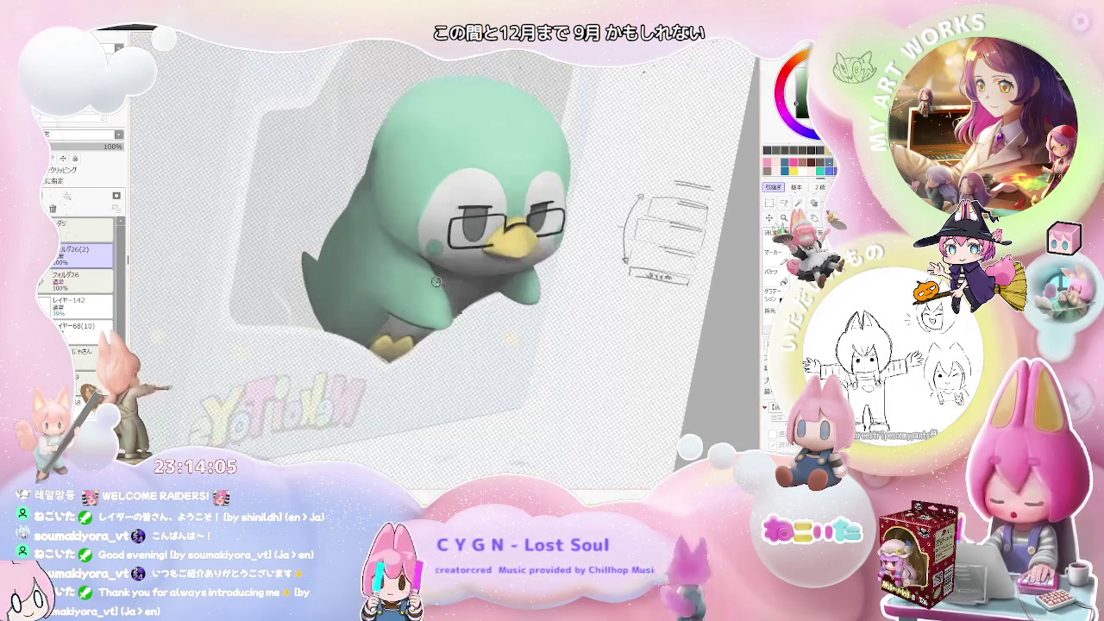
# Step: Flip the canvas view horizontally and enlarge the brush
pyautogui.press('h')
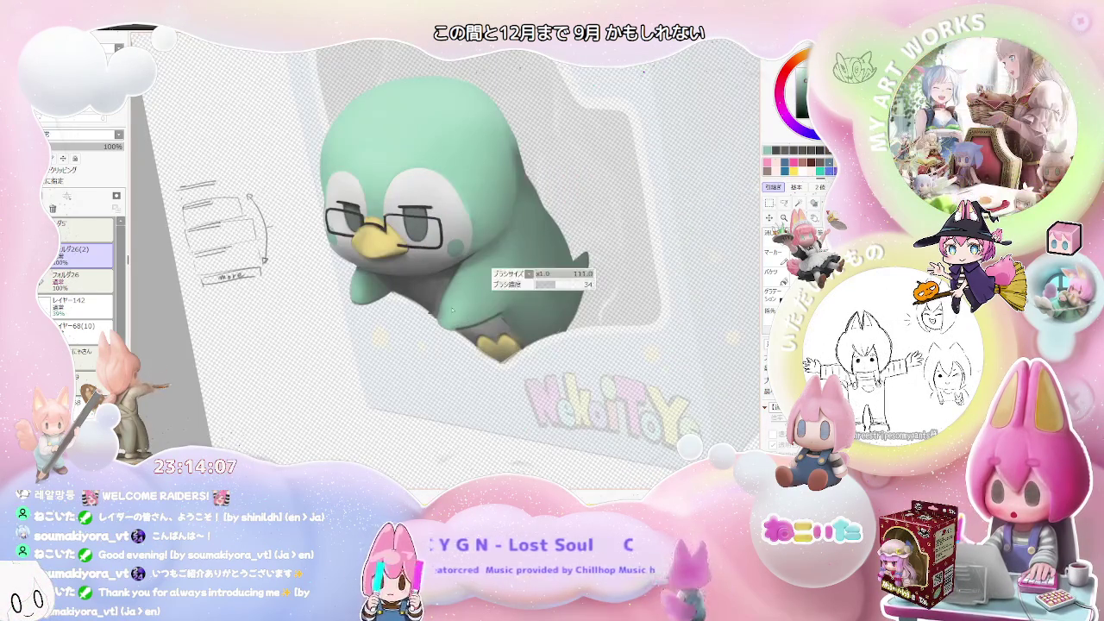
pyautogui.press(']')
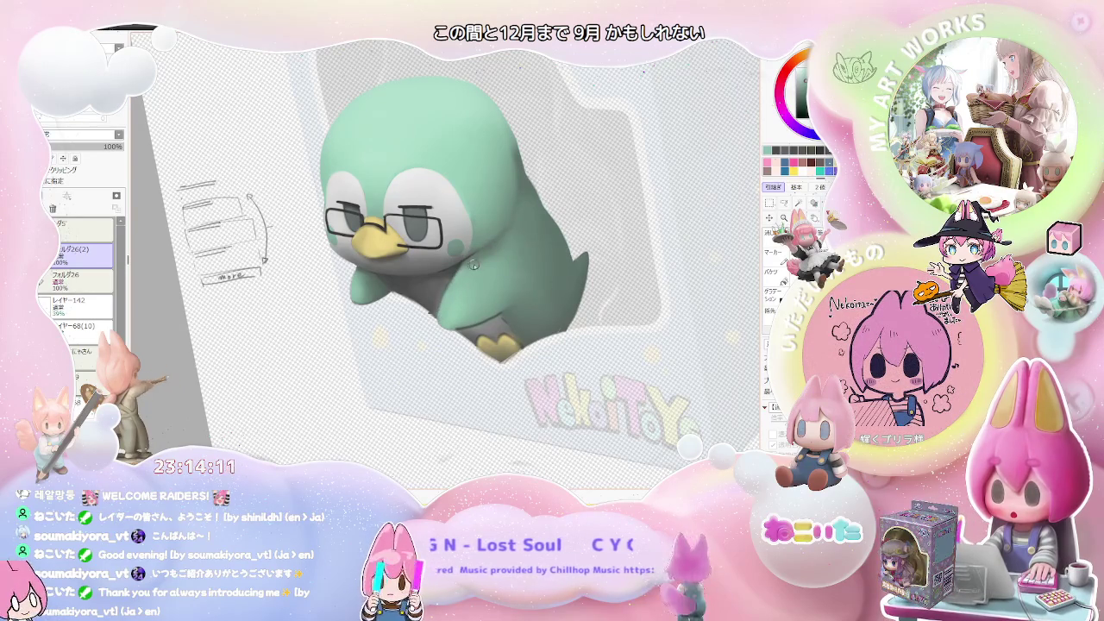
pyautogui.scroll(-2, 473, 266)
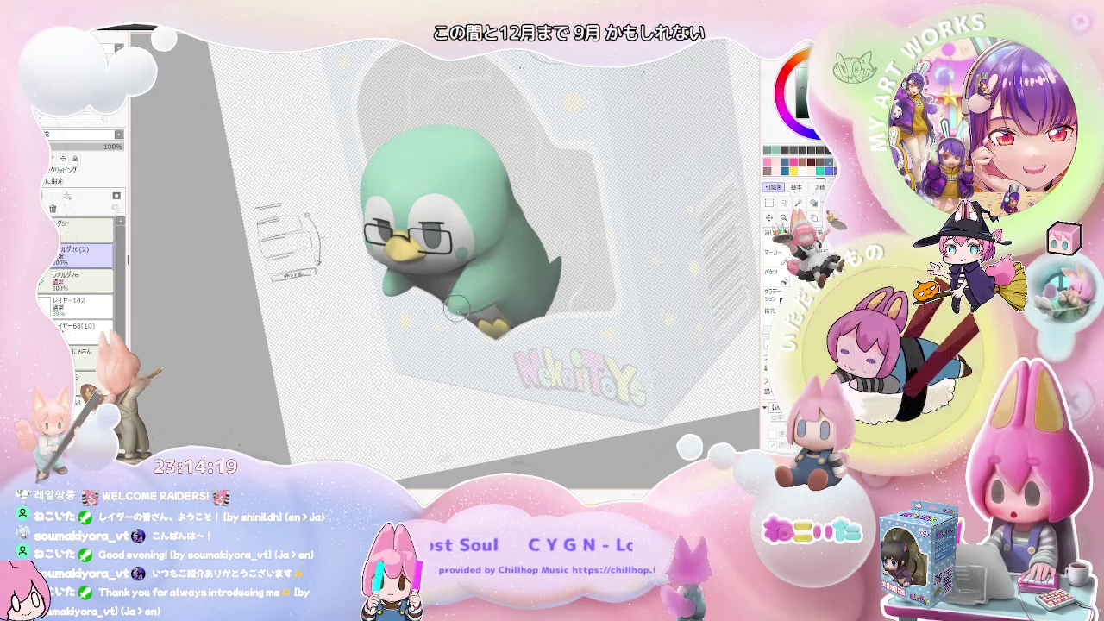
pyautogui.scroll(-1, 459, 305)
pyautogui.scroll(-1, 459, 305)
pyautogui.scroll(-1, 529, 261)
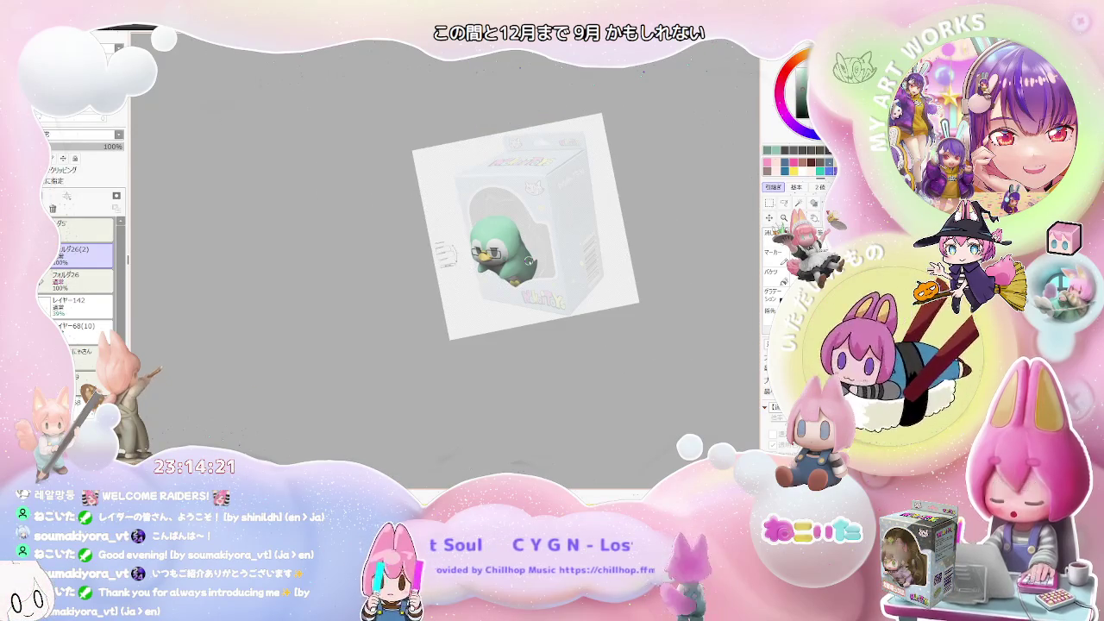
pyautogui.scroll(-1, 529, 260)
pyautogui.scroll(1, 518, 267)
pyautogui.scroll(1, 483, 293)
pyautogui.scroll(1, 431, 319)
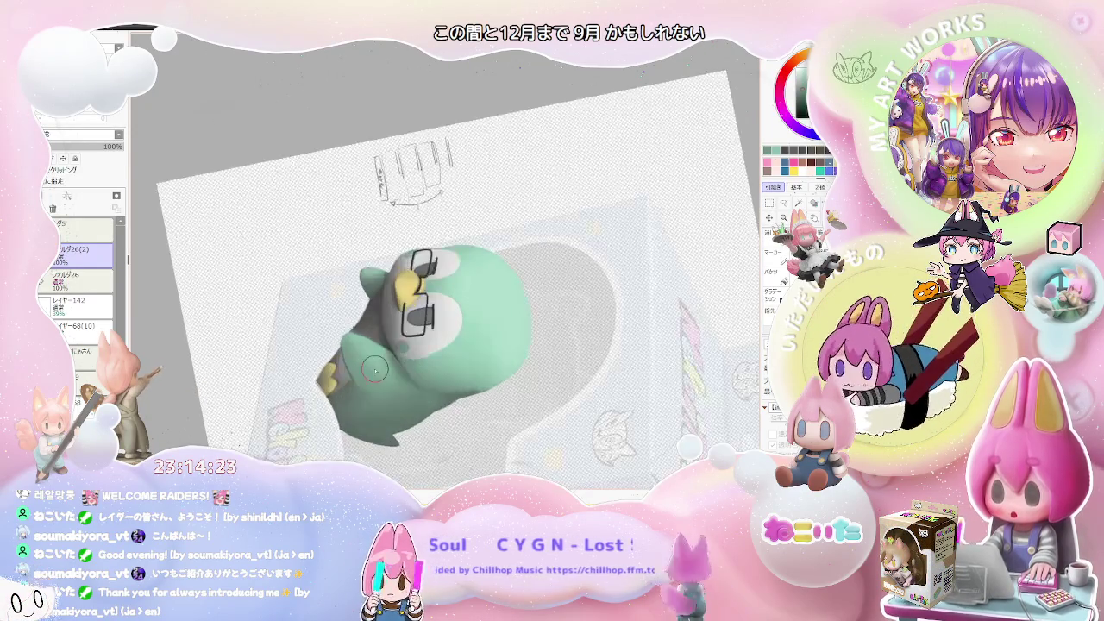
pyautogui.scroll(1, 371, 350)
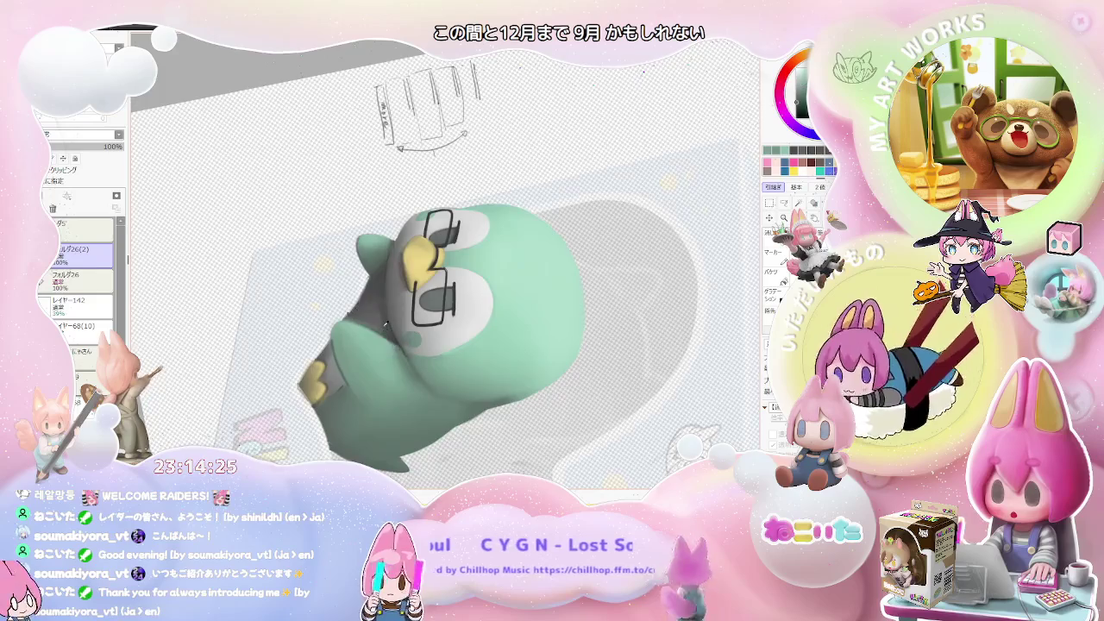
pyautogui.moveTo(400, 359); pyautogui.dragTo(307, 297)
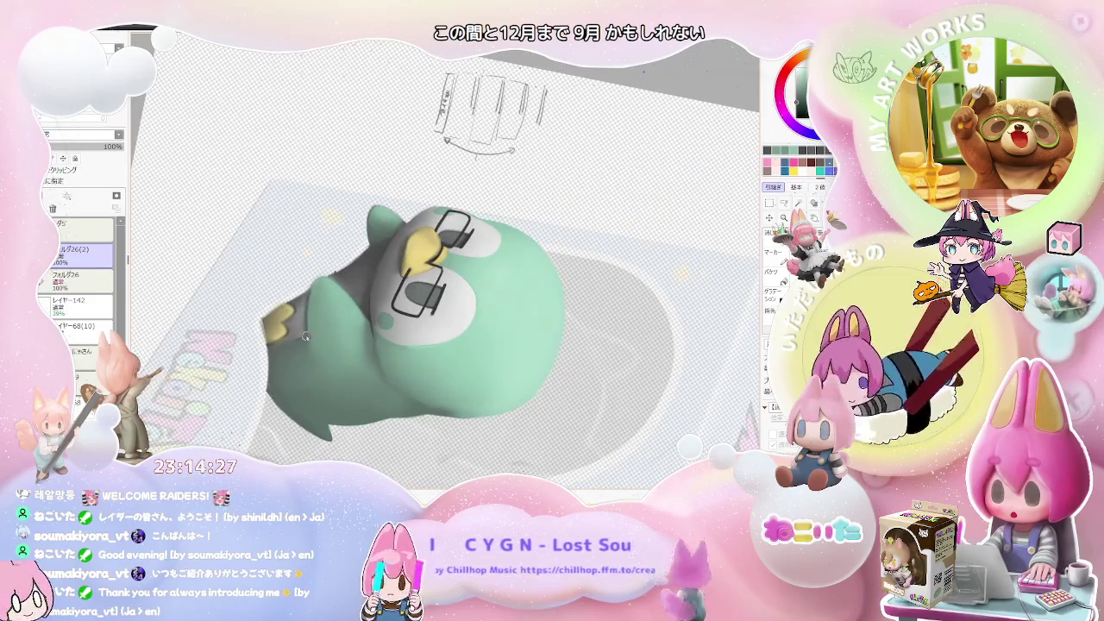
pyautogui.moveTo(307, 338)
pyautogui.mouseDown()
pyautogui.moveTo(312, 316)
pyautogui.moveTo(337, 378)
pyautogui.moveTo(272, 275)
pyautogui.mouseUp()
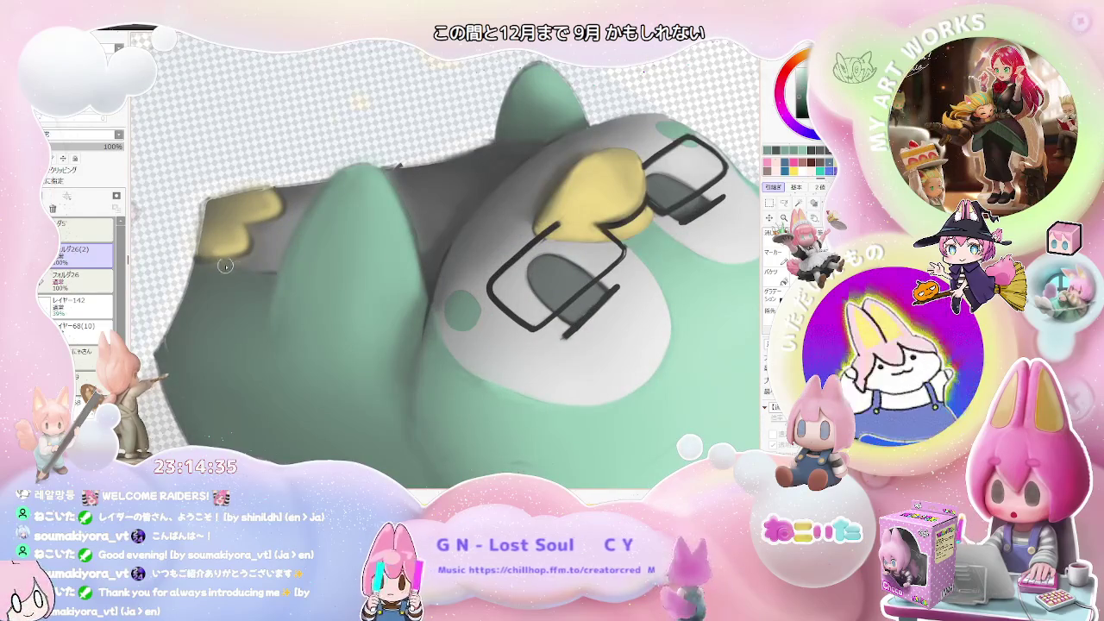
pyautogui.moveTo(207, 267); pyautogui.dragTo(466, 218)
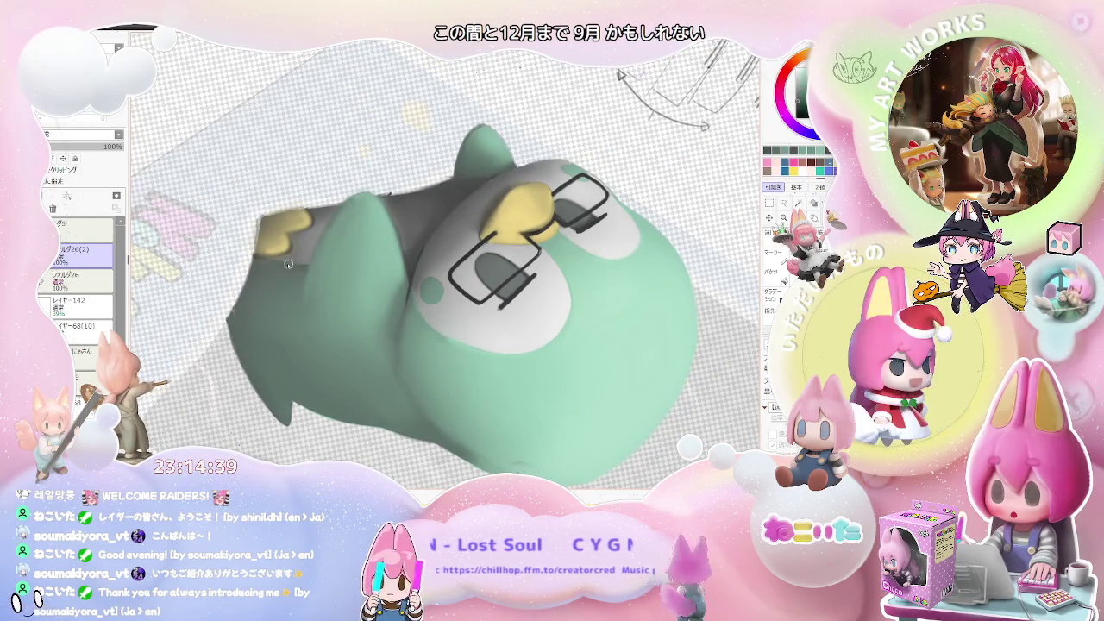
pyautogui.scroll(-2, 300, 265)
pyautogui.scroll(-3, 307, 270)
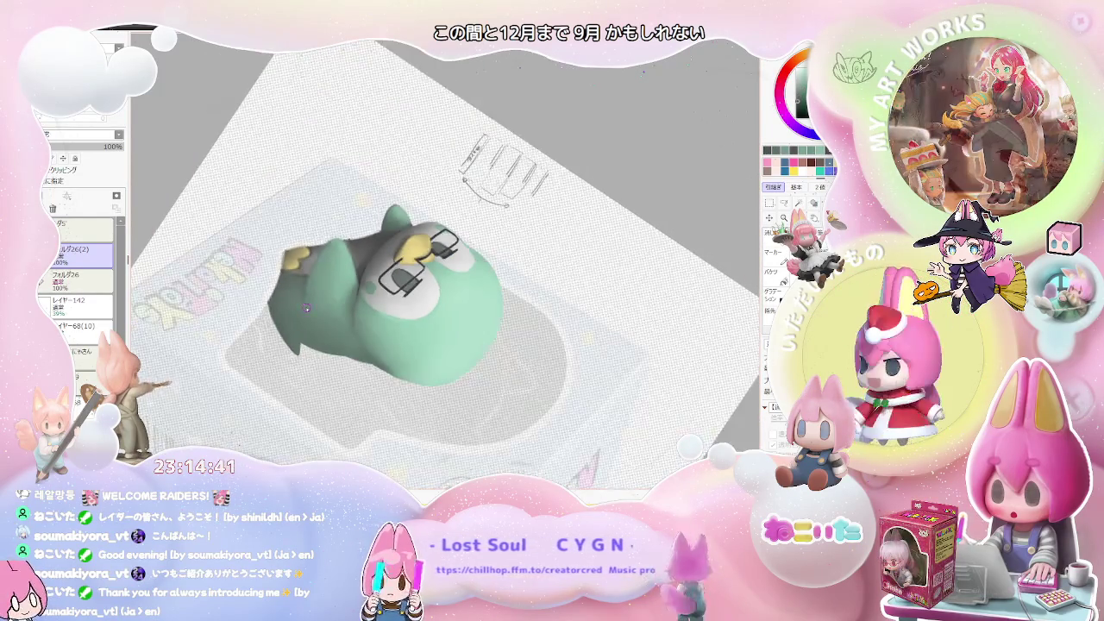
pyautogui.press('Delete')
pyautogui.scroll(1, 305, 308)
pyautogui.press('Delete')
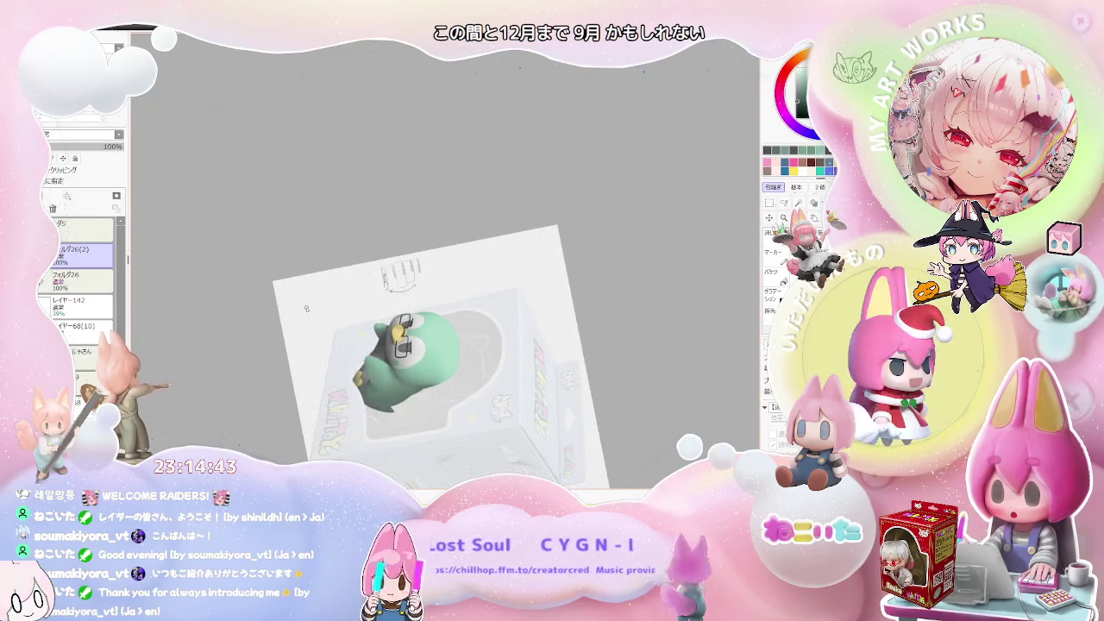
pyautogui.scroll(1, 307, 308)
pyautogui.scroll(2, 367, 391)
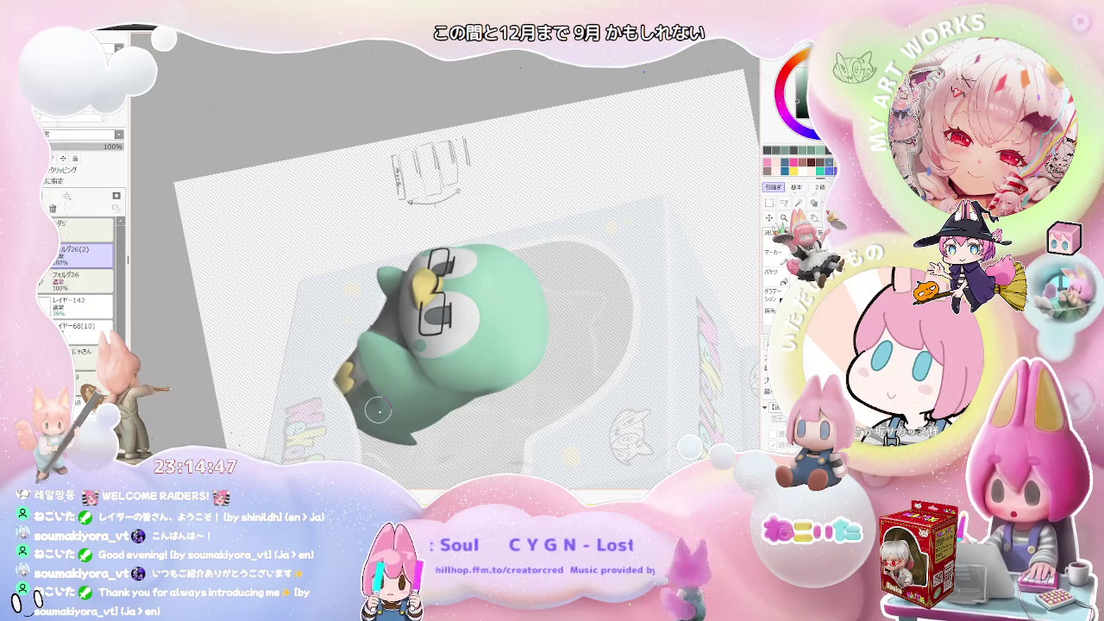
pyautogui.scroll(-3, 388, 406)
pyautogui.scroll(3, 399, 412)
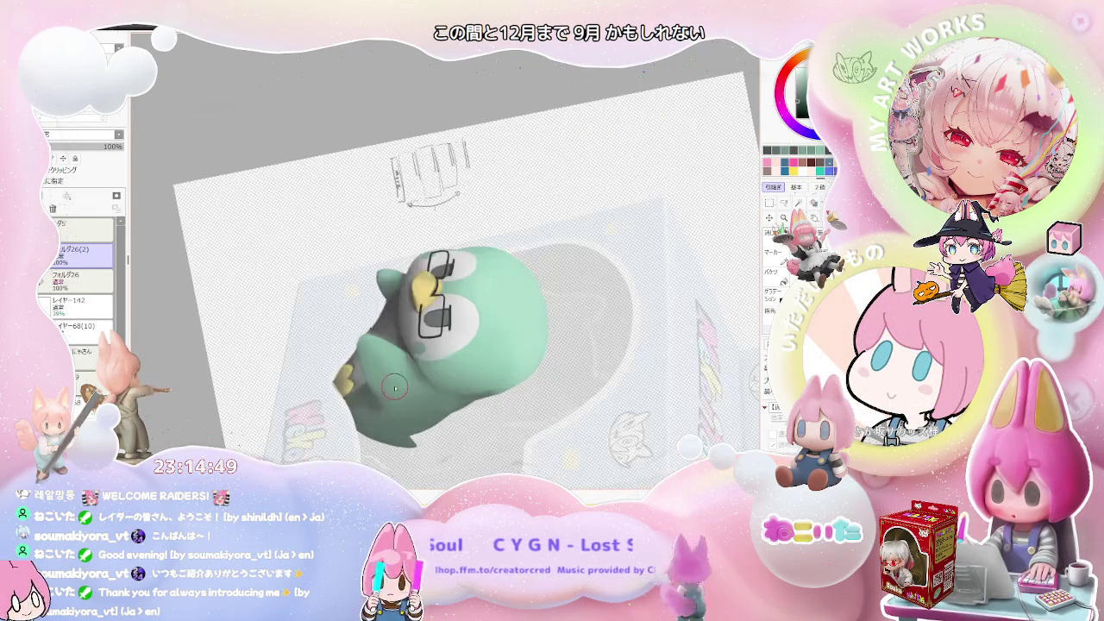
pyautogui.scroll(-3, 364, 411)
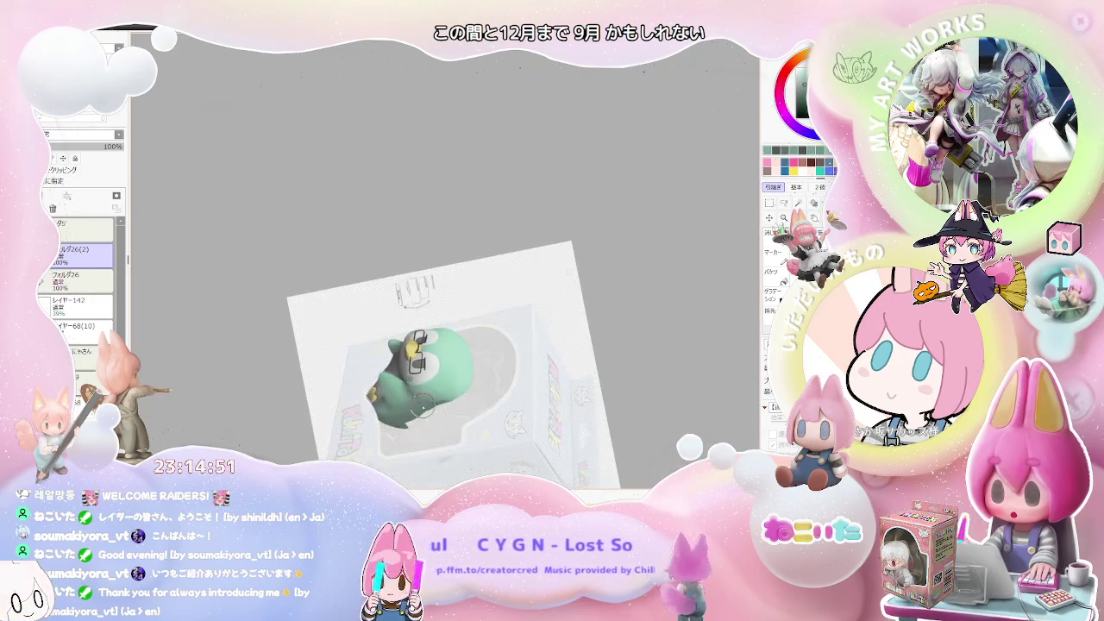
pyautogui.press('End')
pyautogui.scroll(2, 449, 406)
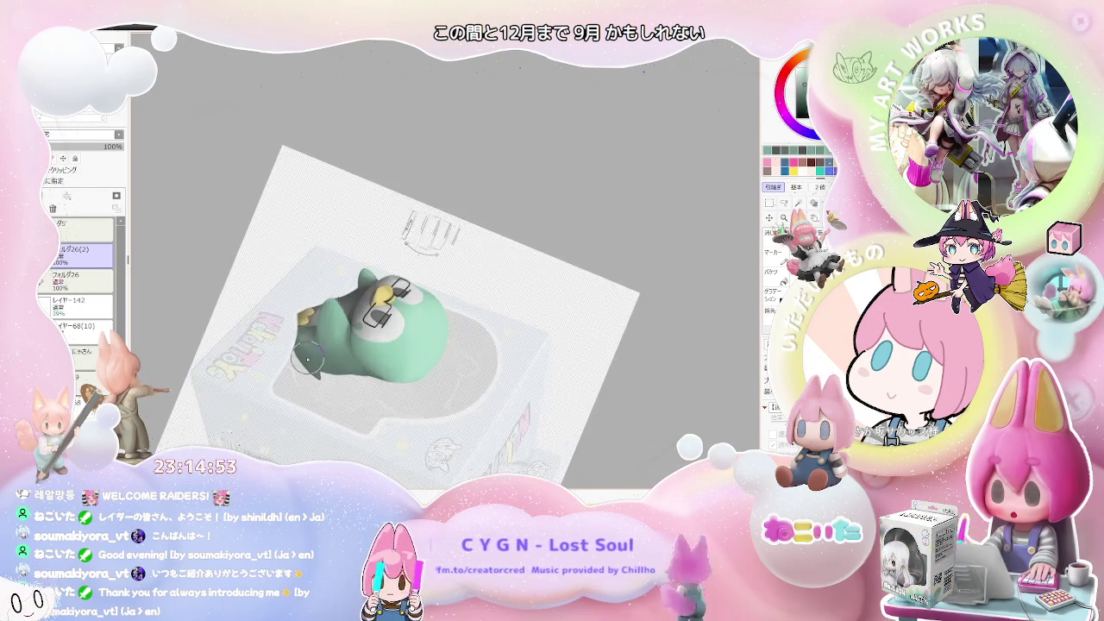
pyautogui.scroll(3, 414, 388)
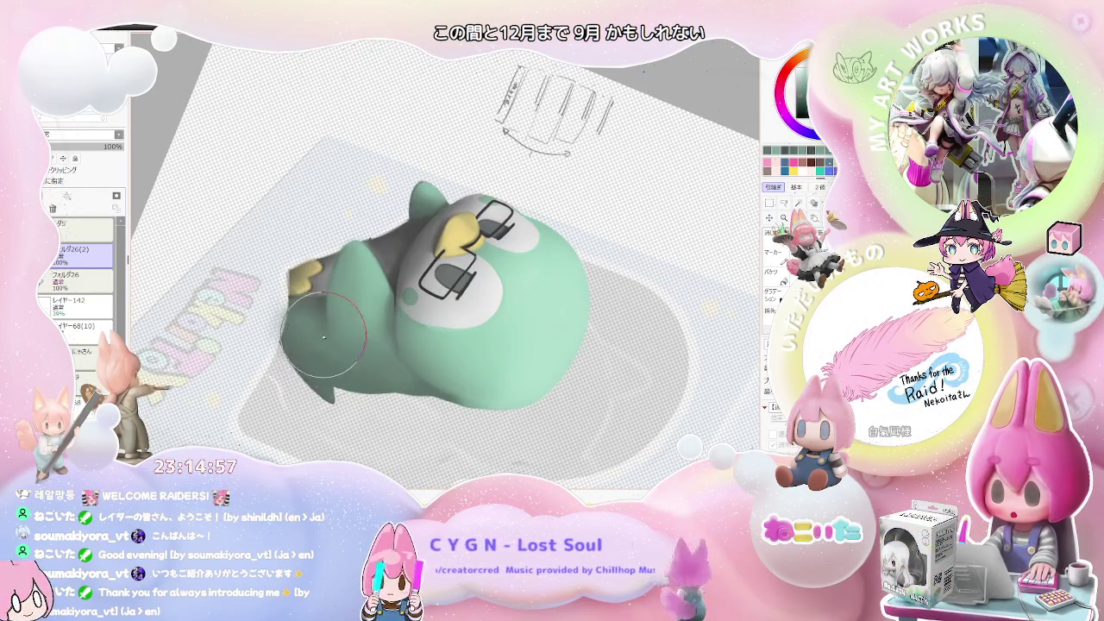
pyautogui.scroll(-2, 389, 358)
pyautogui.press('End')
pyautogui.press('Delete')
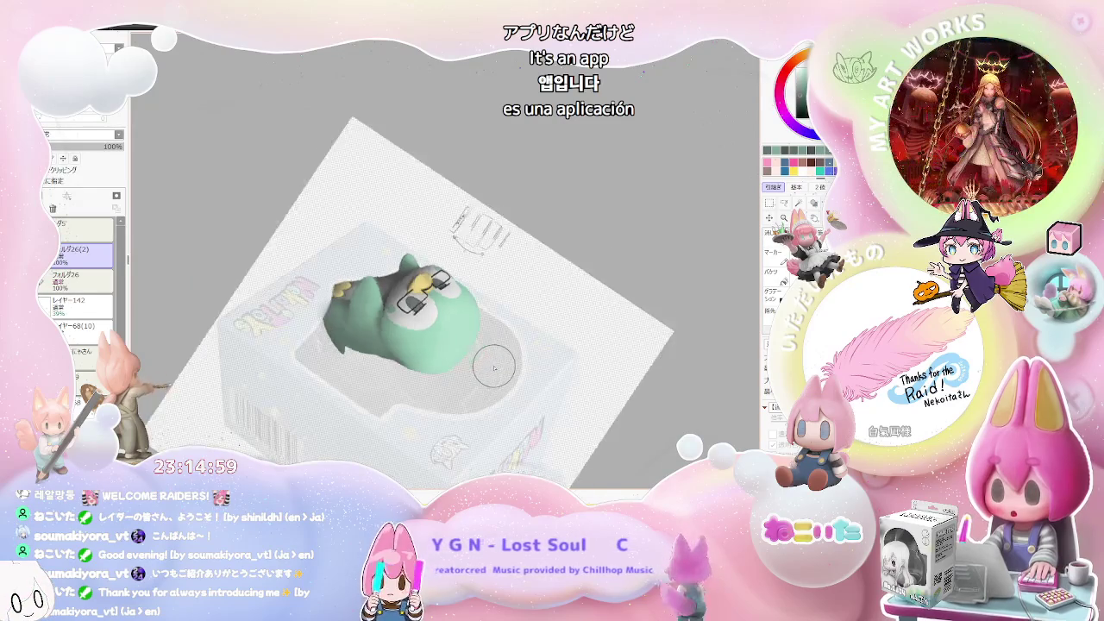
pyautogui.press('Delete')
pyautogui.scroll(2, 423, 298)
pyautogui.scroll(2, 423, 298)
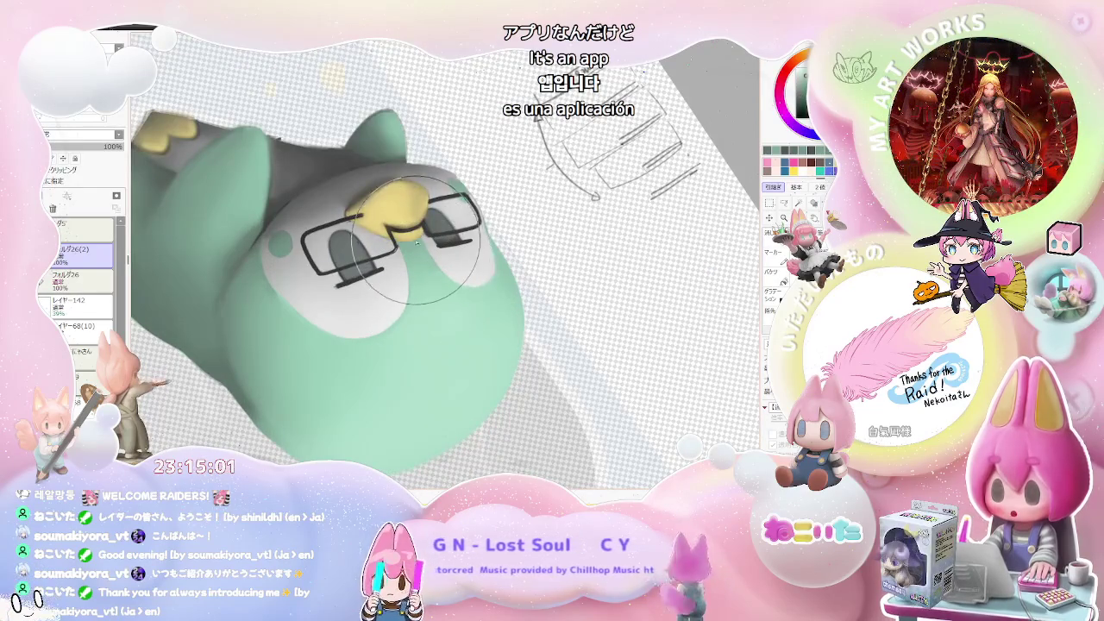
pyautogui.scroll(2, 434, 236)
pyautogui.scroll(2, 434, 236)
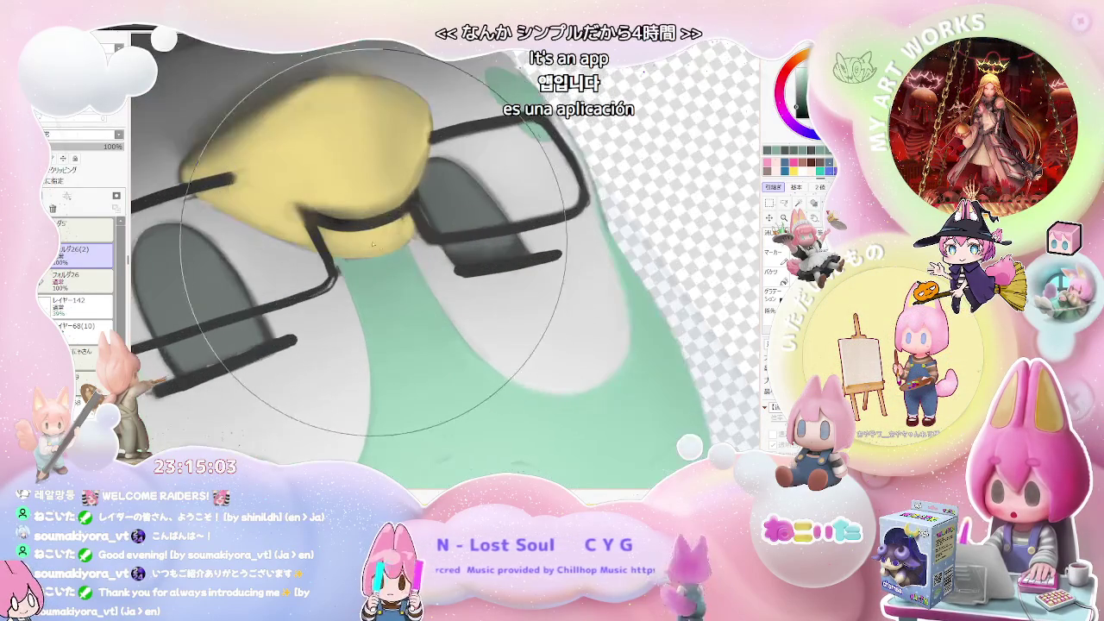
pyautogui.scroll(1, 414, 242)
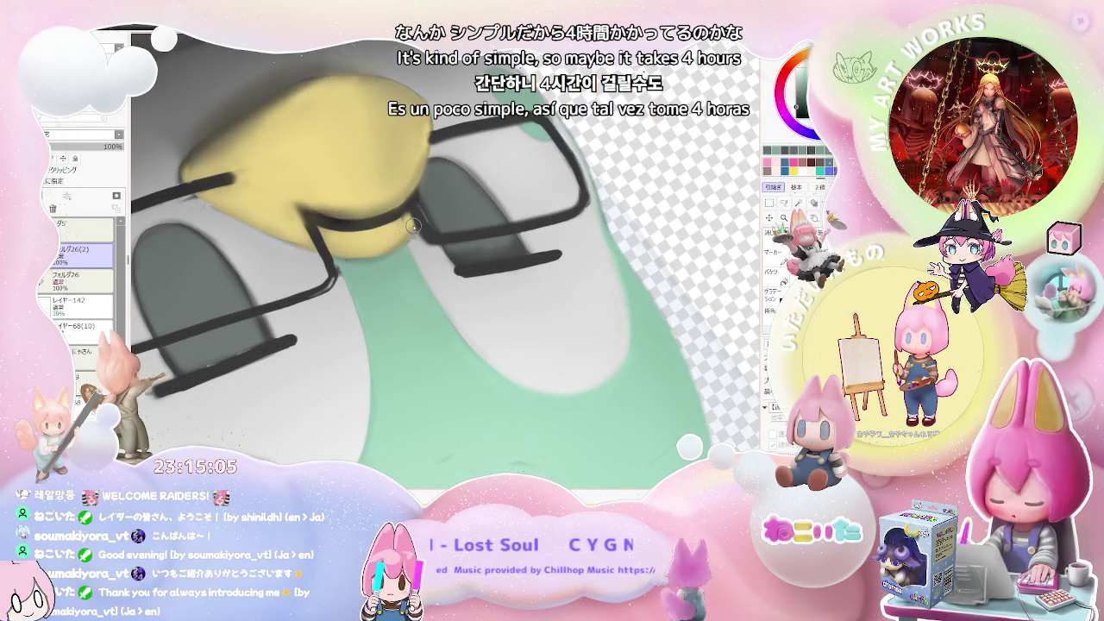
pyautogui.scroll(-1, 343, 255)
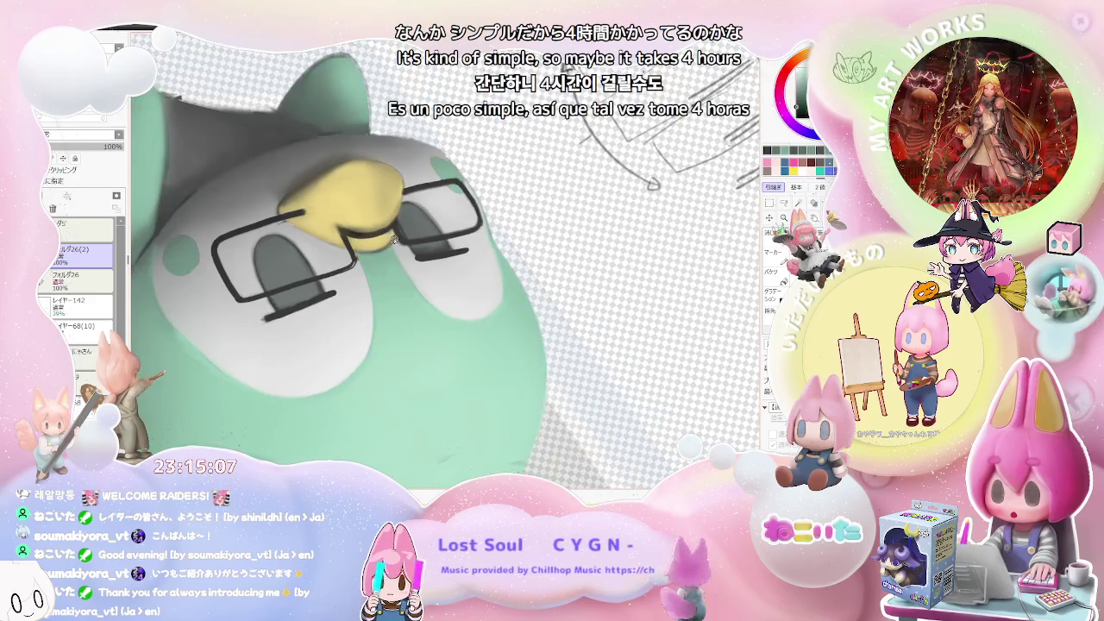
pyautogui.scroll(-1, 366, 251)
pyautogui.scroll(-1, 434, 245)
pyautogui.scroll(2, 435, 245)
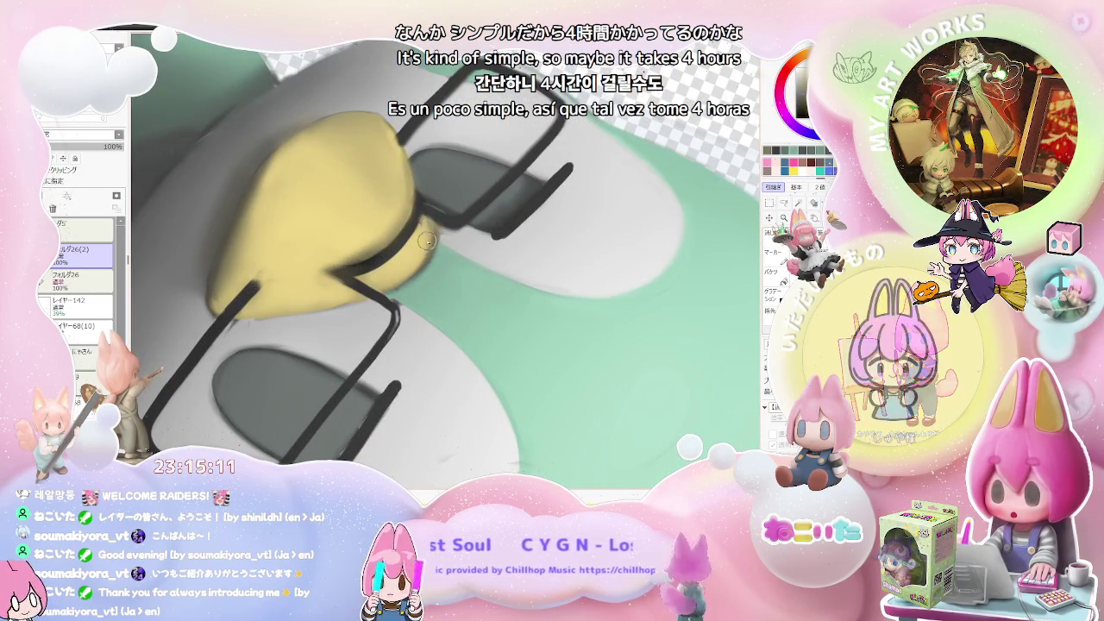
pyautogui.scroll(-2, 431, 235)
pyautogui.scroll(-2, 449, 251)
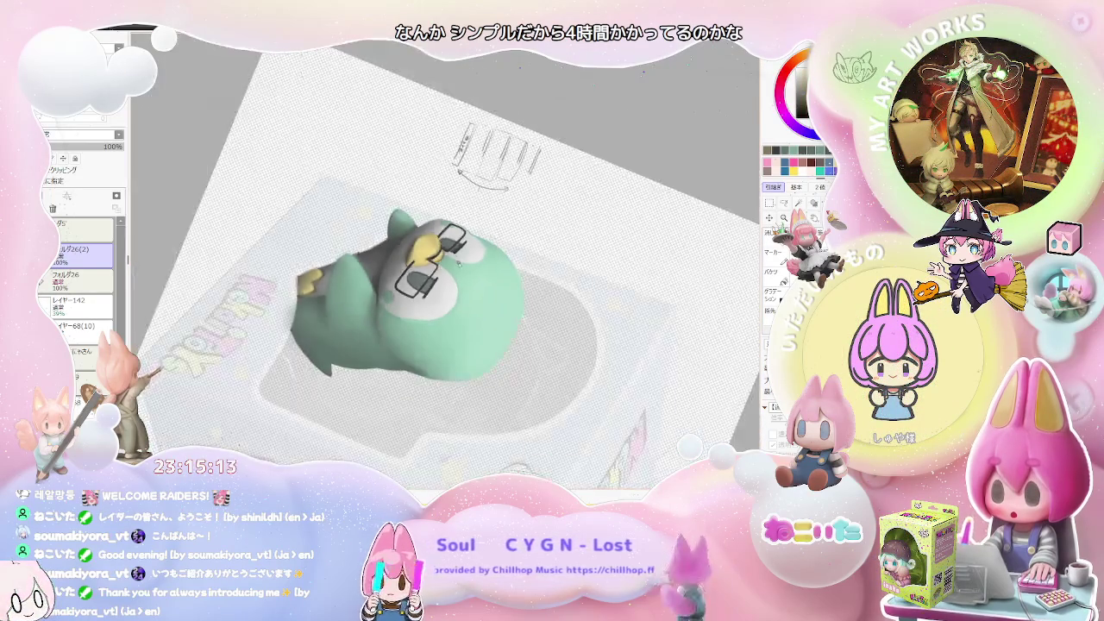
pyautogui.moveTo(455, 261); pyautogui.dragTo(397, 242)
pyautogui.scroll(2, 383, 228)
pyautogui.scroll(2, 383, 228)
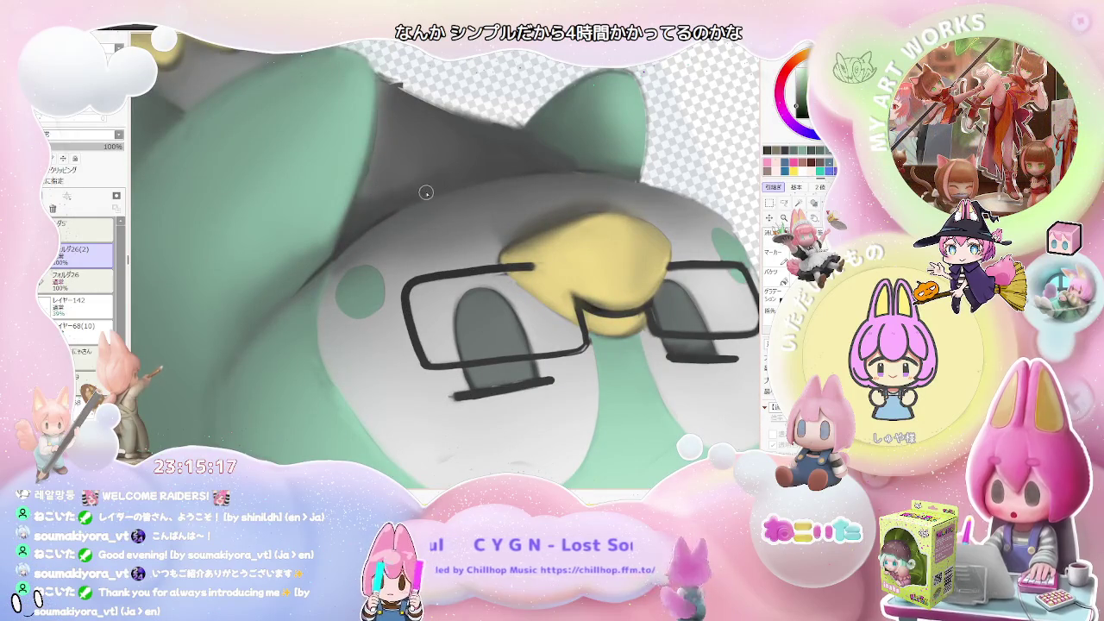
pyautogui.scroll(-1, 473, 178)
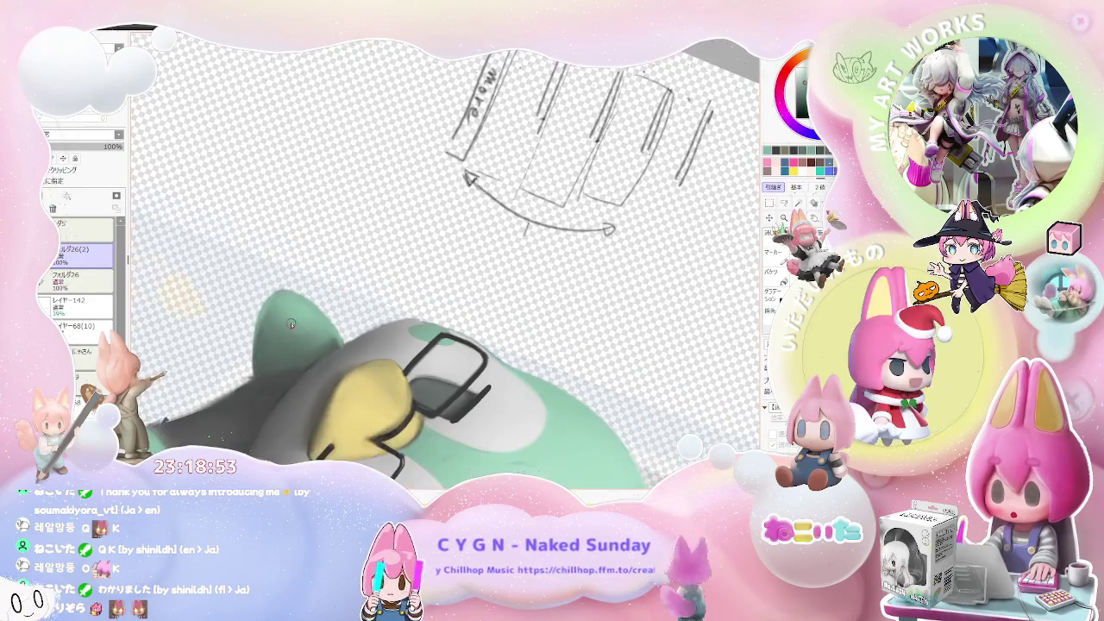
# Step: Zoom in and out to frame the penguin's face and eyes
pyautogui.scroll(2, 276, 312)
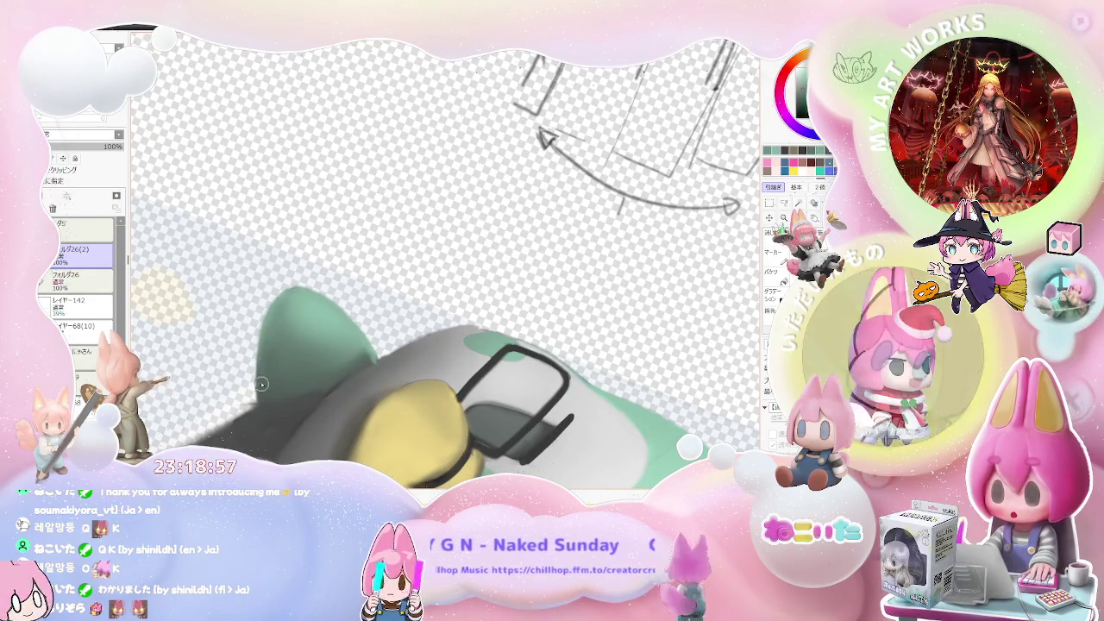
pyautogui.scroll(-2, 290, 293)
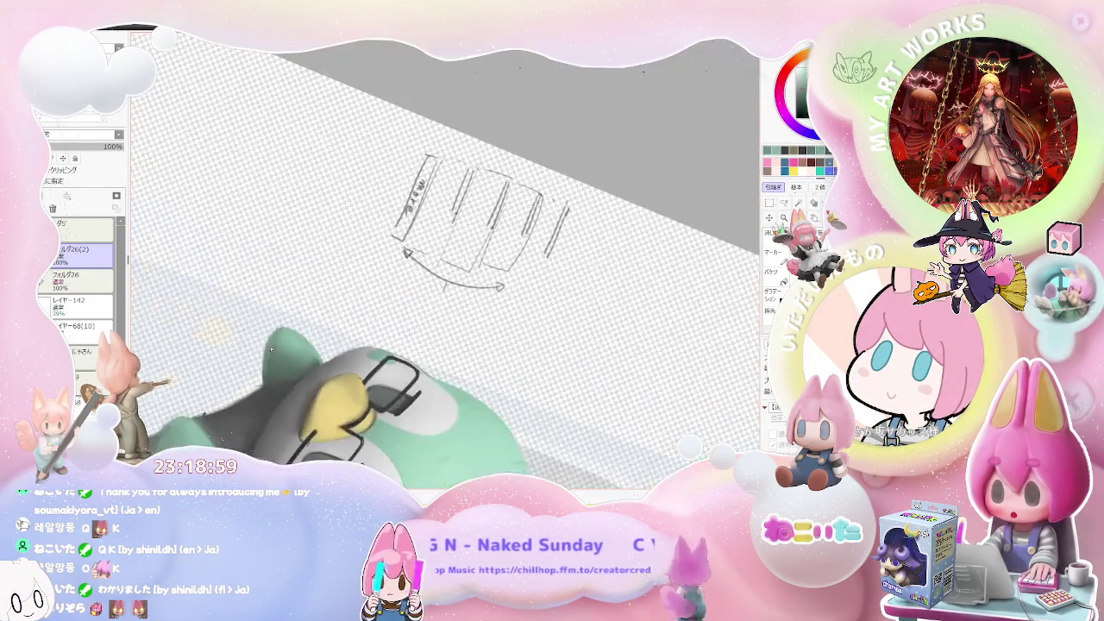
pyautogui.scroll(-2, 284, 328)
pyautogui.scroll(-2, 278, 364)
pyautogui.scroll(2, 390, 379)
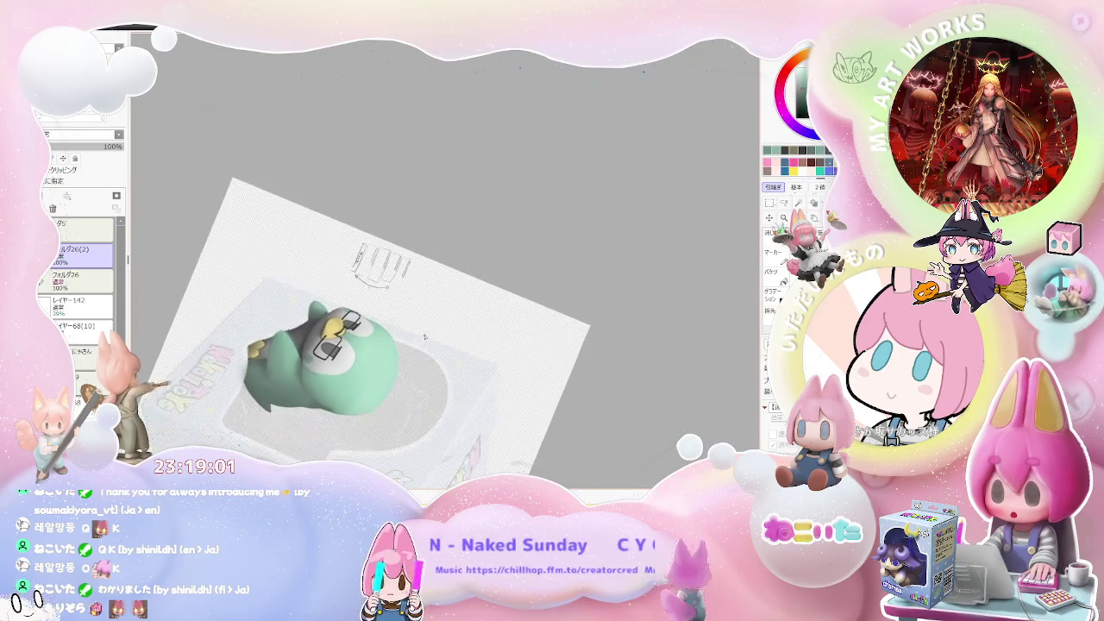
pyautogui.scroll(2, 345, 376)
pyautogui.scroll(2, 270, 368)
pyautogui.scroll(2, 270, 369)
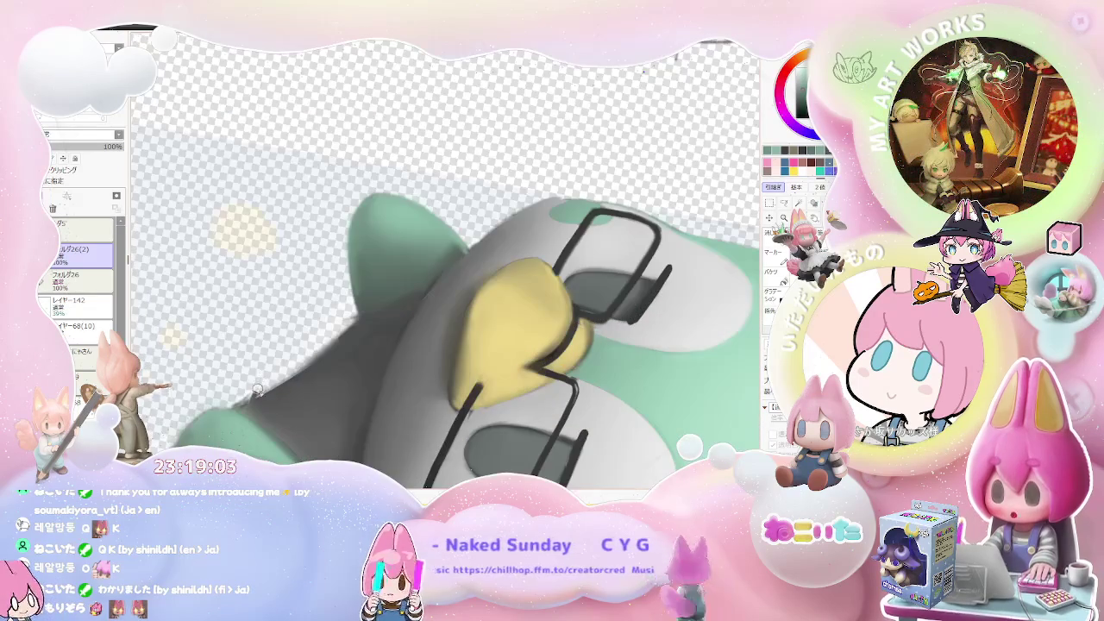
pyautogui.scroll(-1, 302, 353)
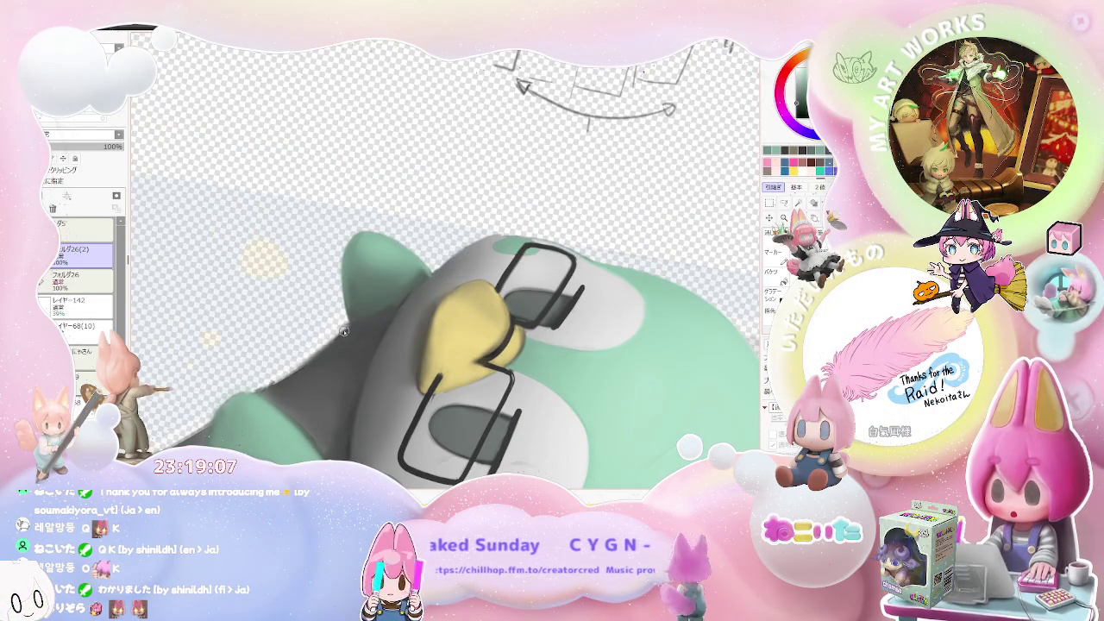
pyautogui.scroll(-3, 343, 332)
pyautogui.scroll(-1, 344, 331)
pyautogui.scroll(3, 469, 343)
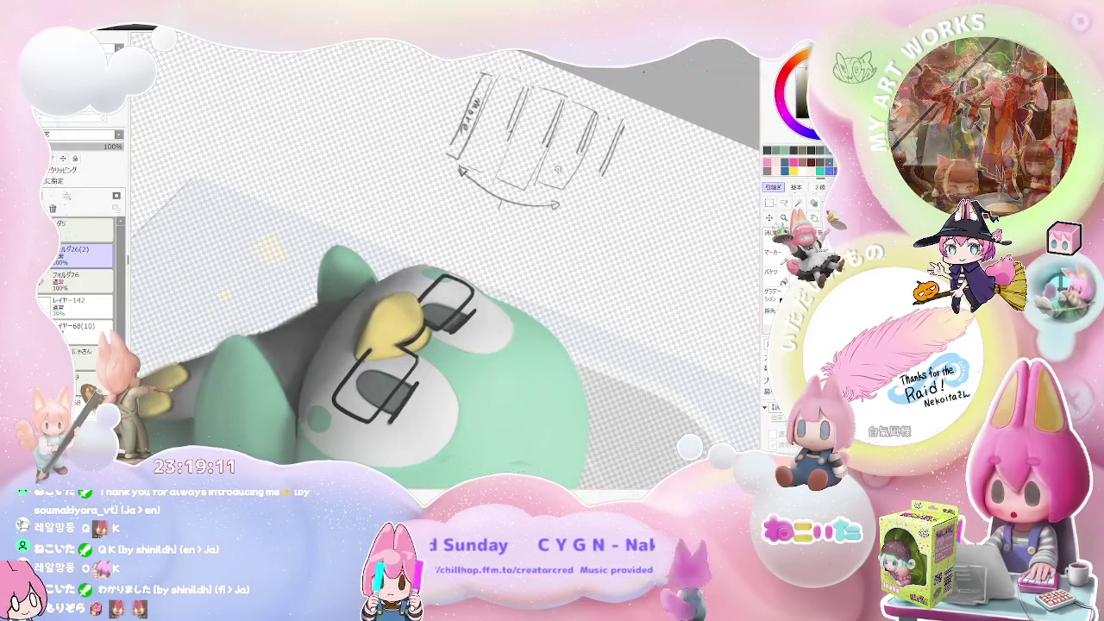
pyautogui.scroll(1, 402, 323)
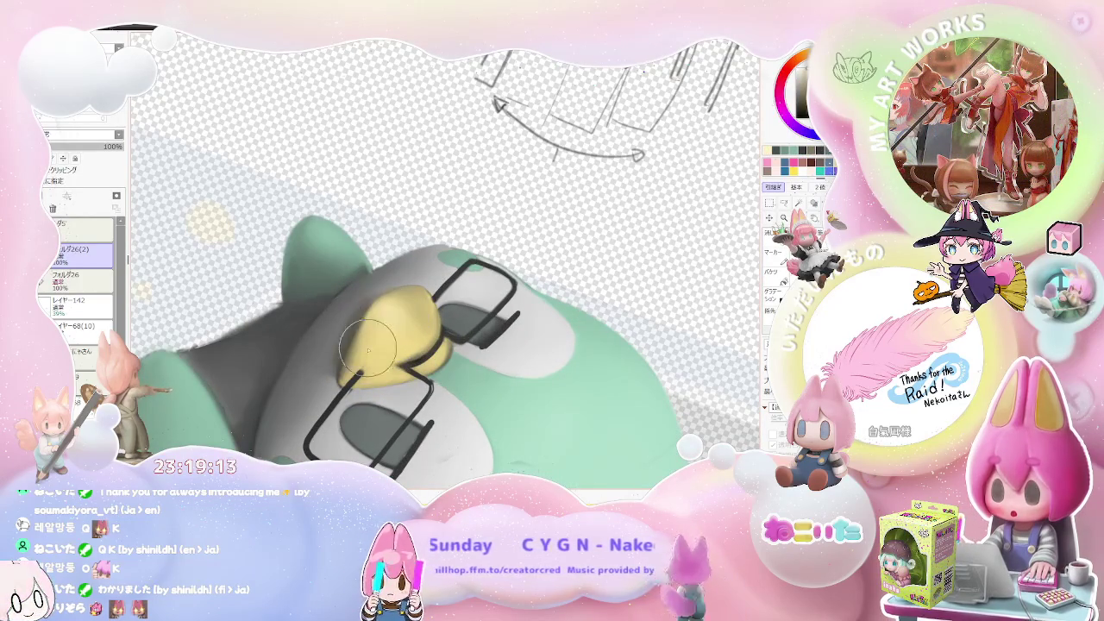
pyautogui.scroll(-2, 366, 337)
pyautogui.scroll(-2, 366, 337)
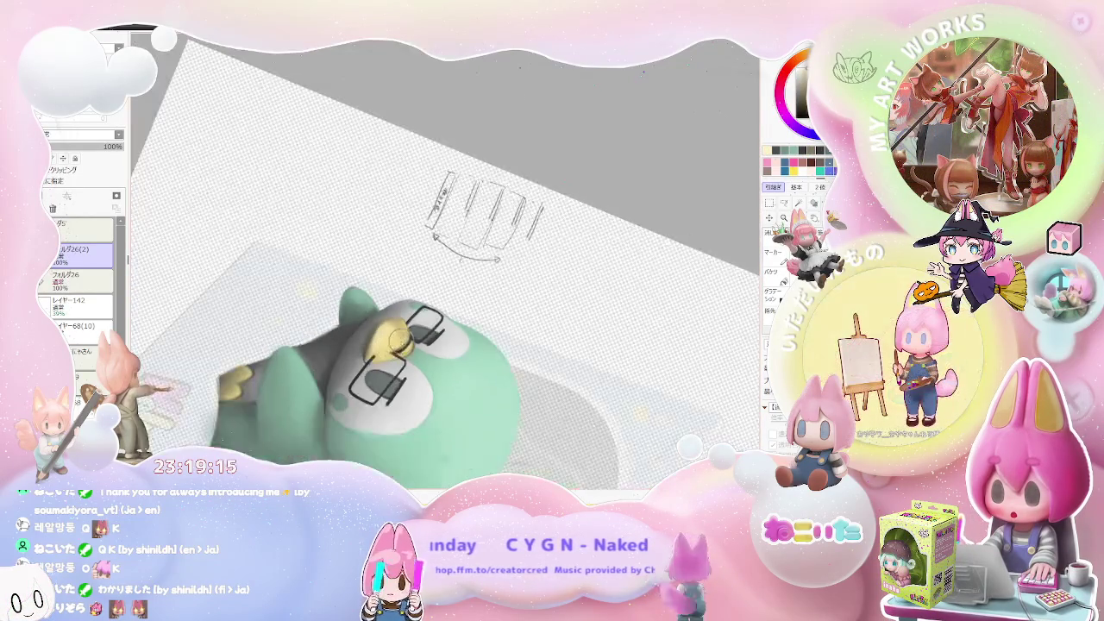
# Step: Tilt the view about 45 degrees and paint dark green into the penguin's right eye
pyautogui.moveTo(366, 336); pyautogui.dragTo(474, 319)
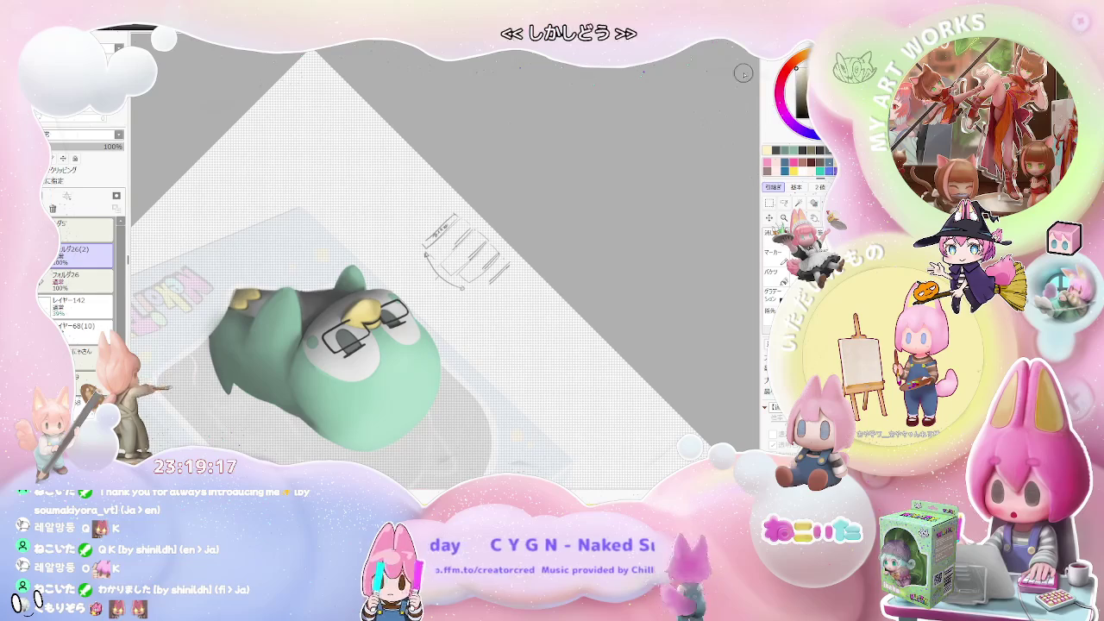
pyautogui.scroll(2, 343, 354)
pyautogui.scroll(2, 343, 354)
pyautogui.scroll(1, 342, 355)
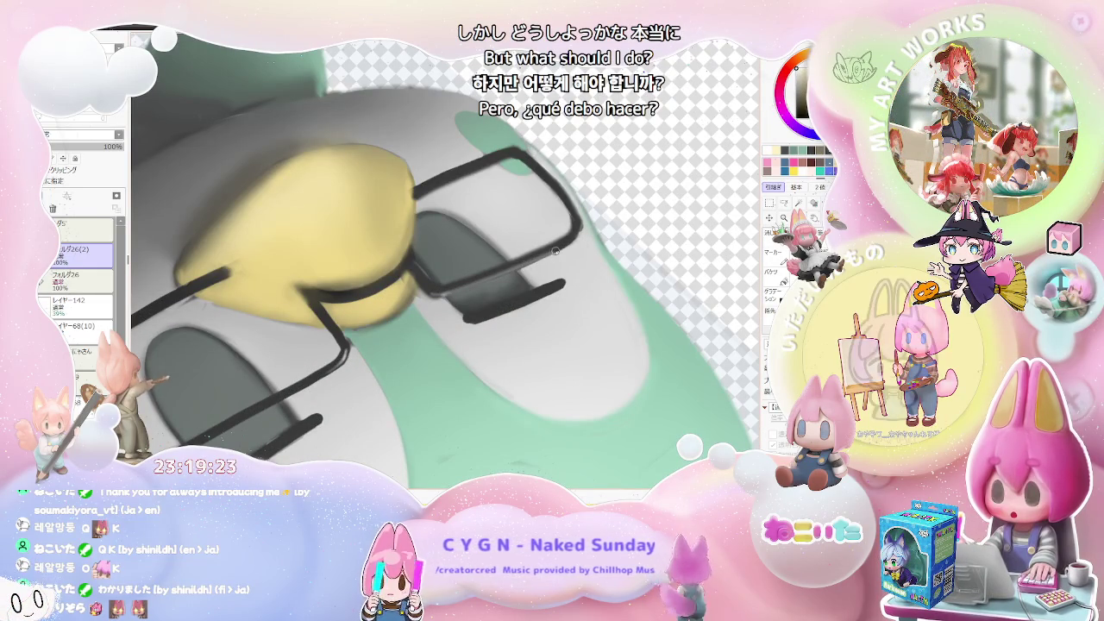
pyautogui.scroll(-1, 567, 246)
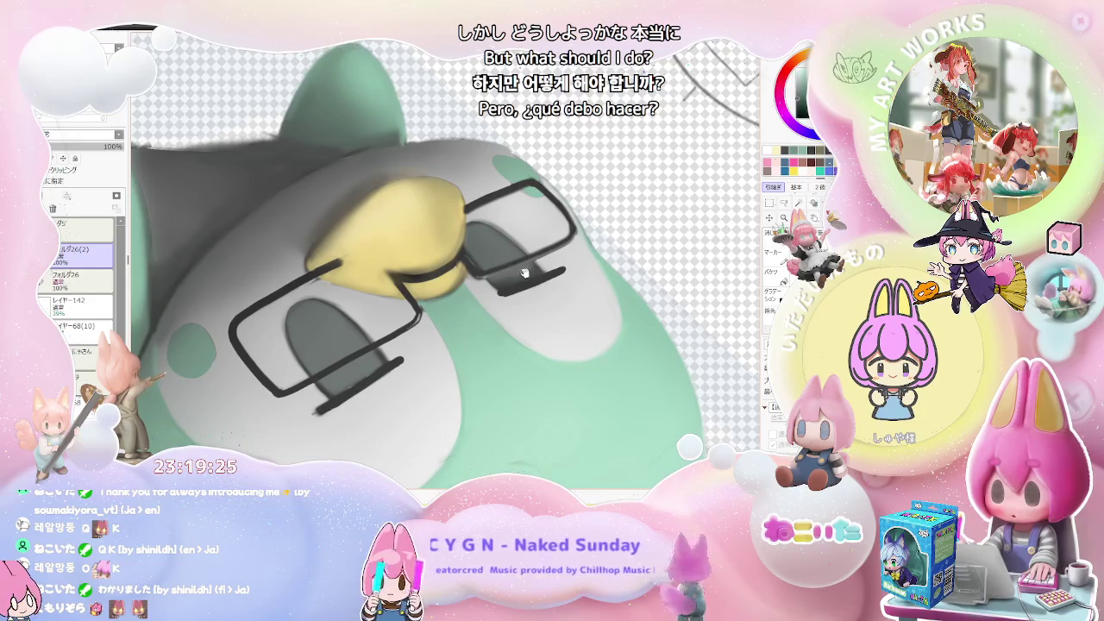
pyautogui.moveTo(522, 273); pyautogui.dragTo(436, 322)
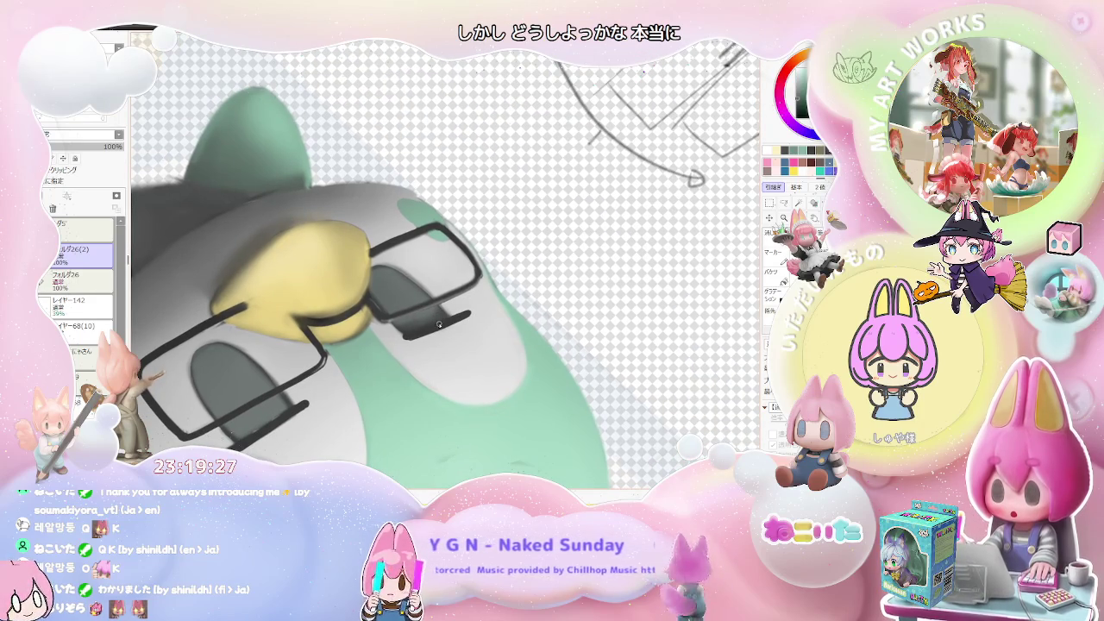
pyautogui.scroll(1, 432, 335)
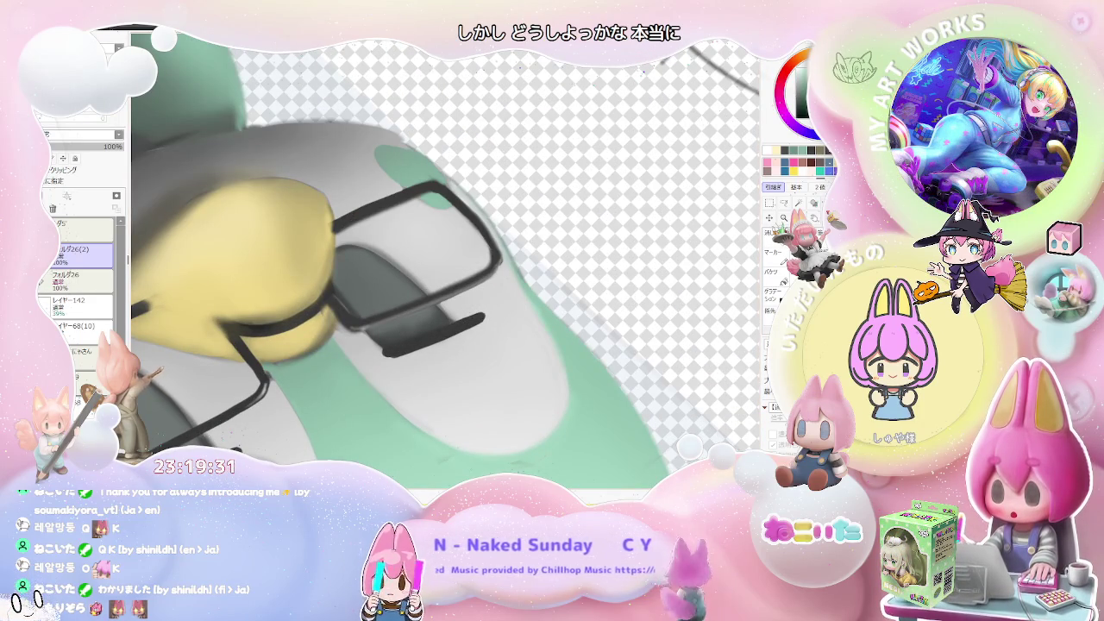
pyautogui.moveTo(384, 326)
pyautogui.mouseDown()
pyautogui.moveTo(414, 323)
pyautogui.moveTo(388, 344)
pyautogui.moveTo(433, 314)
pyautogui.mouseUp()
pyautogui.scroll(-2, 440, 323)
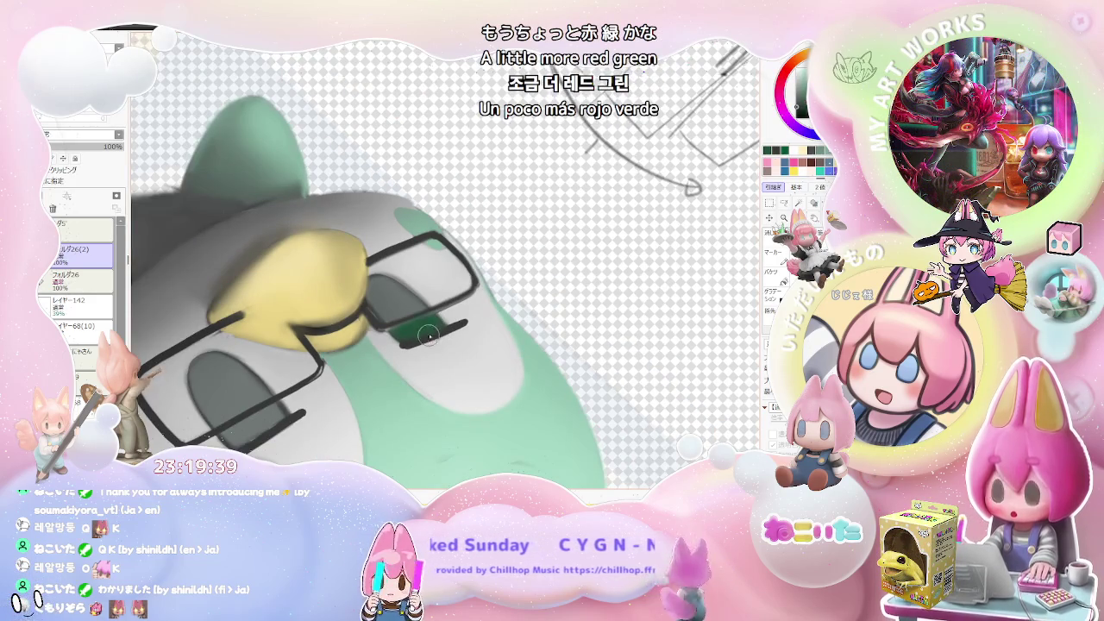
pyautogui.scroll(2, 373, 313)
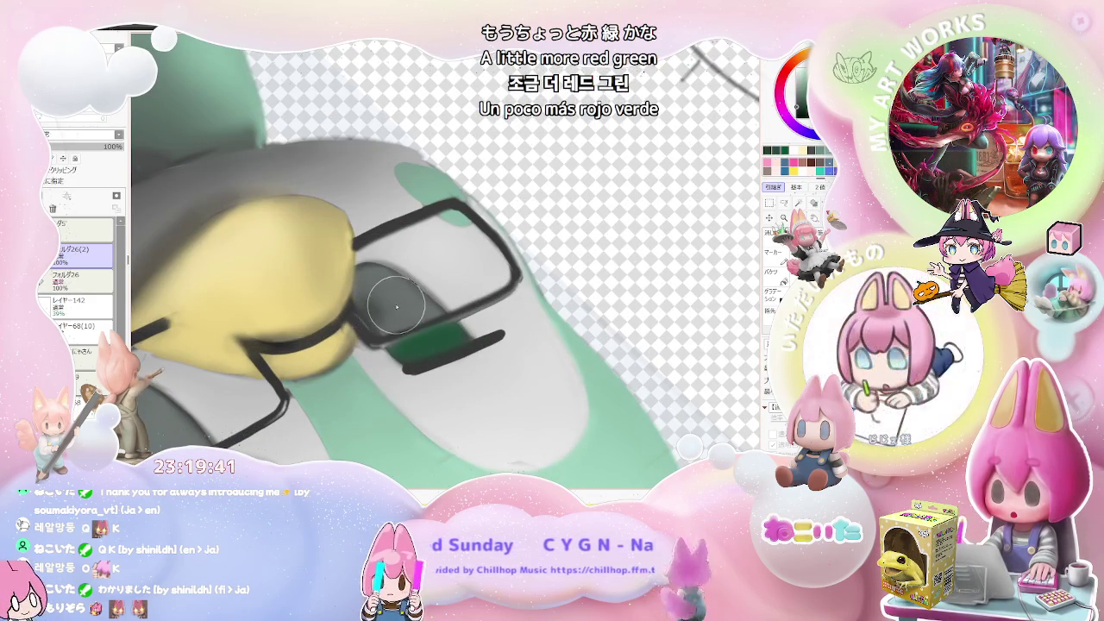
pyautogui.press('Home')
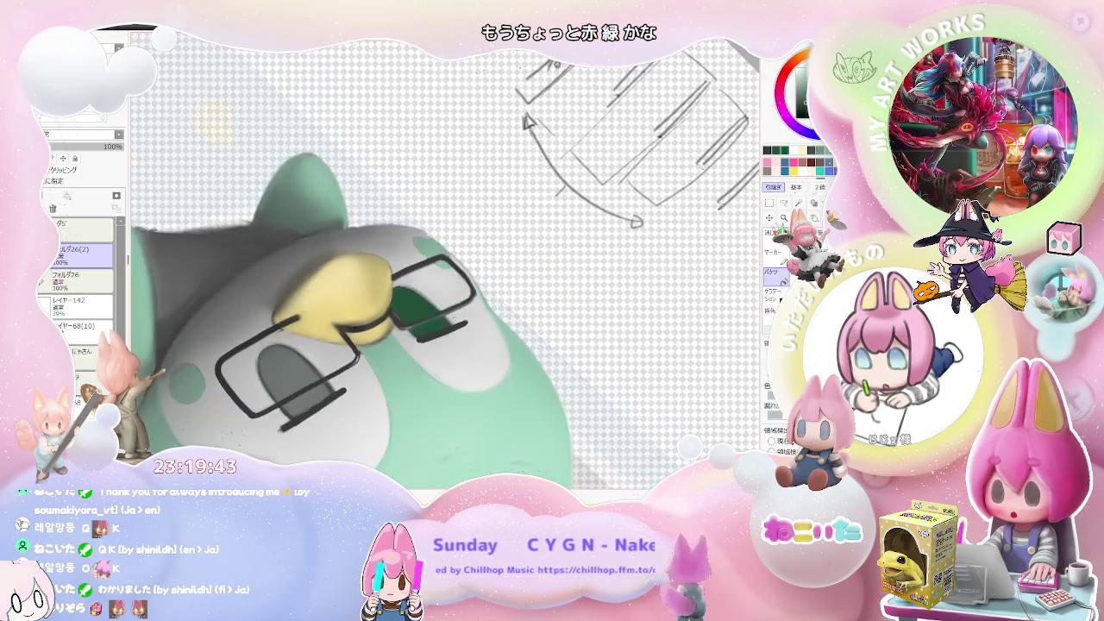
pyautogui.scroll(-2, 345, 371)
pyautogui.scroll(-2, 414, 366)
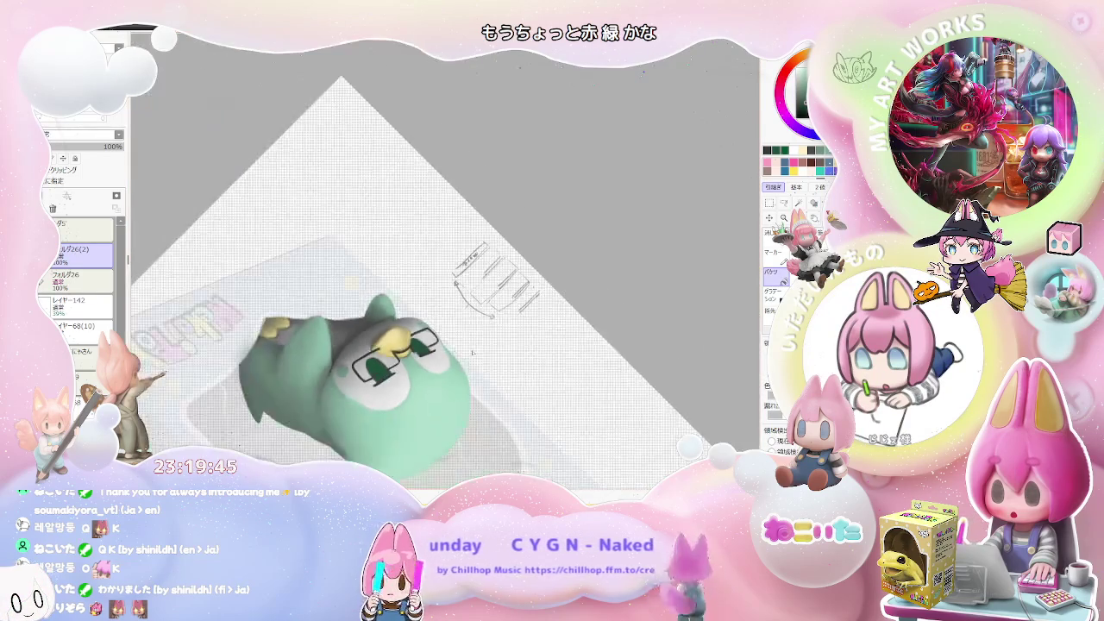
pyautogui.scroll(-2, 482, 360)
pyautogui.scroll(2, 432, 350)
pyautogui.scroll(2, 362, 336)
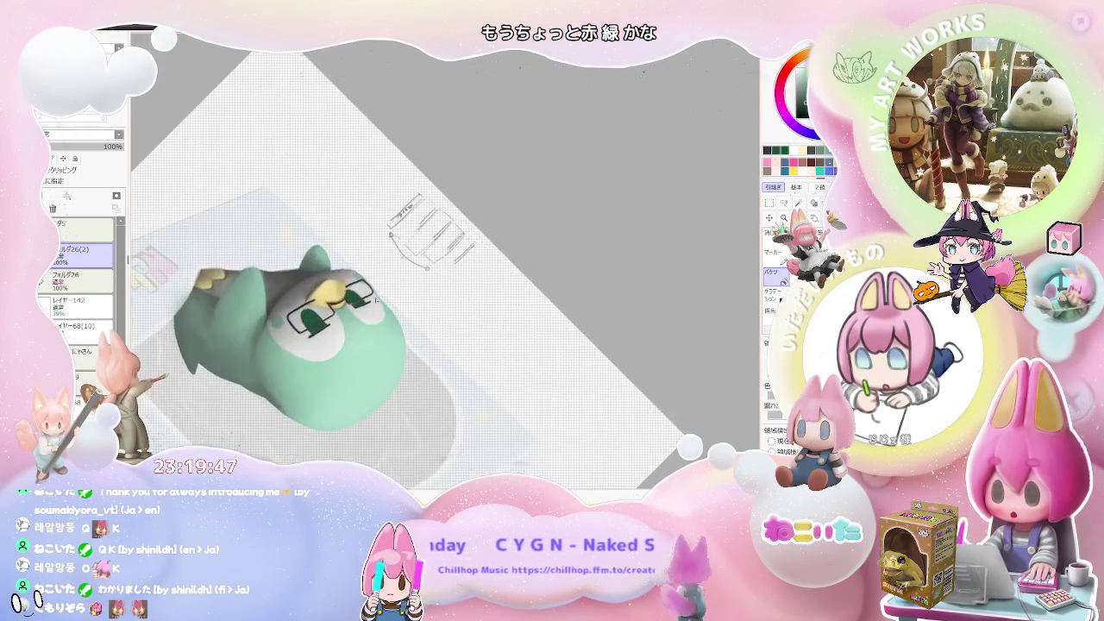
pyautogui.scroll(2, 303, 326)
pyautogui.scroll(1, 303, 327)
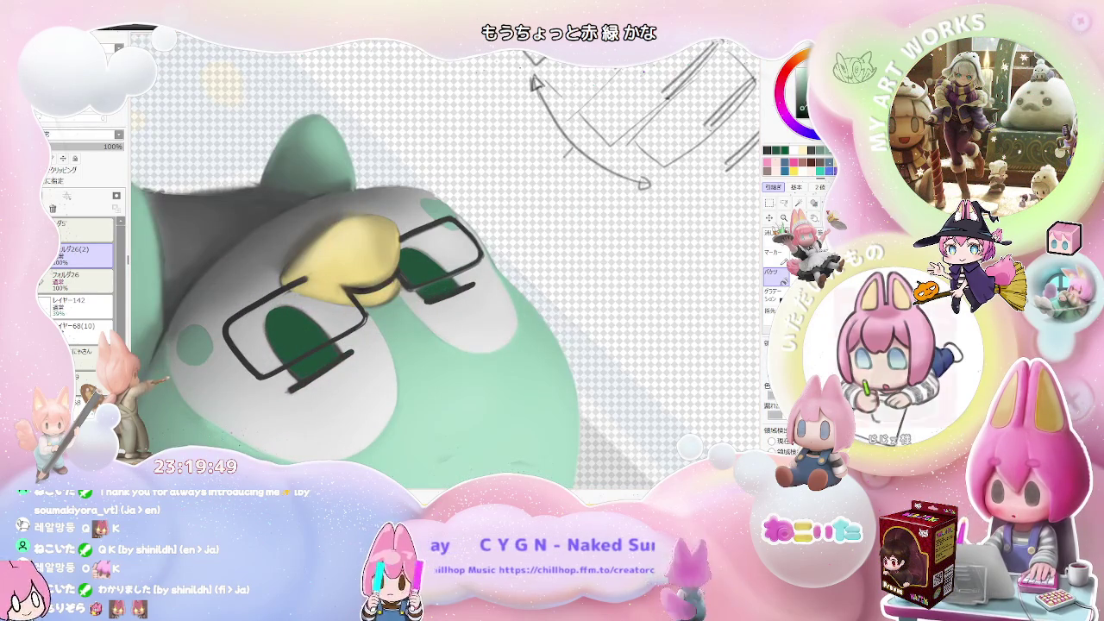
pyautogui.scroll(2, 281, 358)
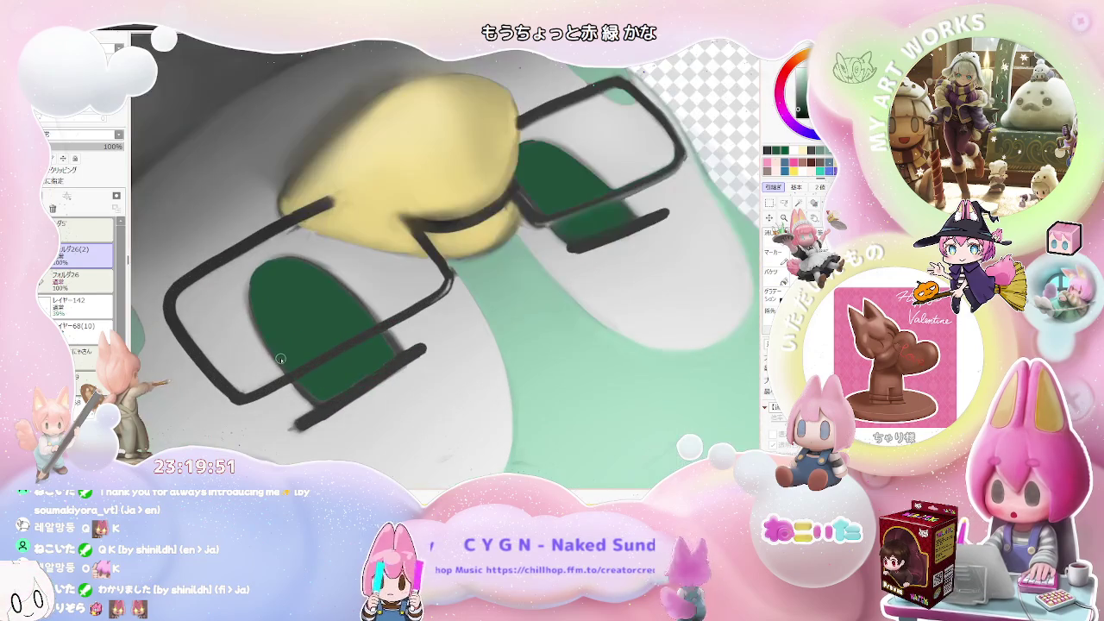
pyautogui.moveTo(259, 339); pyautogui.dragTo(357, 320)
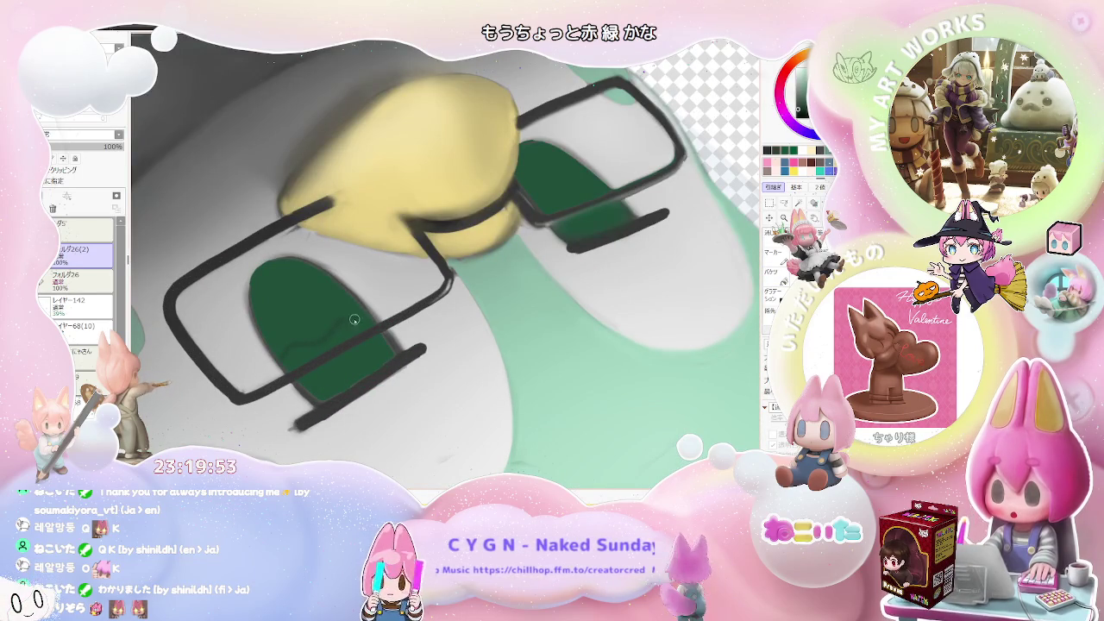
pyautogui.moveTo(280, 356); pyautogui.dragTo(357, 313)
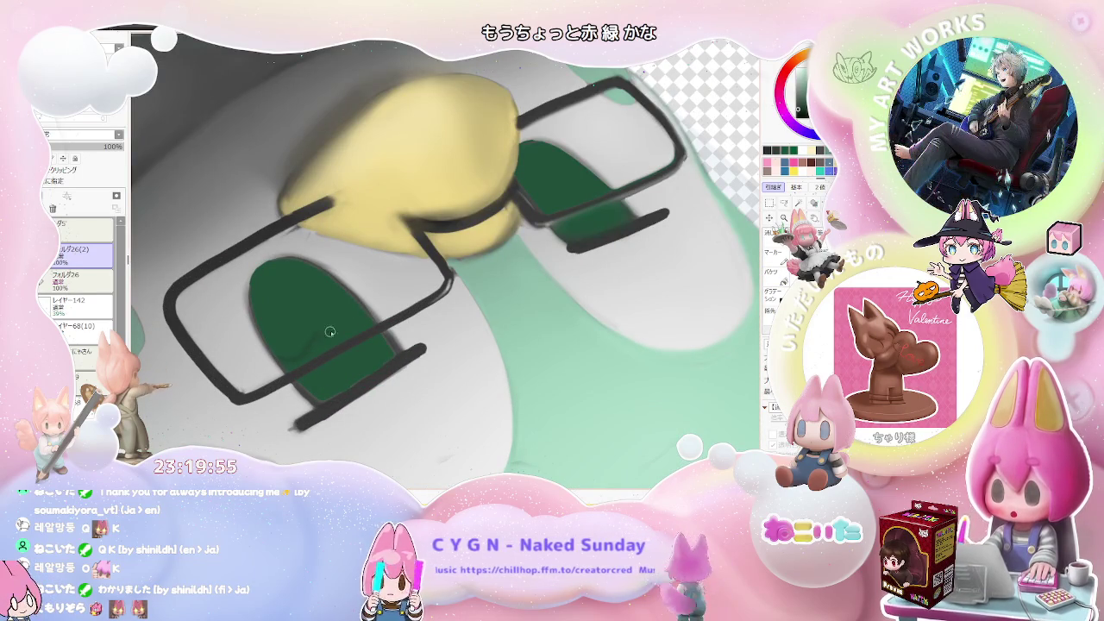
pyautogui.hotkey('ctrl', 'z')
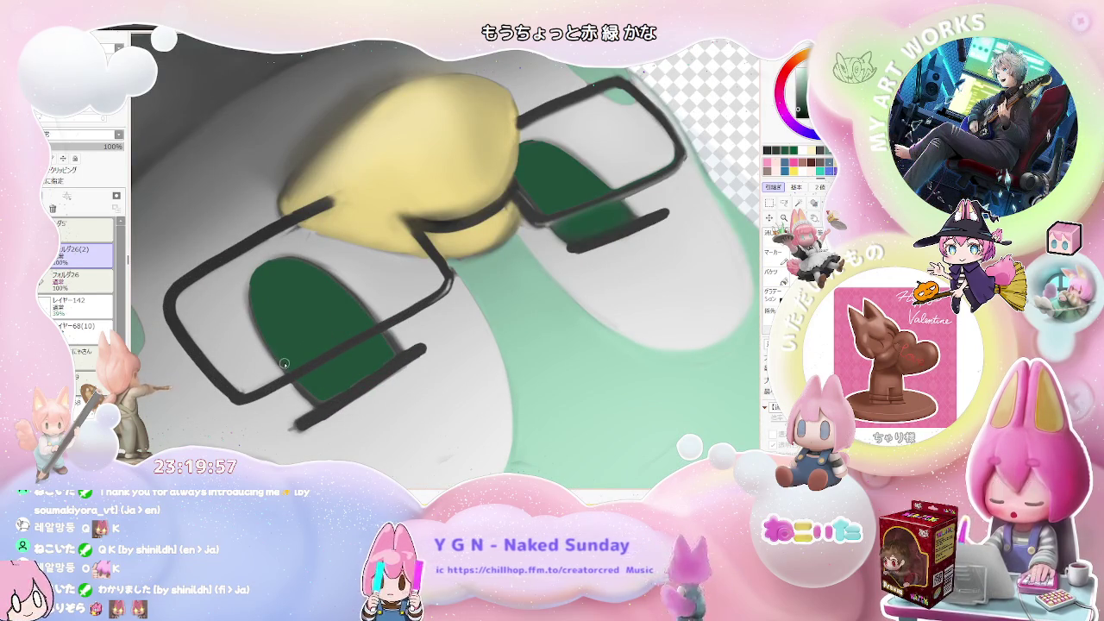
pyautogui.moveTo(281, 355)
pyautogui.mouseDown()
pyautogui.moveTo(355, 322)
pyautogui.moveTo(344, 331)
pyautogui.mouseUp()
pyautogui.scroll(-2, 355, 323)
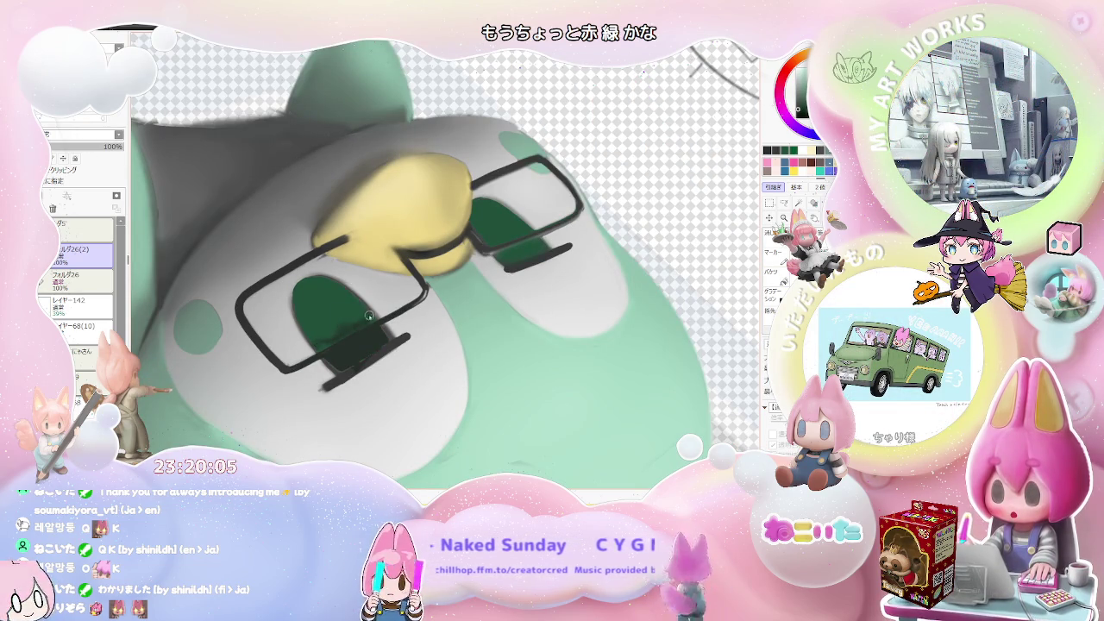
pyautogui.scroll(-1, 360, 332)
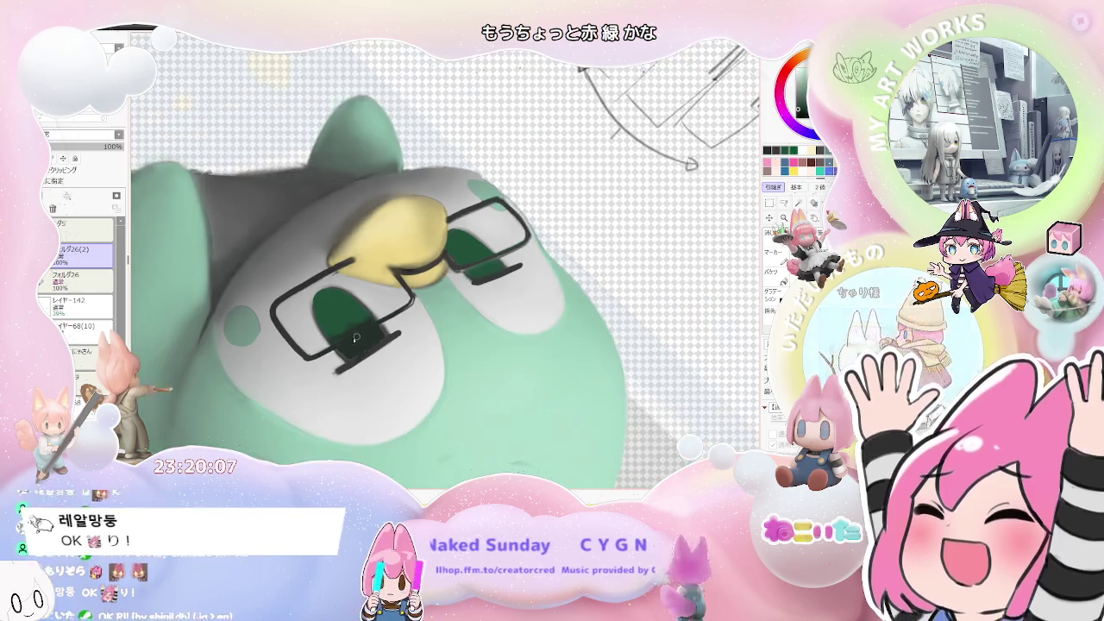
pyautogui.scroll(-1, 365, 338)
pyautogui.scroll(-1, 367, 341)
pyautogui.scroll(-1, 367, 341)
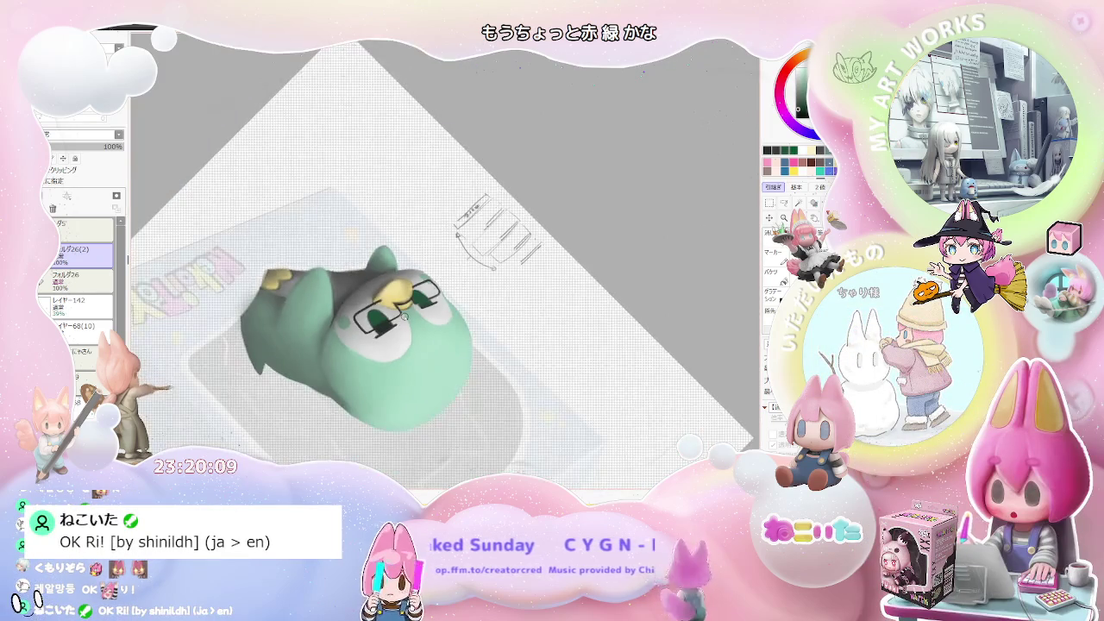
pyautogui.press('Delete')
pyautogui.press('Delete')
pyautogui.press('Delete')
pyautogui.press('End')
pyautogui.press('End')
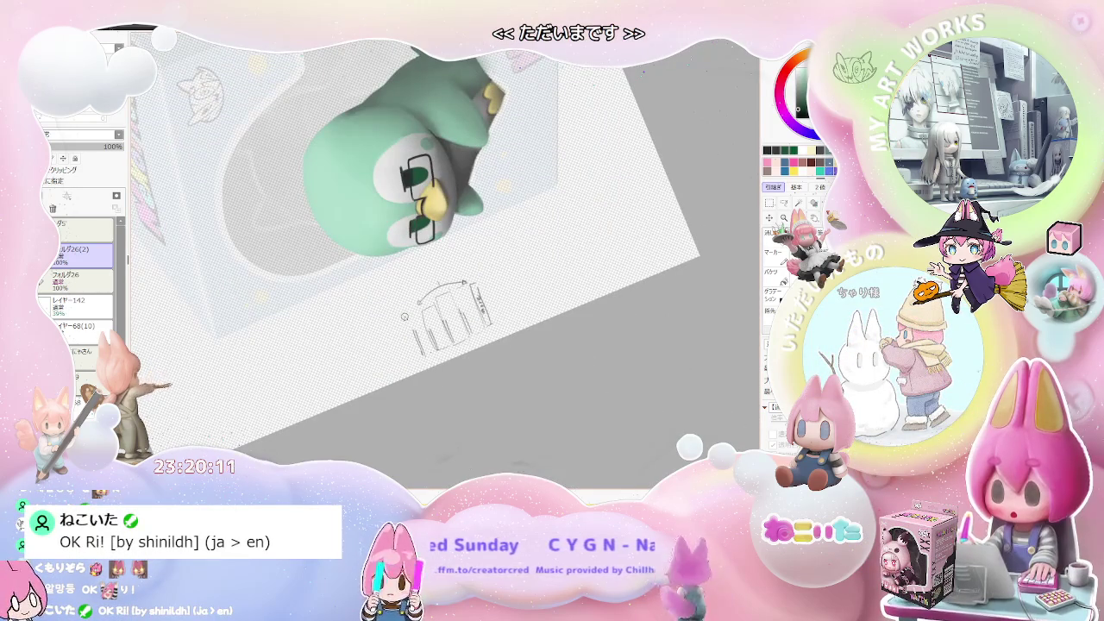
pyautogui.scroll(1, 422, 225)
pyautogui.scroll(2, 433, 200)
pyautogui.scroll(2, 433, 200)
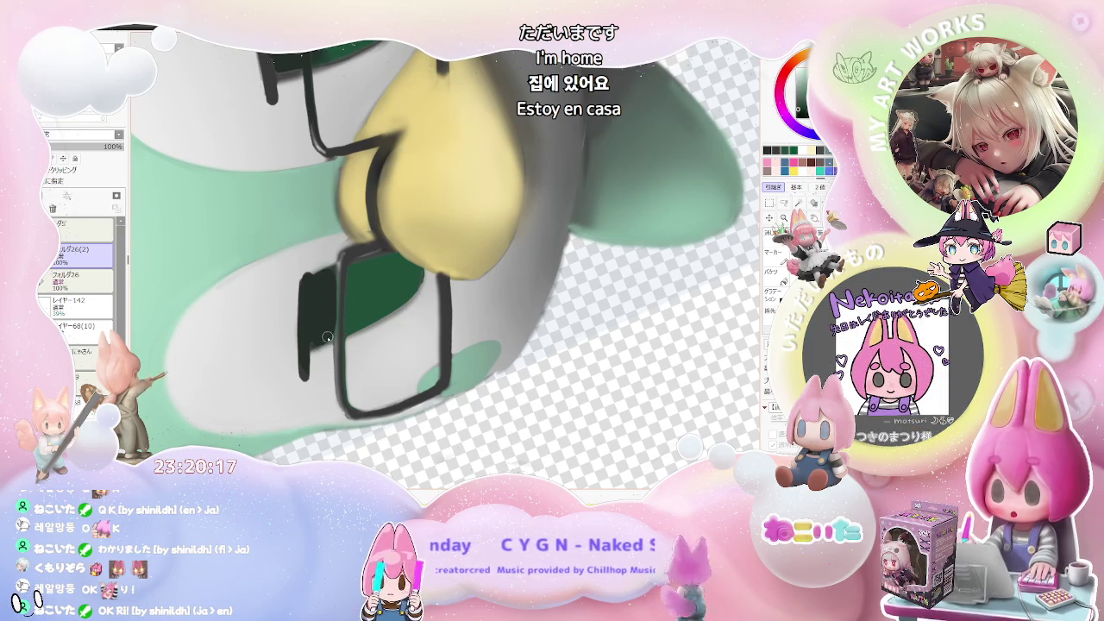
pyautogui.scroll(-2, 327, 335)
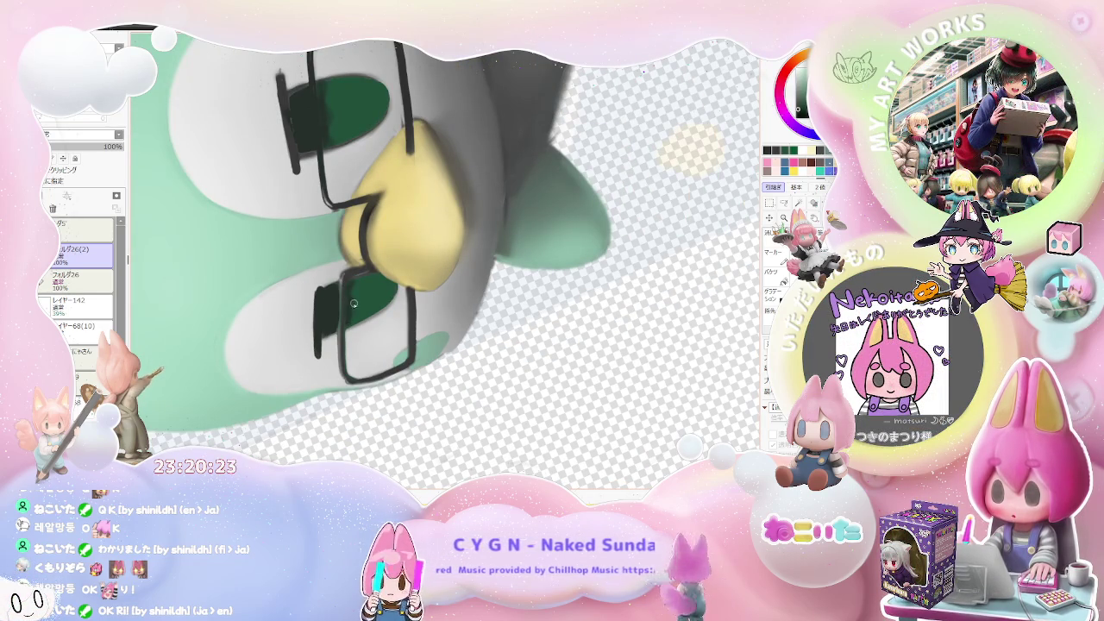
pyautogui.scroll(-2, 351, 320)
pyautogui.scroll(-3, 345, 317)
pyautogui.scroll(-1, 345, 317)
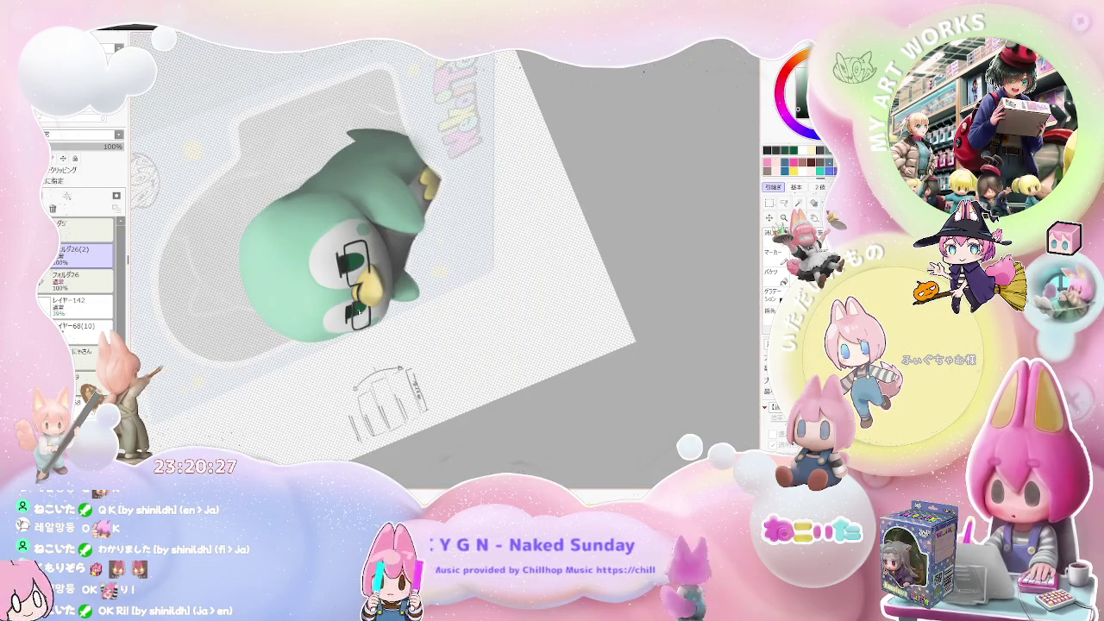
pyautogui.scroll(-1, 345, 318)
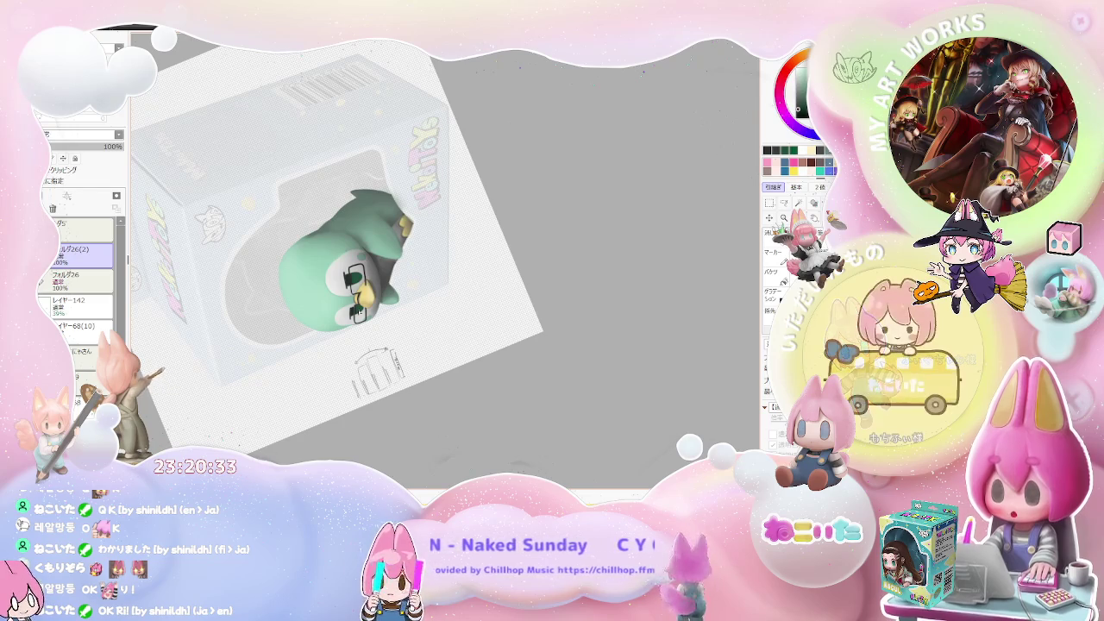
pyautogui.scroll(5, 389, 284)
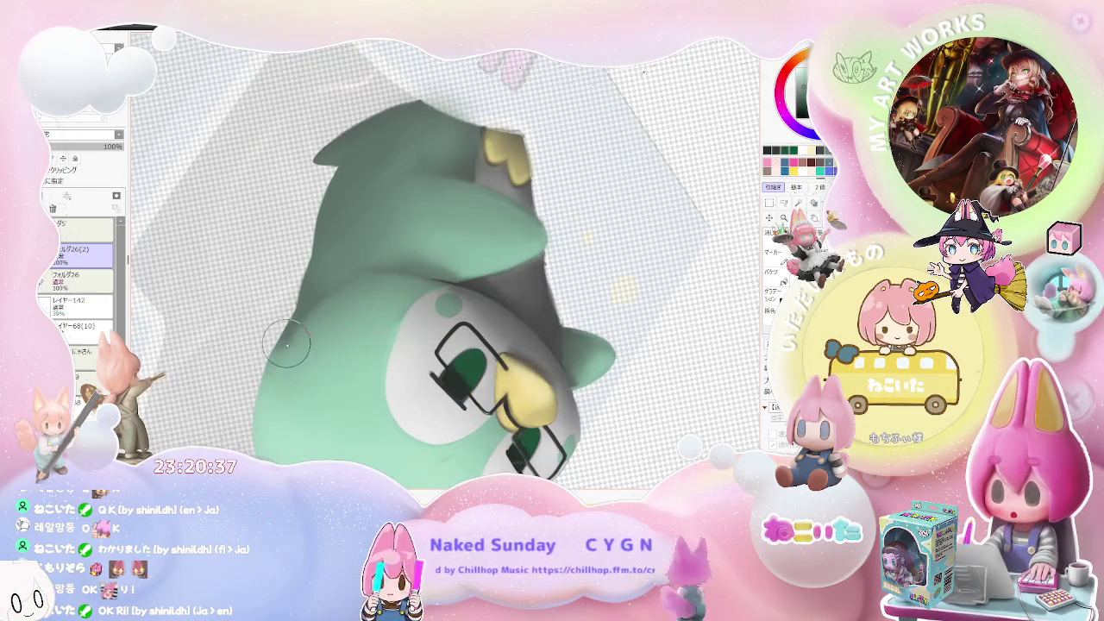
pyautogui.scroll(-3, 381, 279)
pyautogui.scroll(-2, 400, 278)
pyautogui.press('Delete')
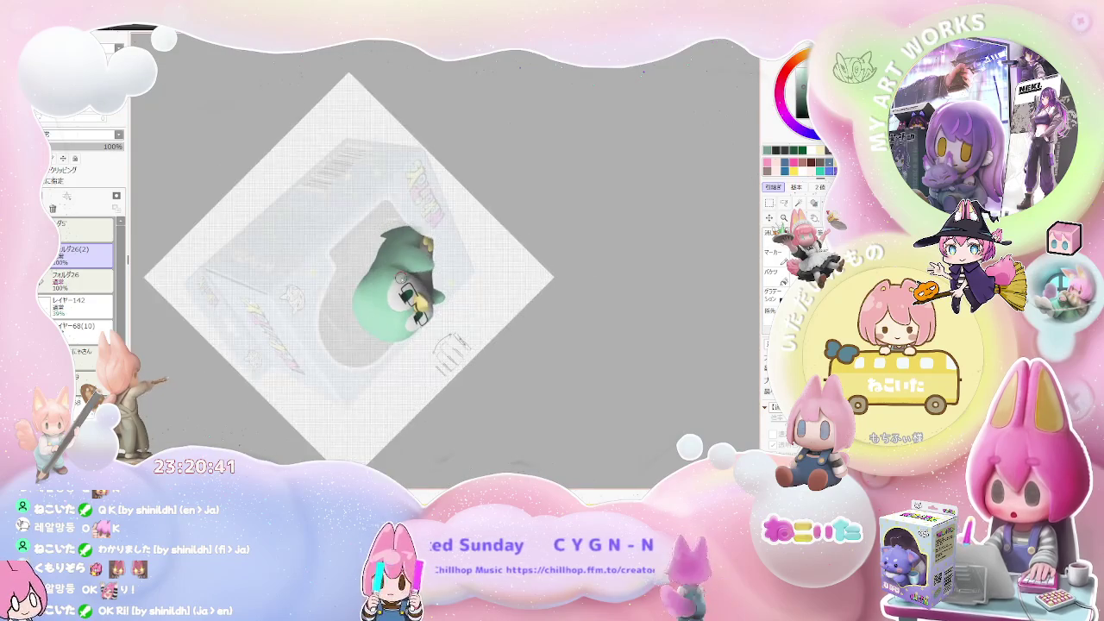
# Step: Mirror the view so the penguin faces right and make the brush much larger
pyautogui.press('Delete')
pyautogui.press('Delete')
pyautogui.press('End')
pyautogui.press('End')
pyautogui.press('End')
pyautogui.press('End')
pyautogui.press('End')
pyautogui.press('h')
pyautogui.scroll(1, 300, 342)
pyautogui.scroll(2, 299, 342)
pyautogui.scroll(1, 299, 341)
pyautogui.press(']')
pyautogui.press(']')
pyautogui.press(']')
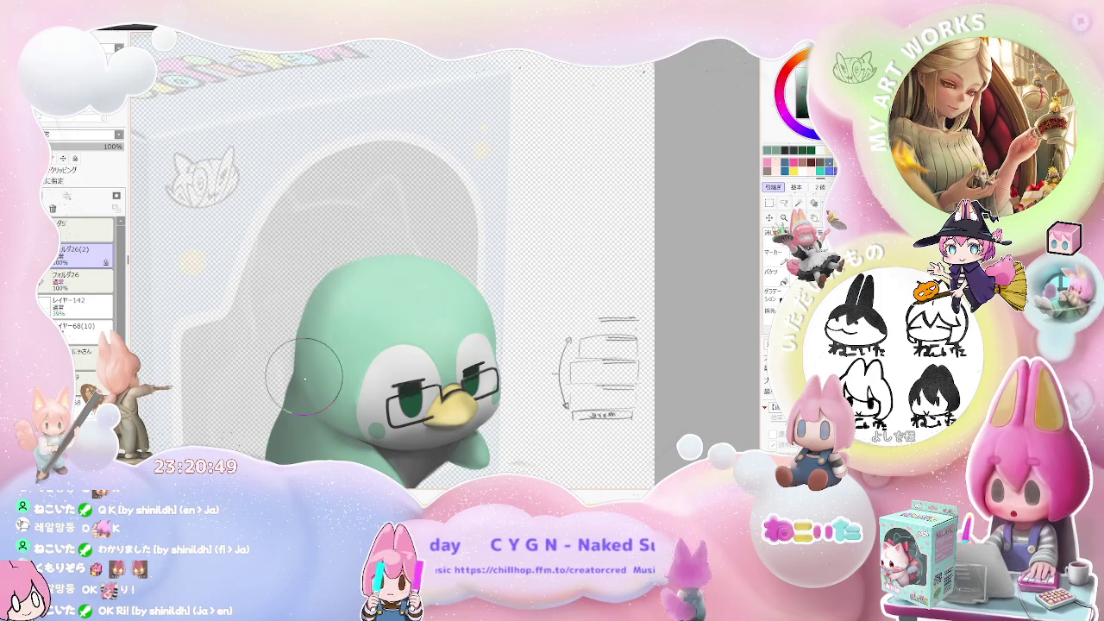
pyautogui.scroll(-1, 369, 376)
pyautogui.scroll(-1, 370, 377)
# Step: Rotate the canvas view until the box sits diagonally
pyautogui.press('End')
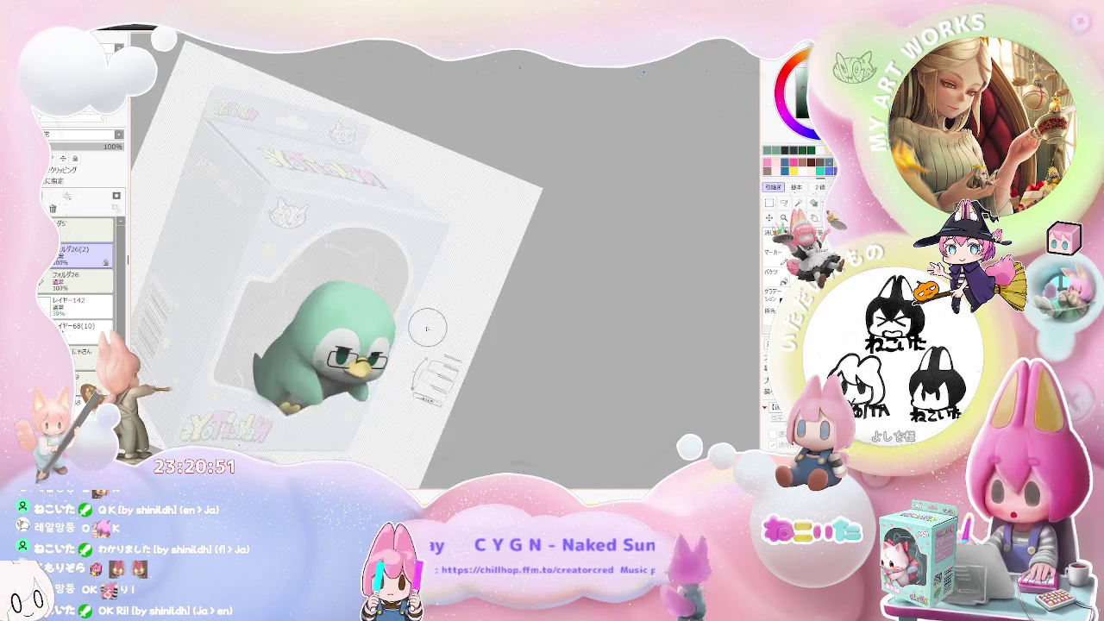
pyautogui.scroll(1, 328, 337)
pyautogui.scroll(1, 307, 313)
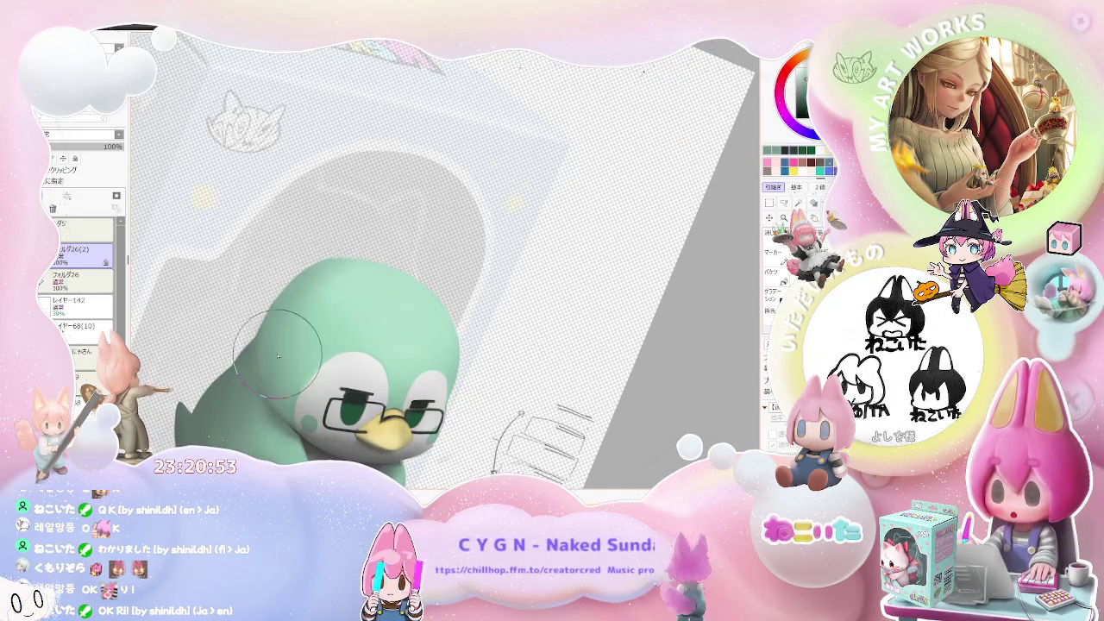
pyautogui.scroll(-2, 293, 340)
pyautogui.scroll(-1, 363, 345)
pyautogui.press('Delete')
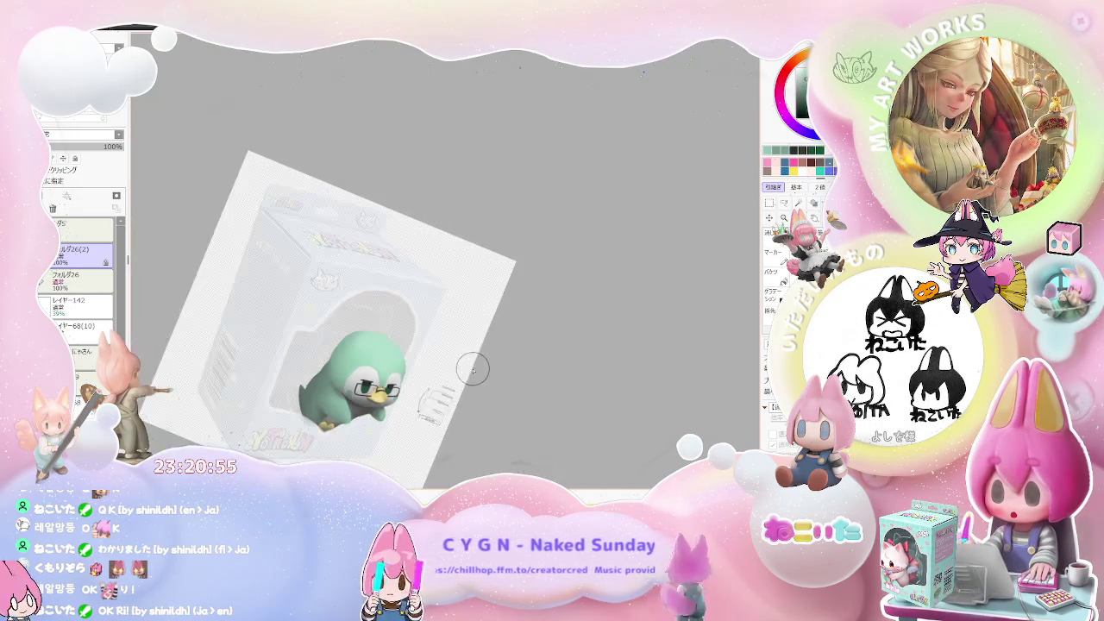
pyautogui.press('Delete')
pyautogui.scroll(1, 439, 352)
pyautogui.press('Delete')
pyautogui.scroll(2, 319, 272)
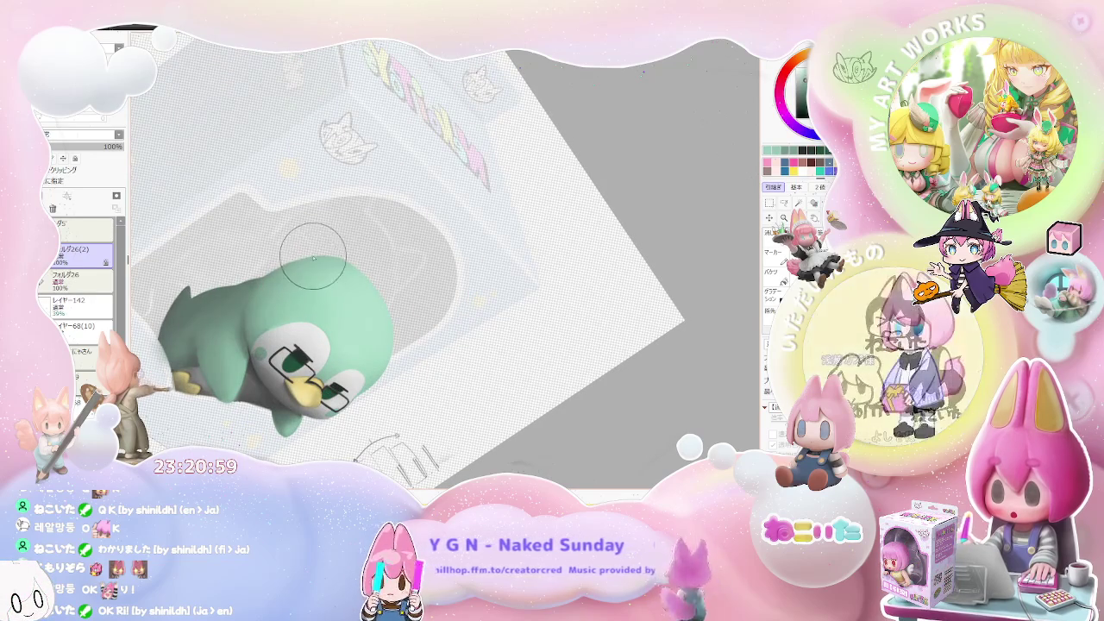
pyautogui.scroll(-1, 363, 293)
pyautogui.scroll(-1, 397, 324)
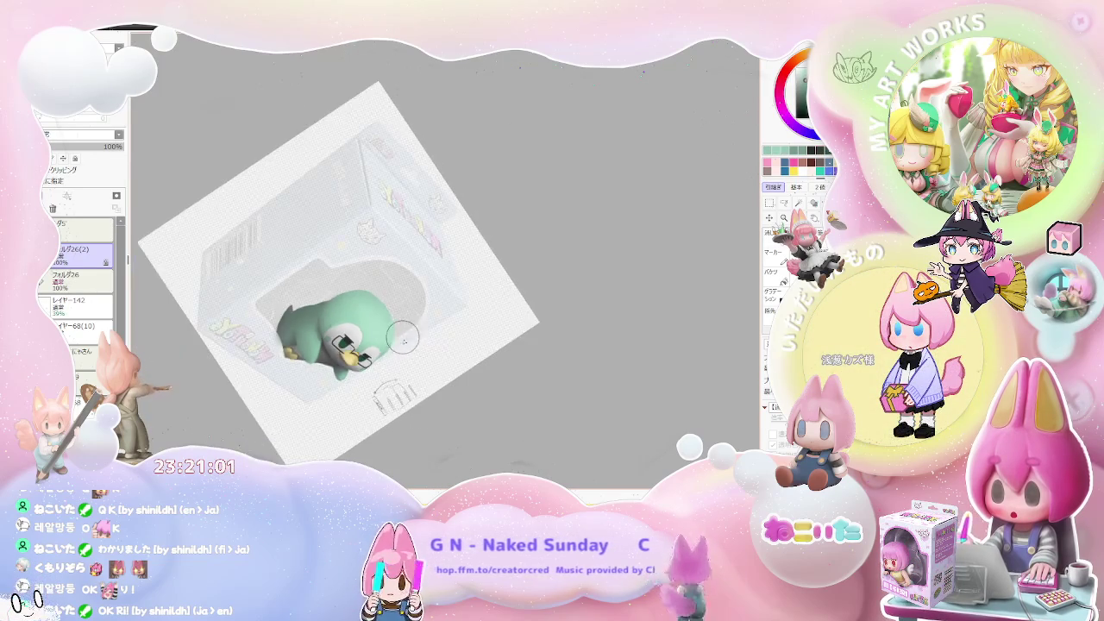
pyautogui.scroll(-1, 430, 350)
# Step: Reset the view upright, then rotate it clockwise to about 33°
pyautogui.press('Home')
pyautogui.scroll(2, 370, 288)
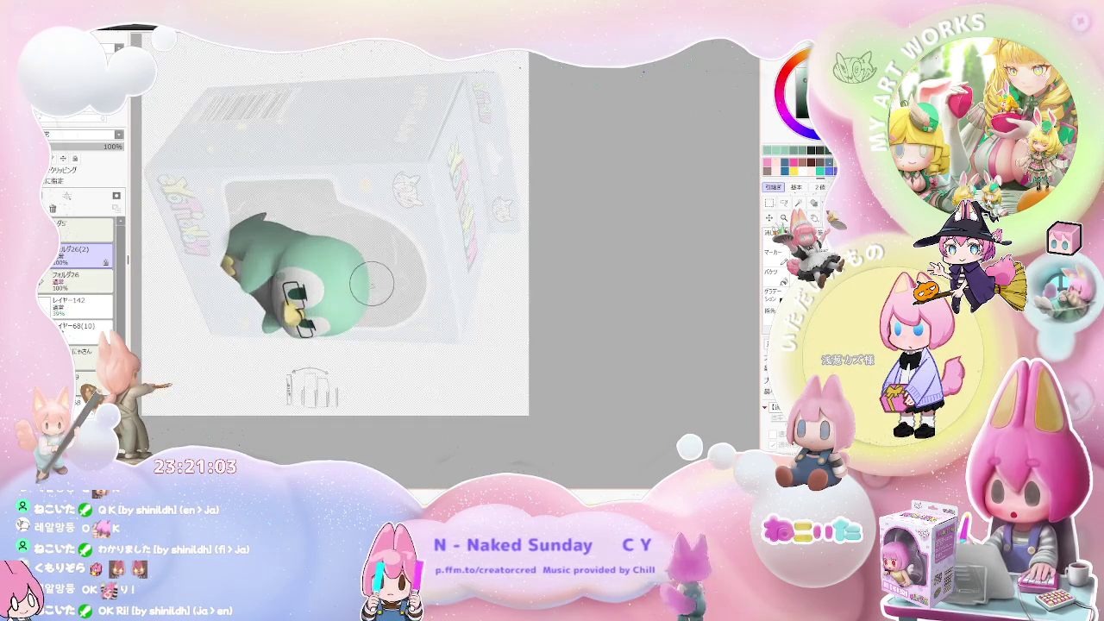
pyautogui.scroll(1, 362, 319)
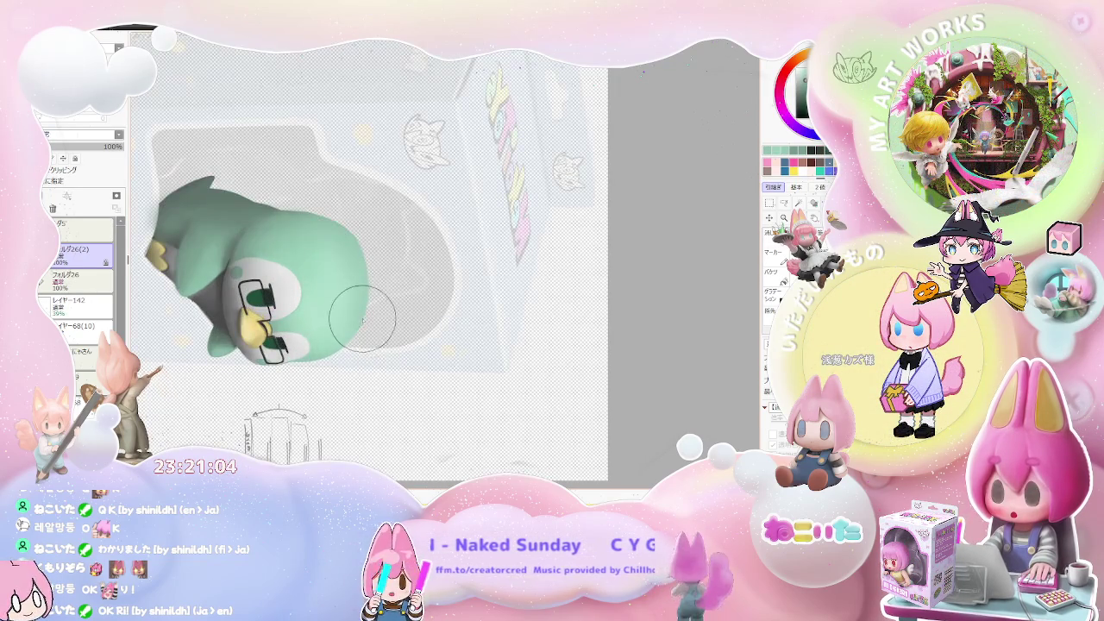
pyautogui.scroll(-2, 362, 317)
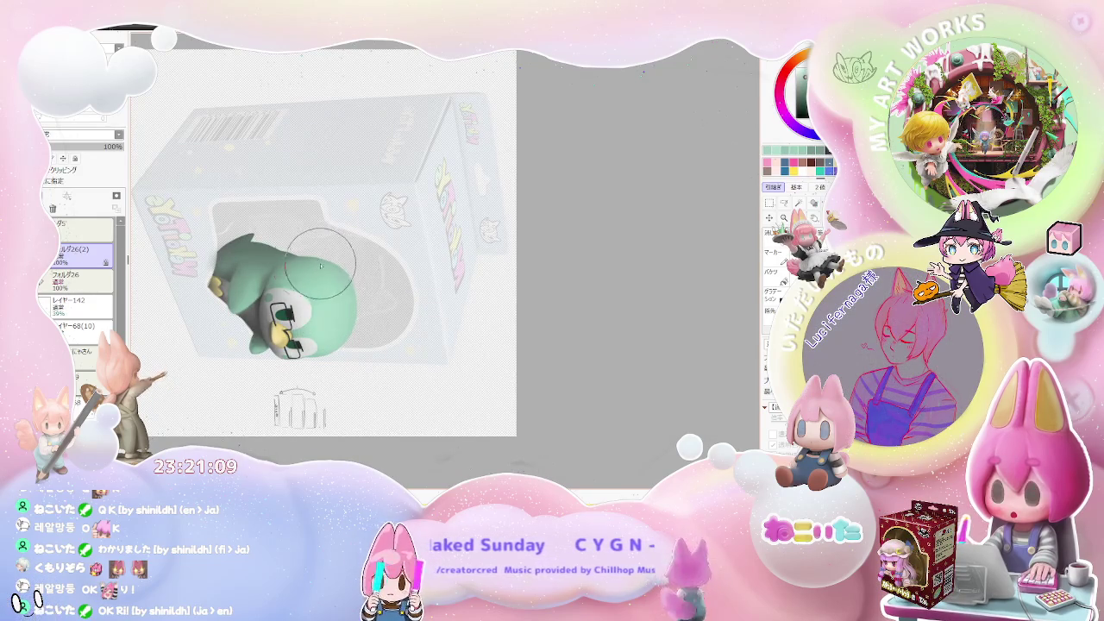
pyautogui.moveTo(323, 263); pyautogui.dragTo(414, 306)
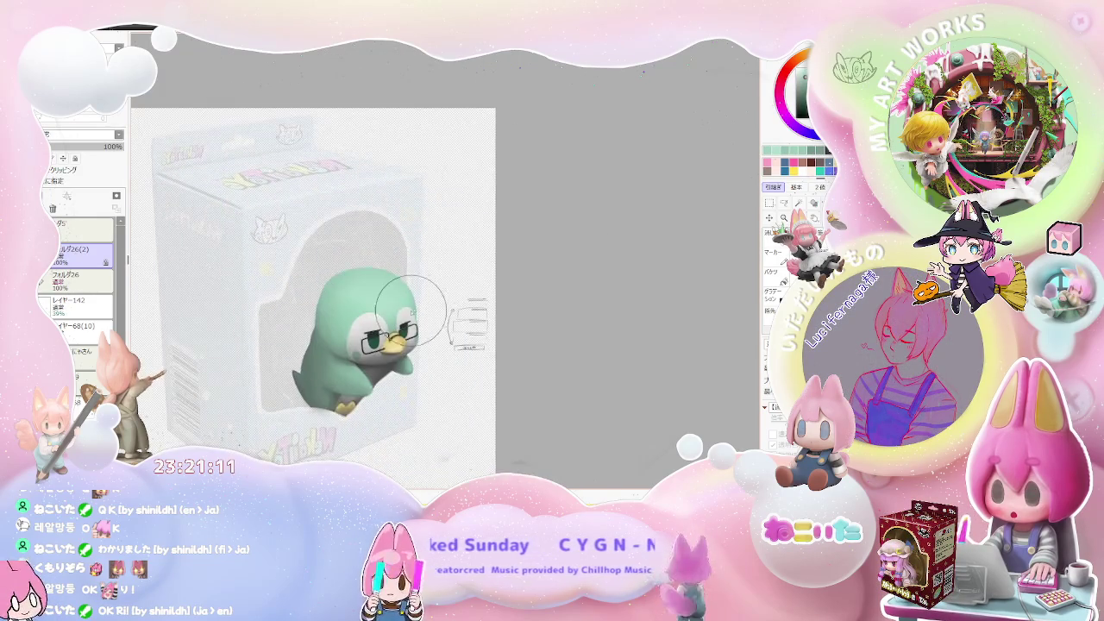
pyautogui.scroll(3, 413, 306)
pyautogui.scroll(2, 233, 311)
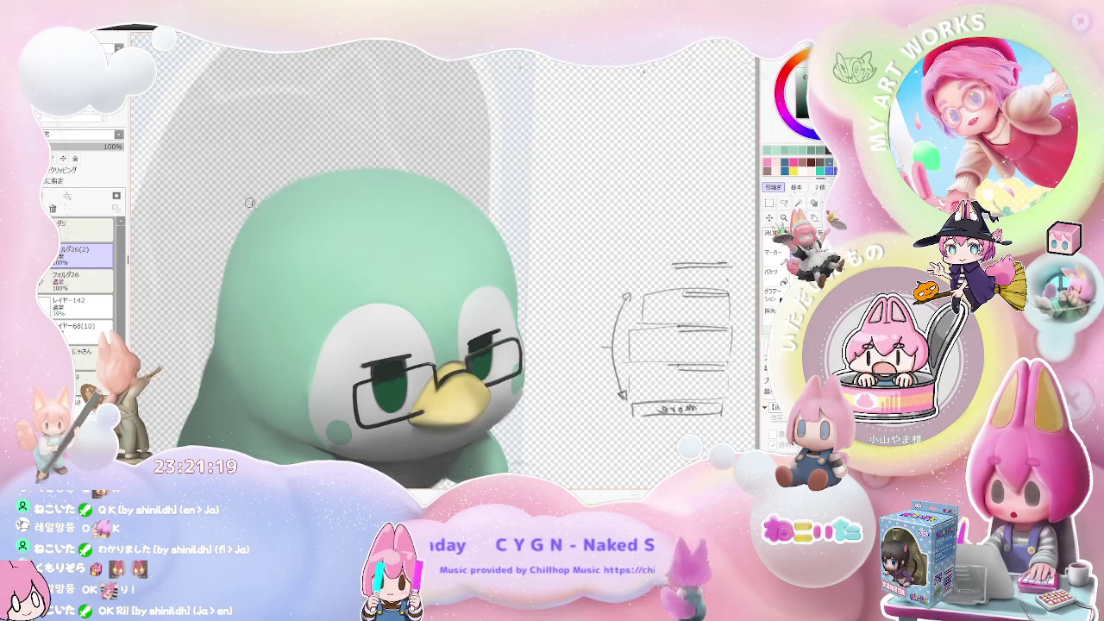
pyautogui.scroll(-3, 543, 203)
pyautogui.scroll(-2, 466, 211)
pyautogui.press('End')
pyautogui.press('End')
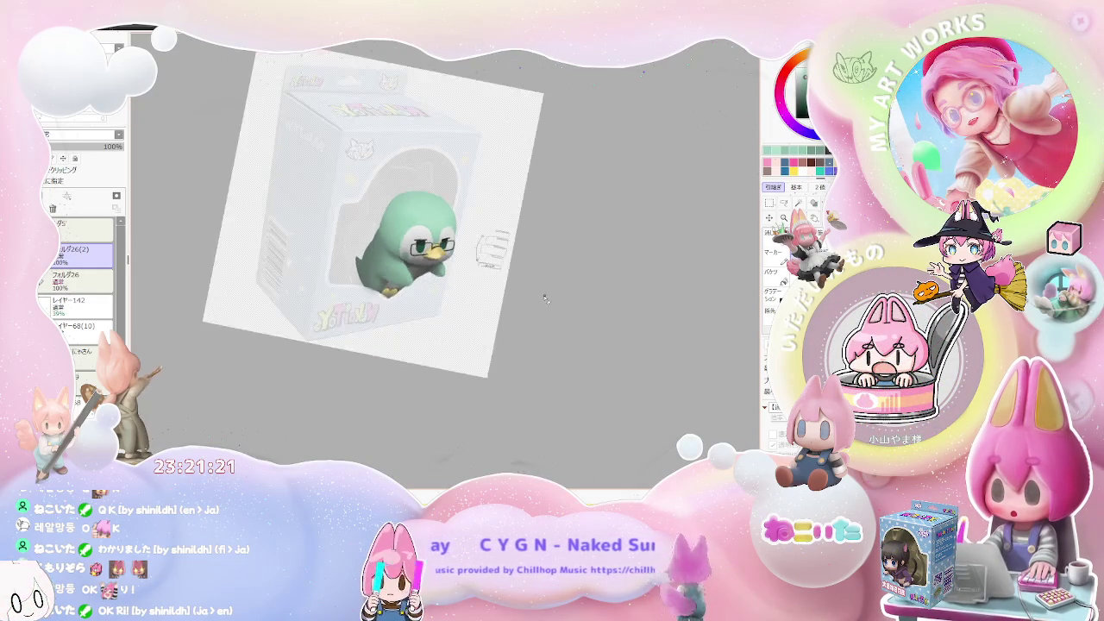
pyautogui.press('End')
pyautogui.press('End')
pyautogui.press('End')
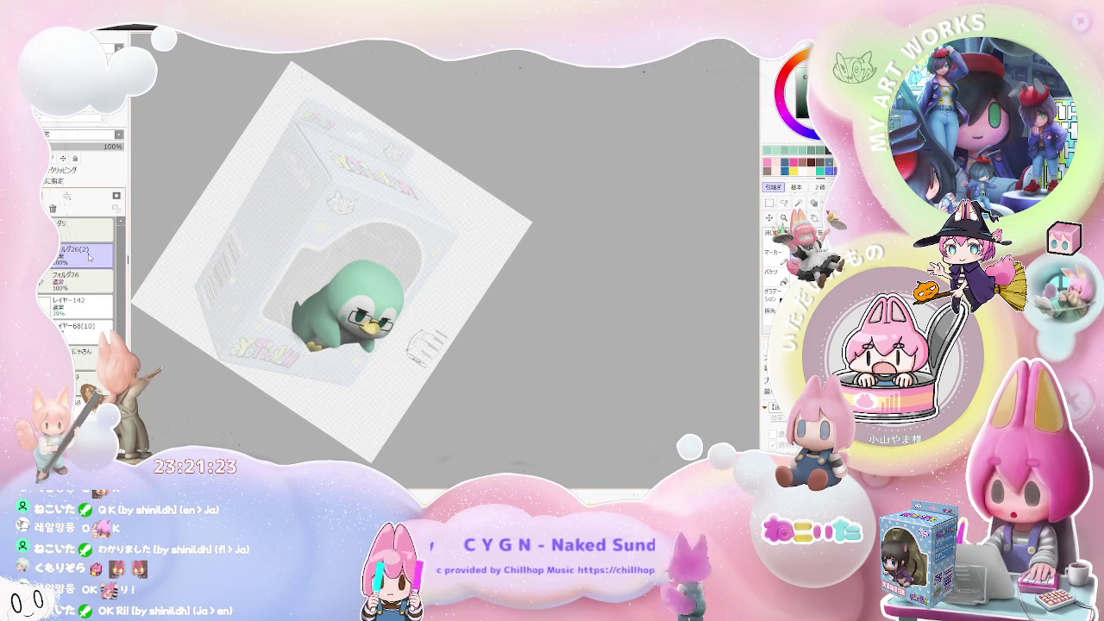
# Step: Add a new top layer with its blend mode set to Overlay
pyautogui.hotkey('ctrl', 'shift', 'n')
pyautogui.click(70, 148)
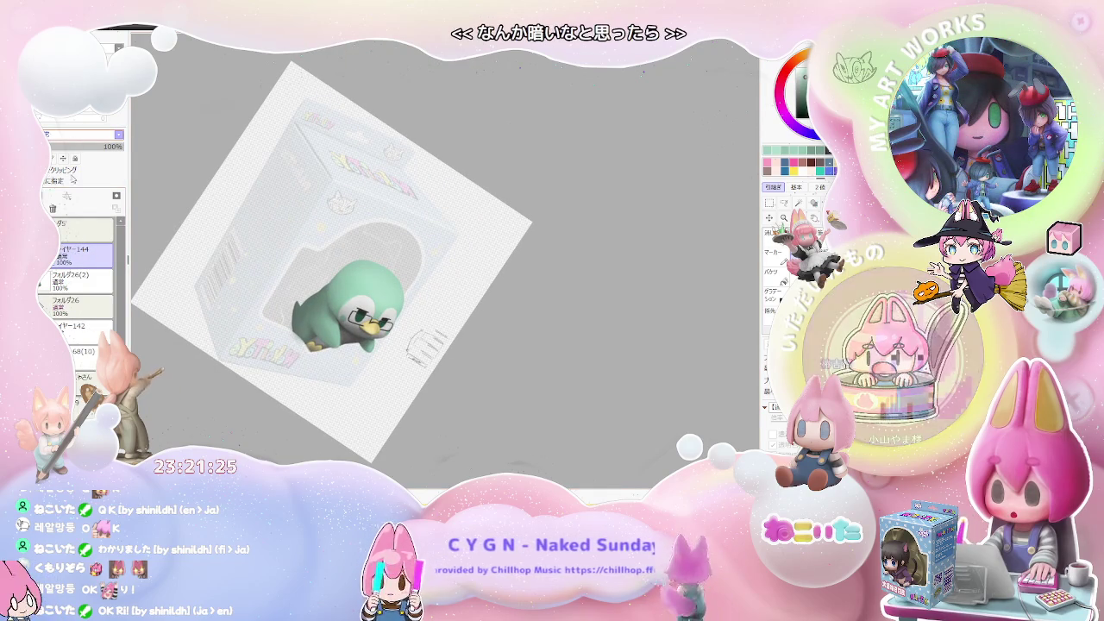
pyautogui.scroll(1, 383, 278)
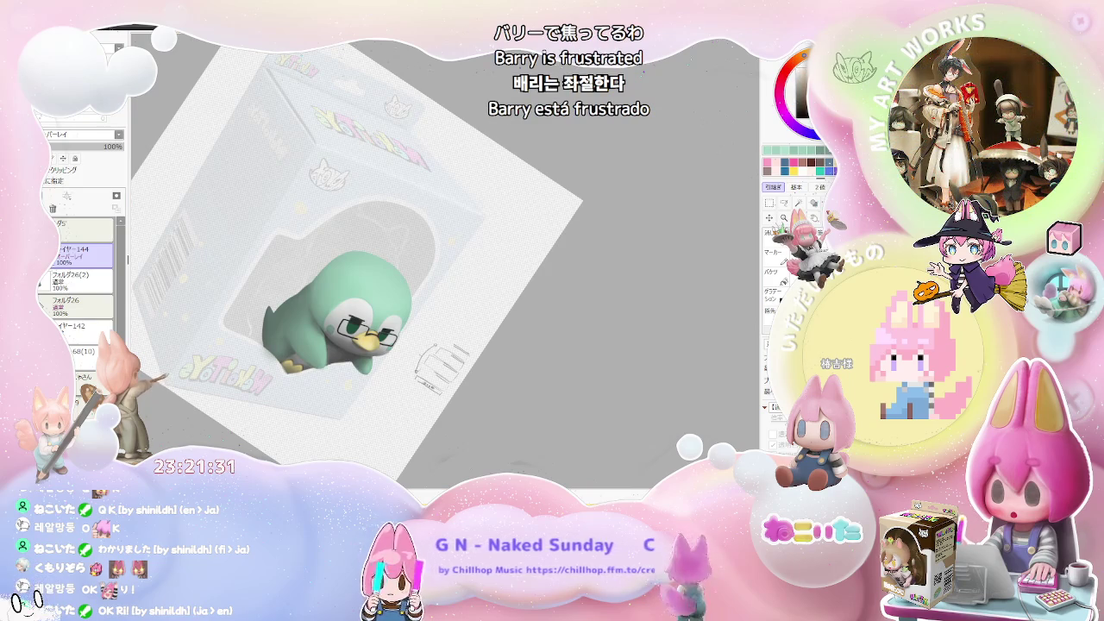
pyautogui.scroll(2, 388, 325)
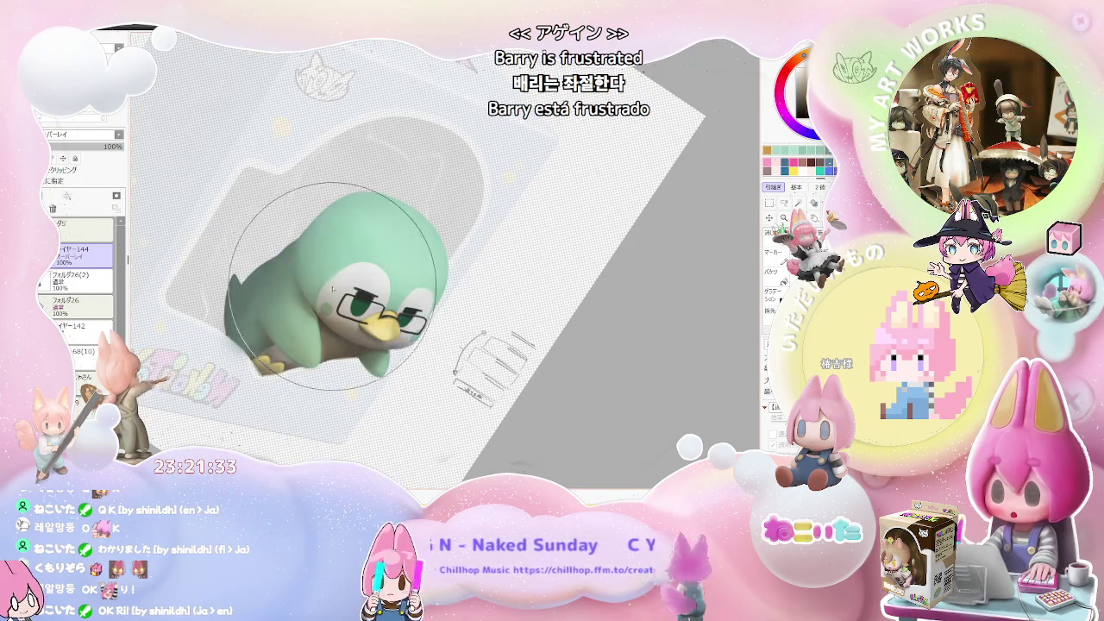
pyautogui.scroll(-3, 299, 297)
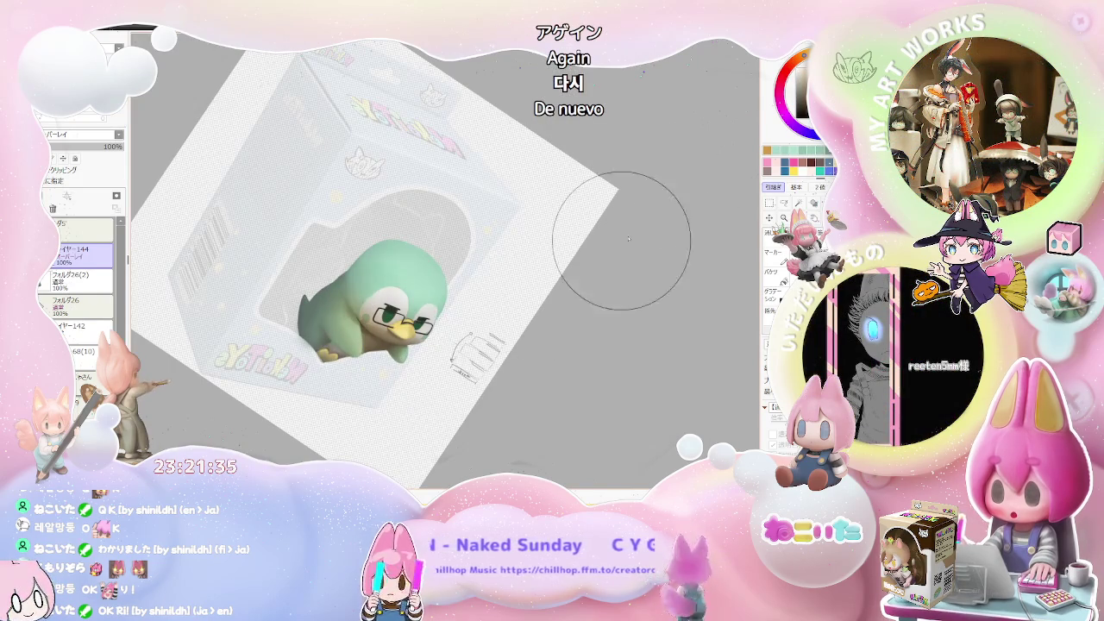
pyautogui.scroll(3, 372, 332)
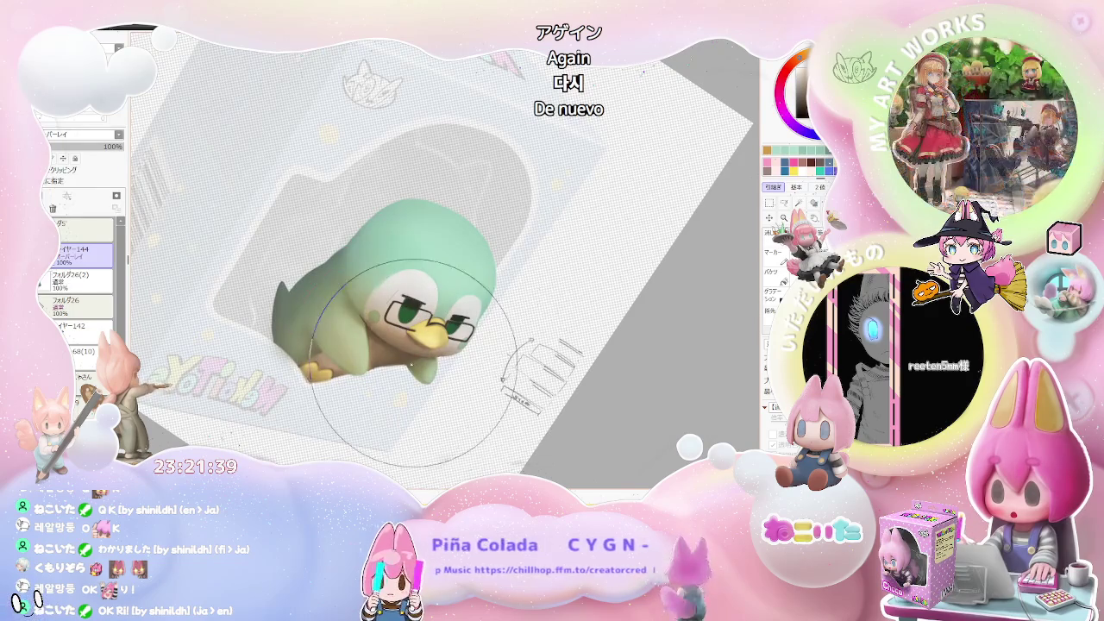
# Step: Brighten the penguin's left side with a light stroke on the Overlay layer
pyautogui.moveTo(341, 317); pyautogui.dragTo(349, 328)
pyautogui.scroll(-2, 483, 225)
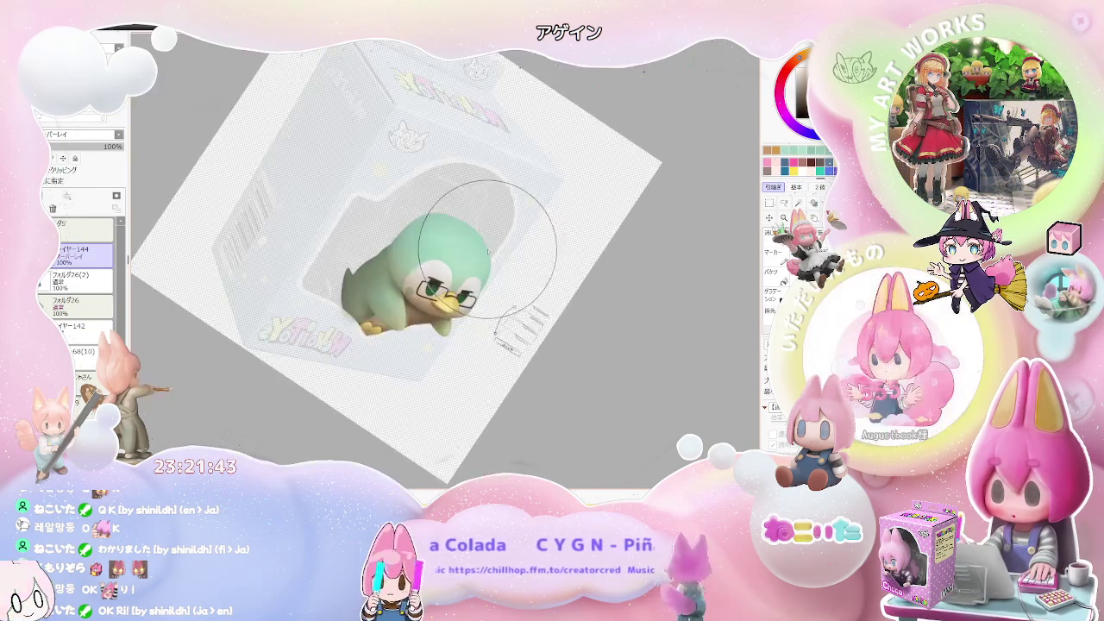
pyautogui.press('Delete')
pyautogui.press('End')
pyautogui.scroll(3, 442, 198)
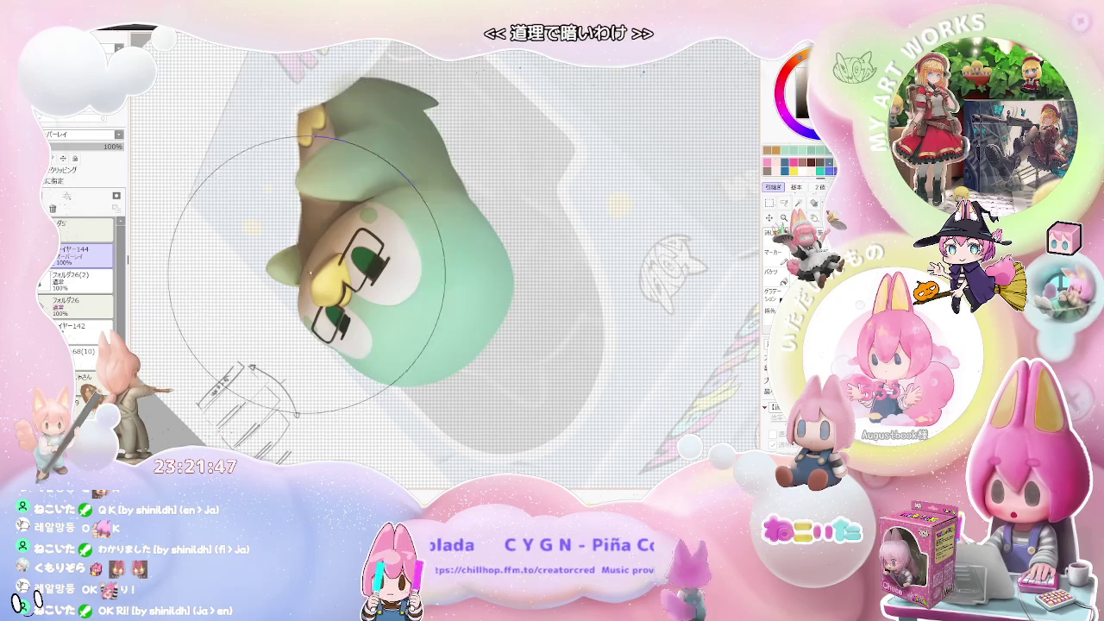
pyautogui.scroll(-2, 402, 281)
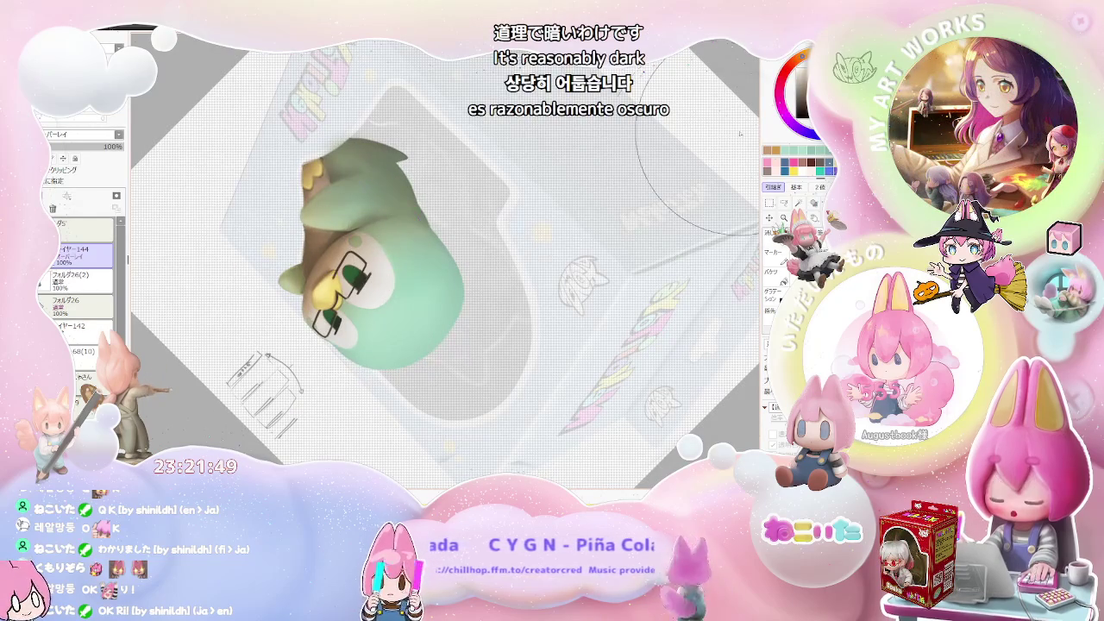
# Step: Shrink the brush to about 76 px
pyautogui.press('[')
pyautogui.press('[')
pyautogui.press('[')
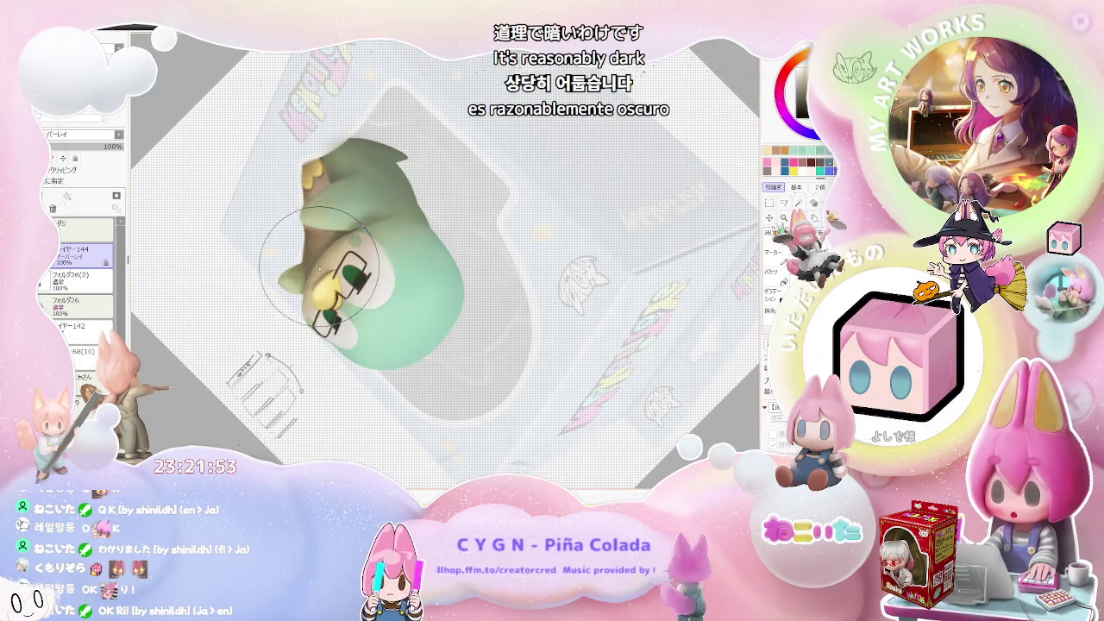
pyautogui.scroll(-2, 329, 174)
pyautogui.scroll(-1, 328, 174)
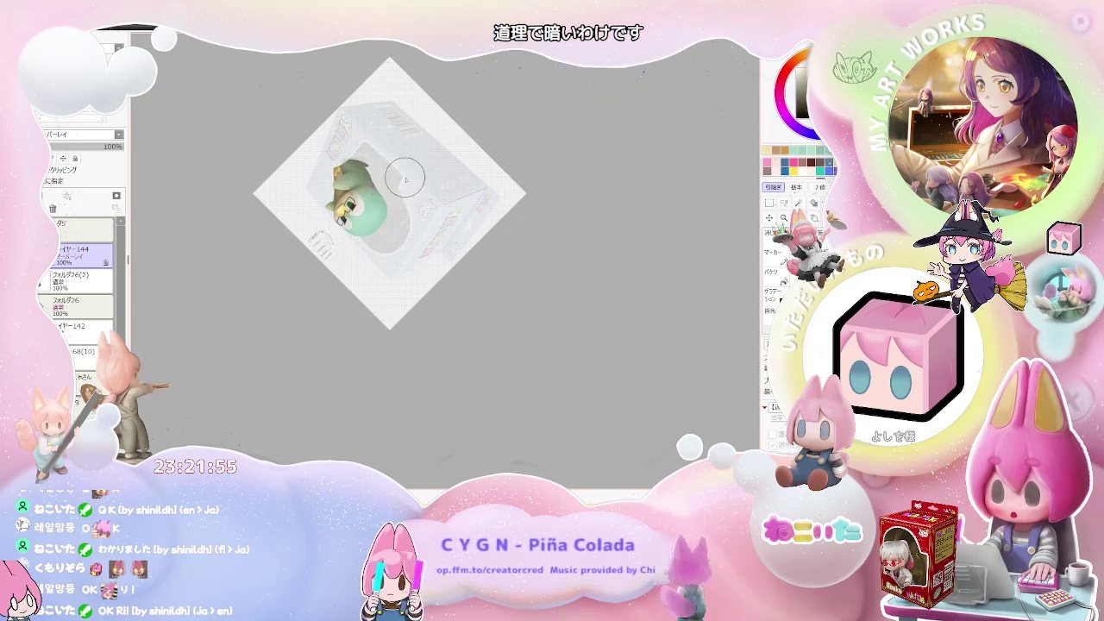
pyautogui.scroll(2, 324, 304)
pyautogui.scroll(1, 325, 306)
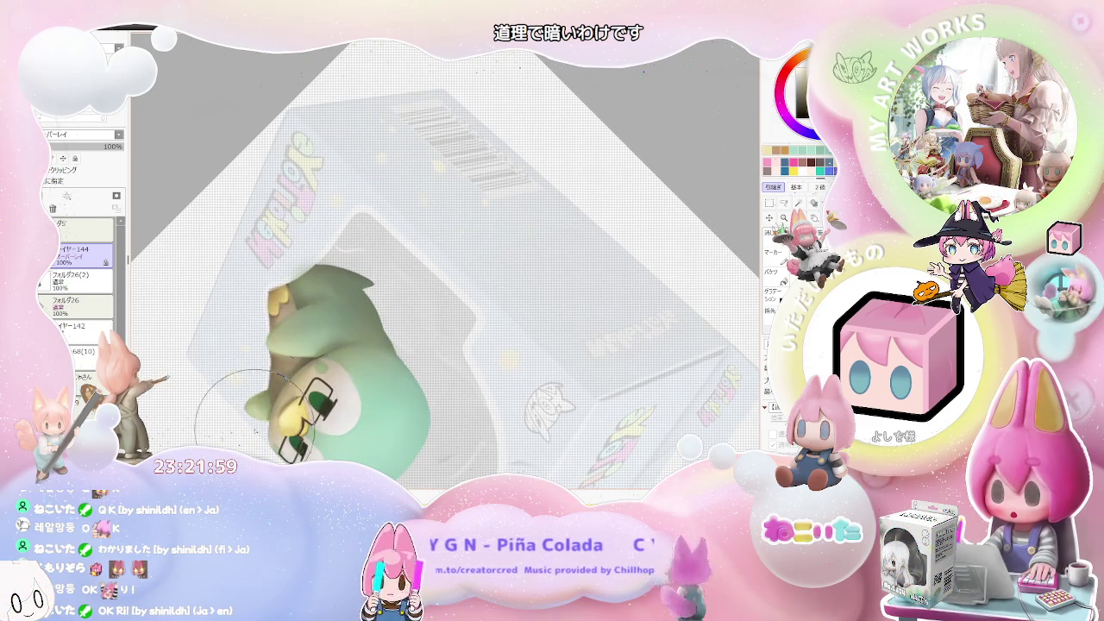
pyautogui.scroll(-2, 250, 406)
pyautogui.scroll(-1, 251, 405)
pyautogui.scroll(3, 246, 315)
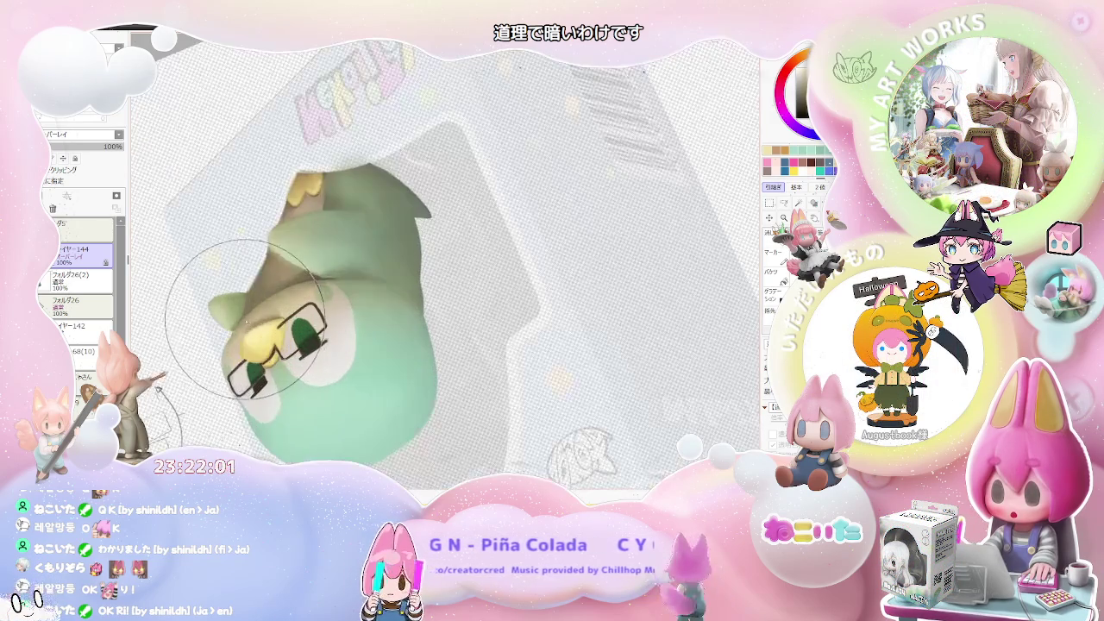
pyautogui.scroll(-2, 234, 341)
pyautogui.scroll(-1, 419, 333)
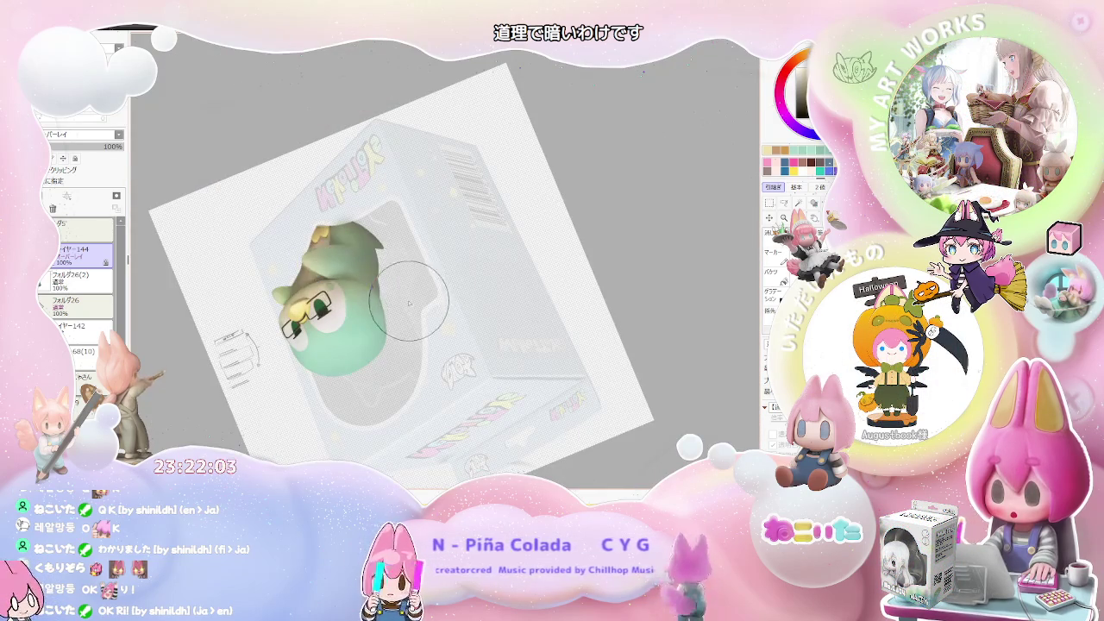
pyautogui.scroll(-1, 381, 317)
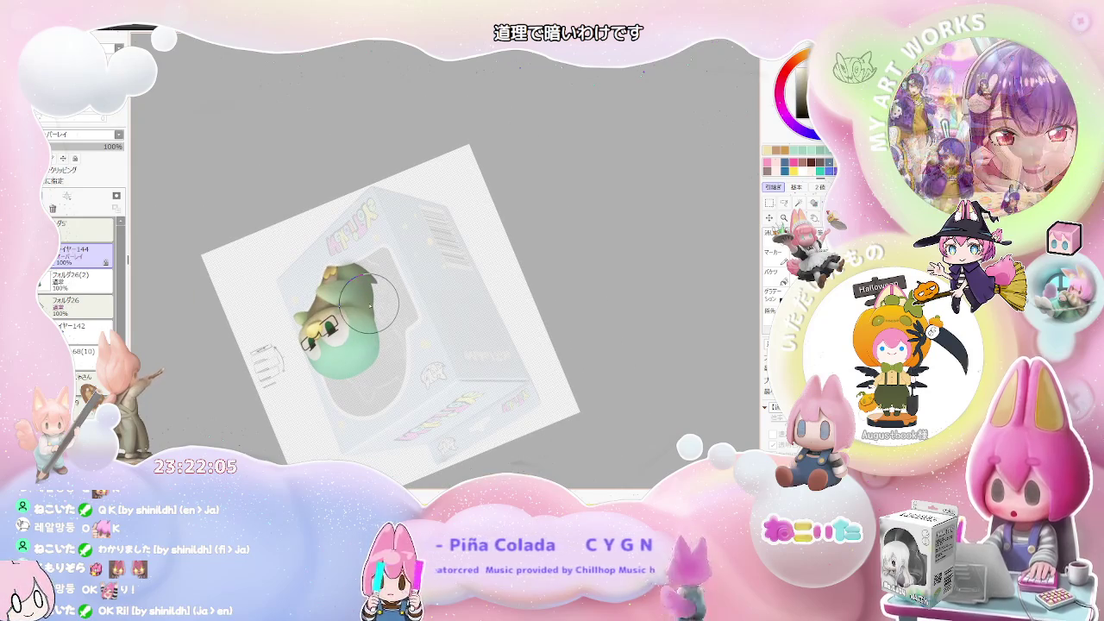
pyautogui.scroll(1, 335, 300)
pyautogui.scroll(2, 336, 300)
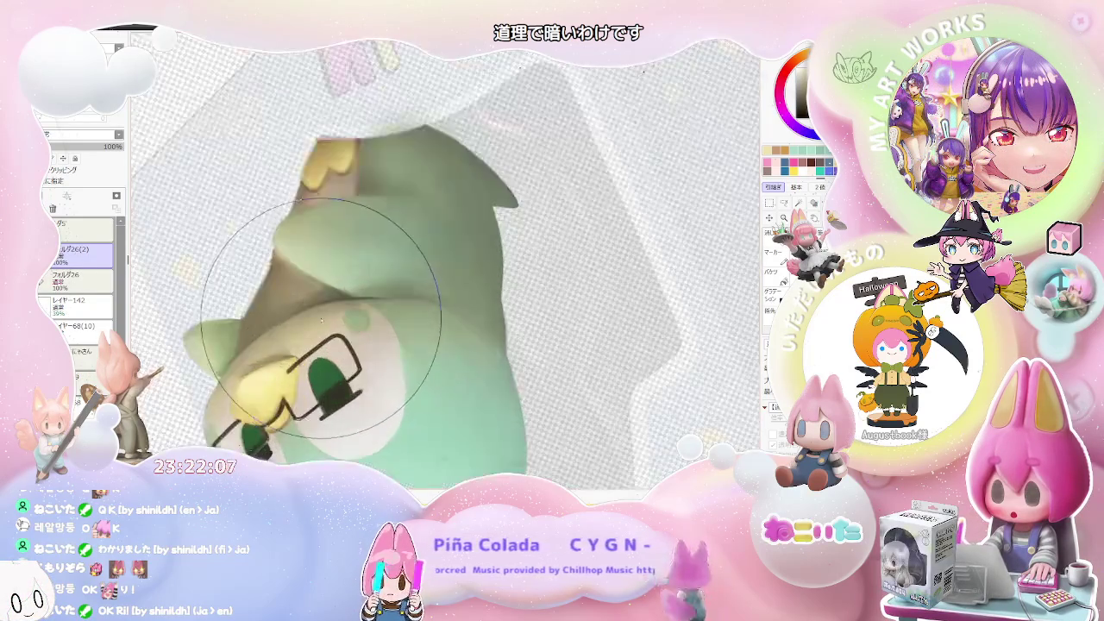
pyautogui.scroll(2, 242, 276)
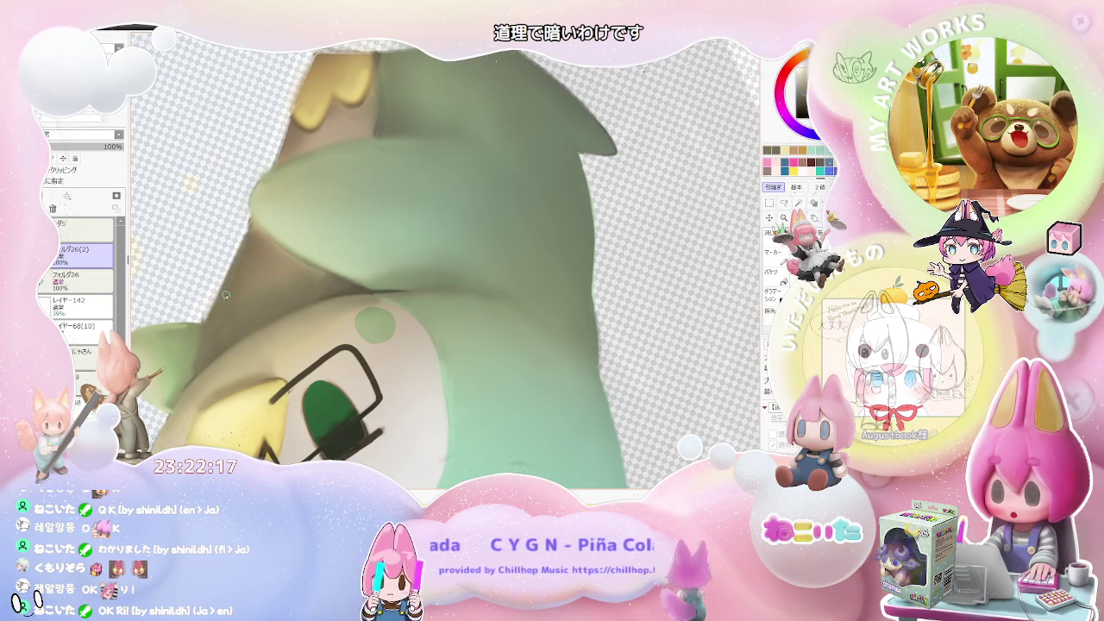
pyautogui.scroll(-1, 244, 243)
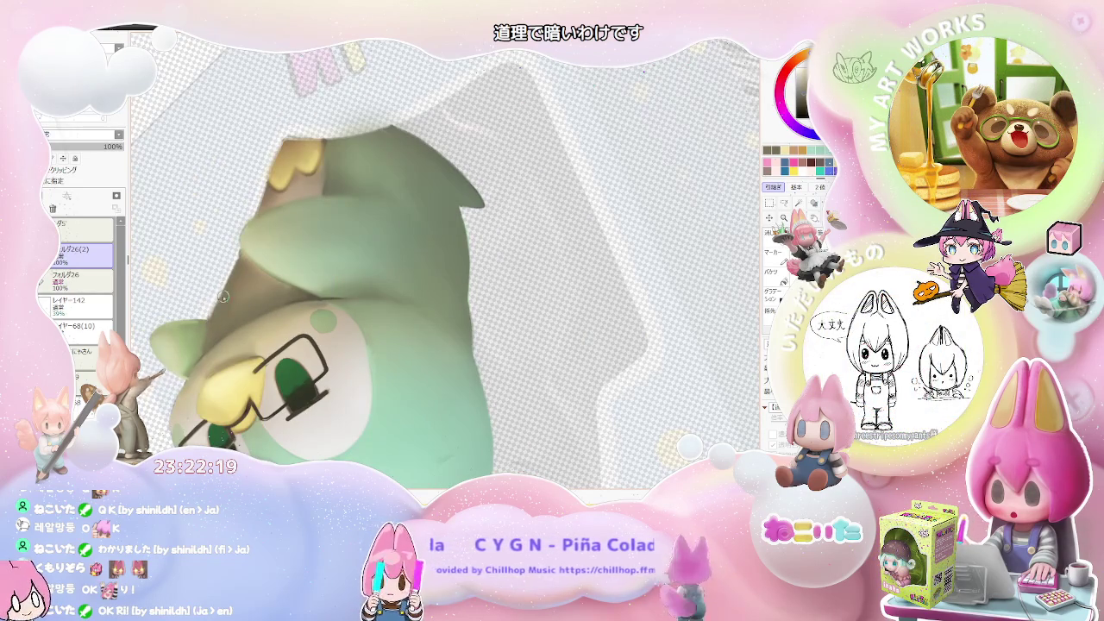
pyautogui.scroll(-1, 211, 326)
pyautogui.scroll(-1, 259, 323)
pyautogui.scroll(-1, 327, 320)
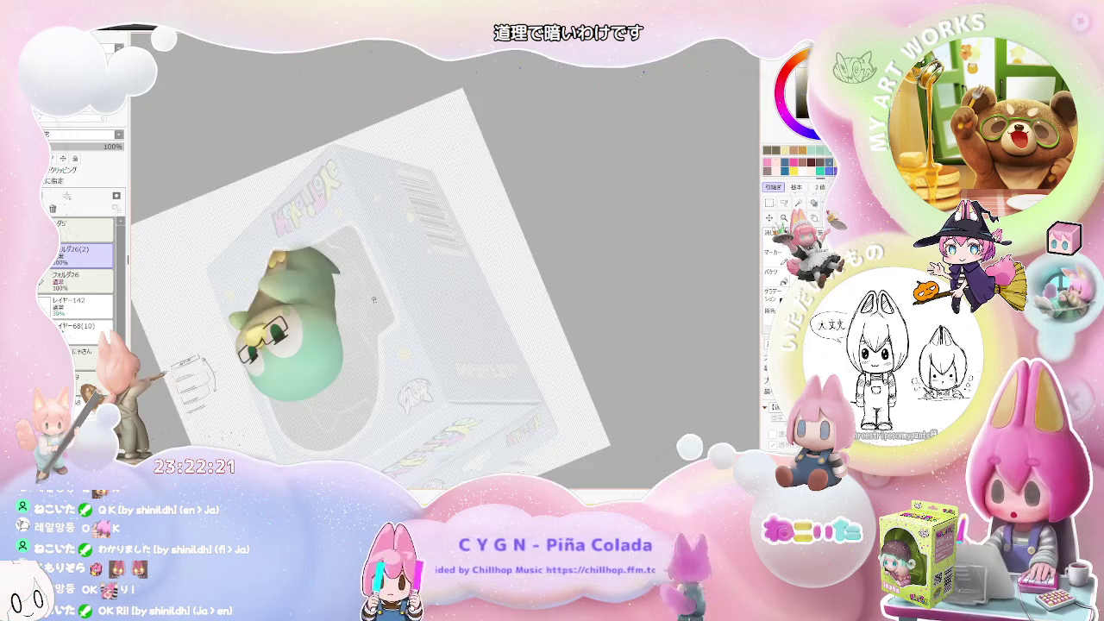
pyautogui.scroll(-1, 388, 315)
pyautogui.scroll(1, 371, 328)
pyautogui.scroll(2, 345, 353)
pyautogui.scroll(2, 311, 386)
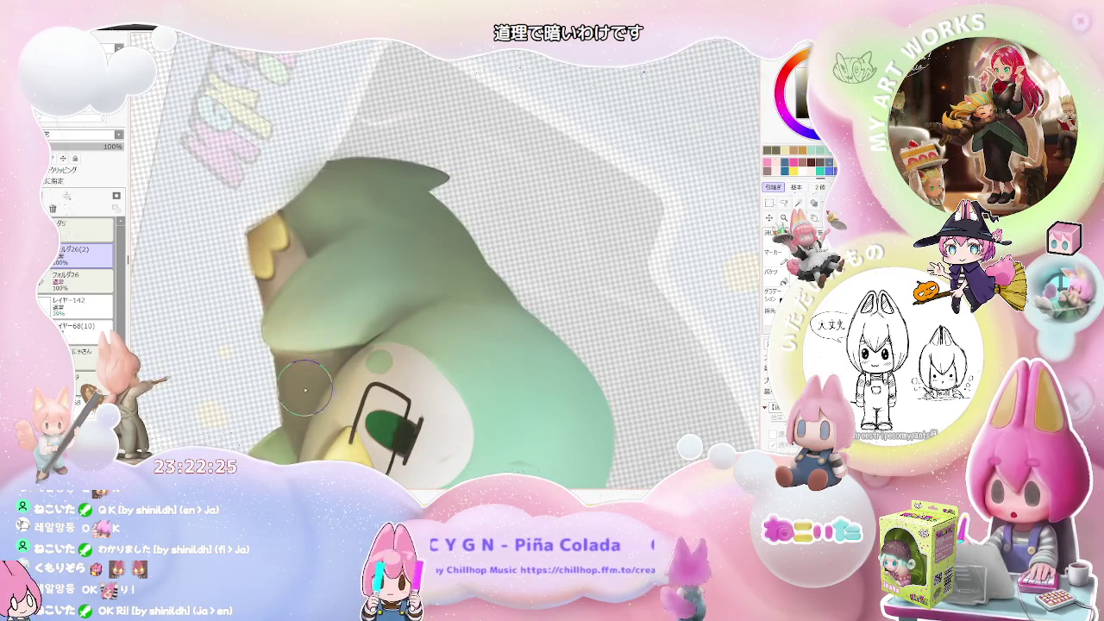
pyautogui.press('[')
pyautogui.press('[')
pyautogui.press('[')
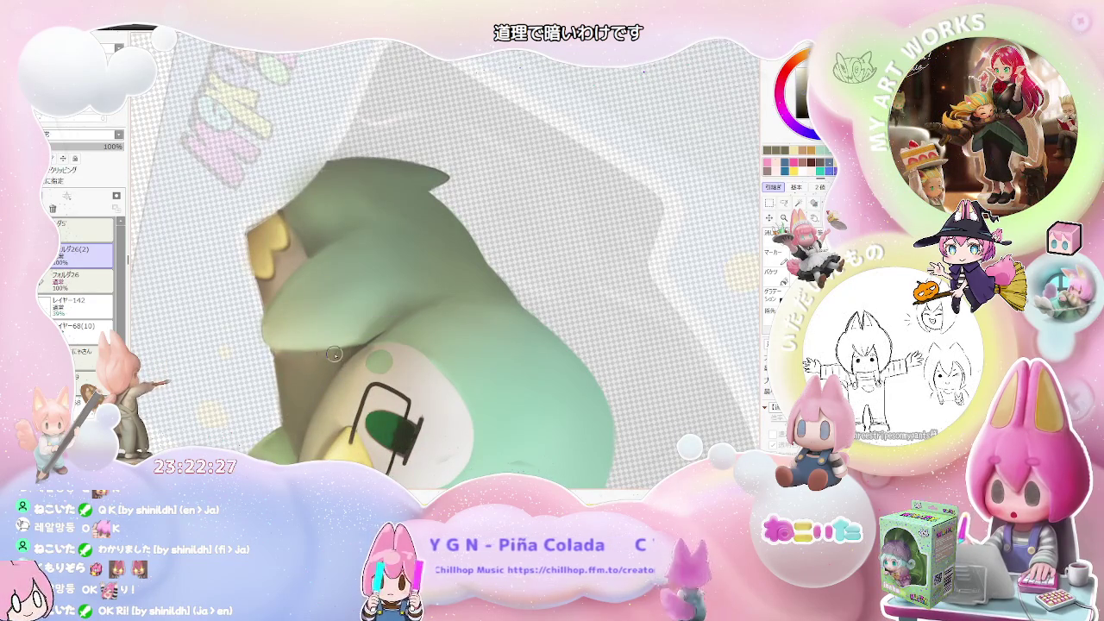
pyautogui.scroll(-1, 313, 367)
pyautogui.scroll(-1, 362, 360)
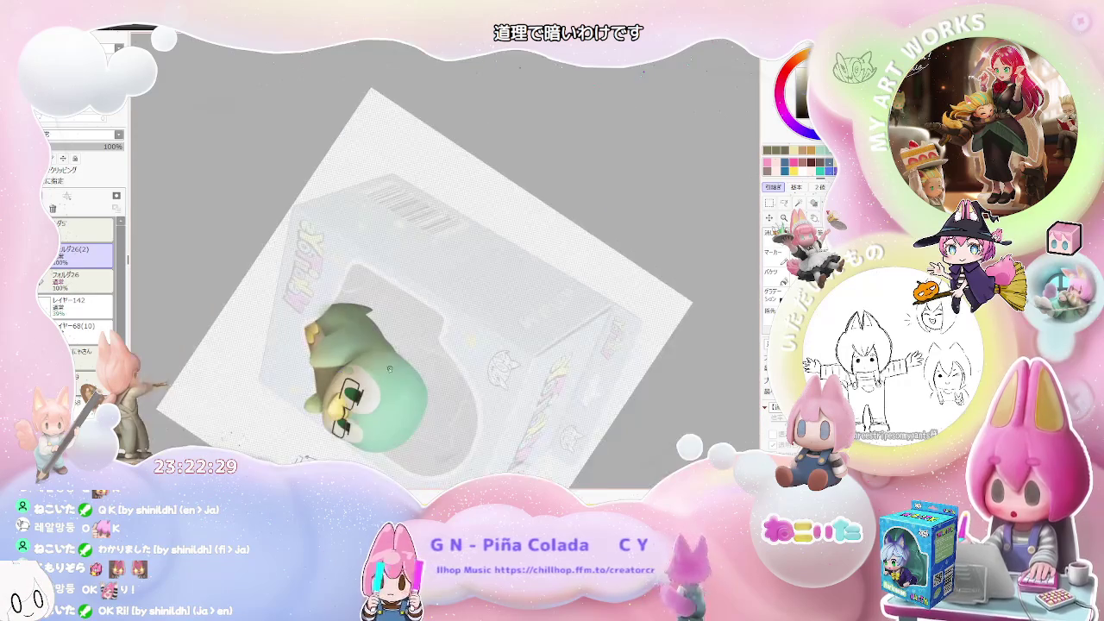
pyautogui.scroll(-1, 411, 352)
pyautogui.scroll(1, 388, 352)
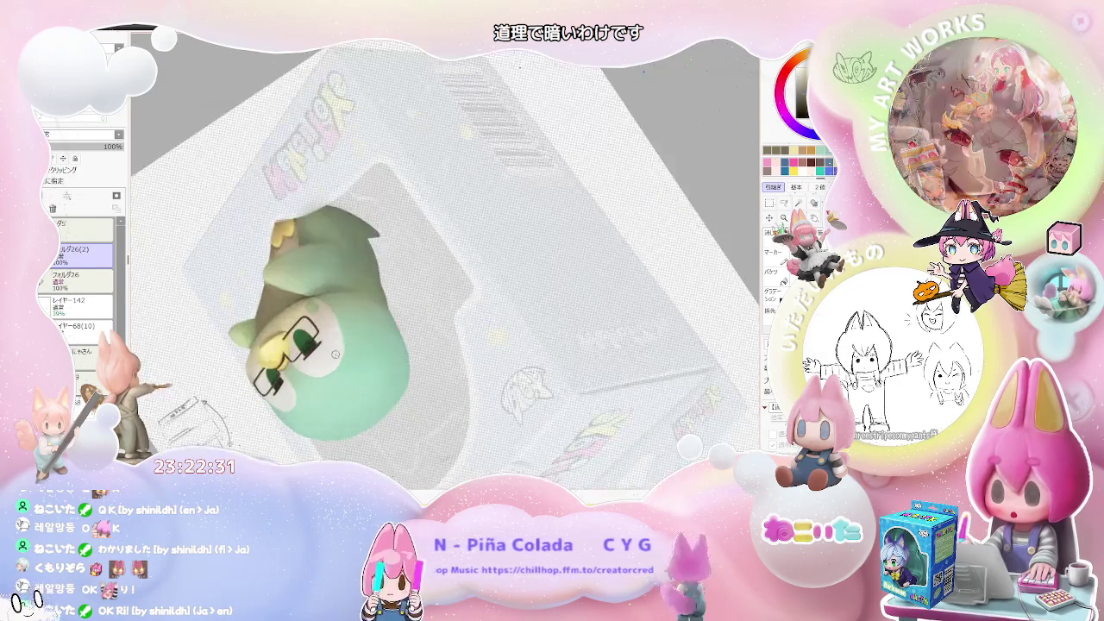
pyautogui.scroll(2, 327, 343)
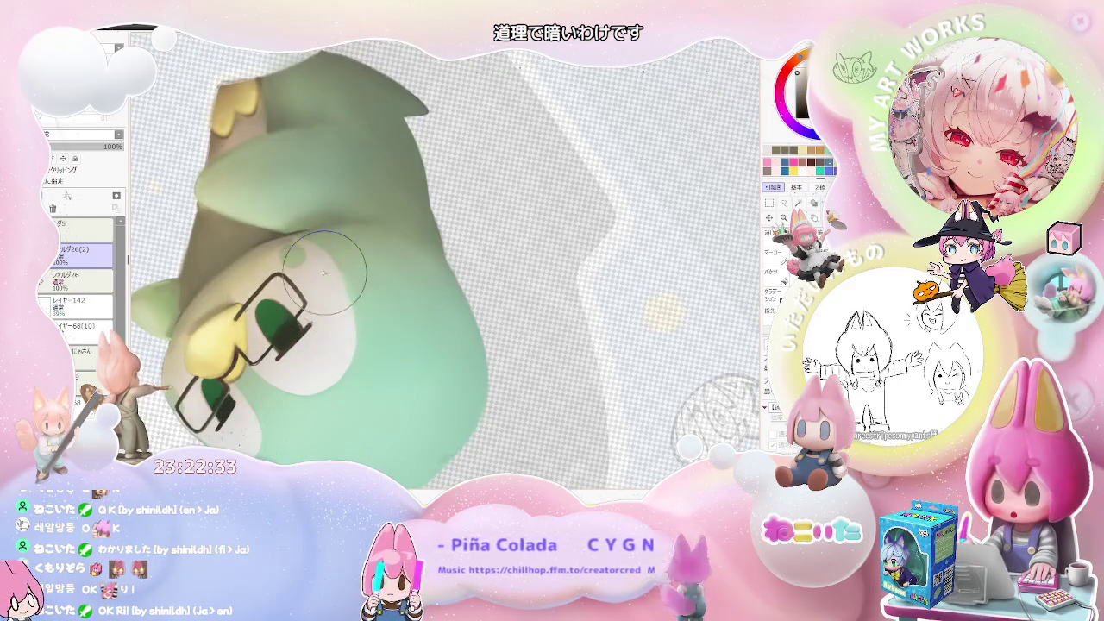
pyautogui.scroll(-1, 326, 277)
pyautogui.press('End')
pyautogui.press('End')
pyautogui.scroll(1, 313, 330)
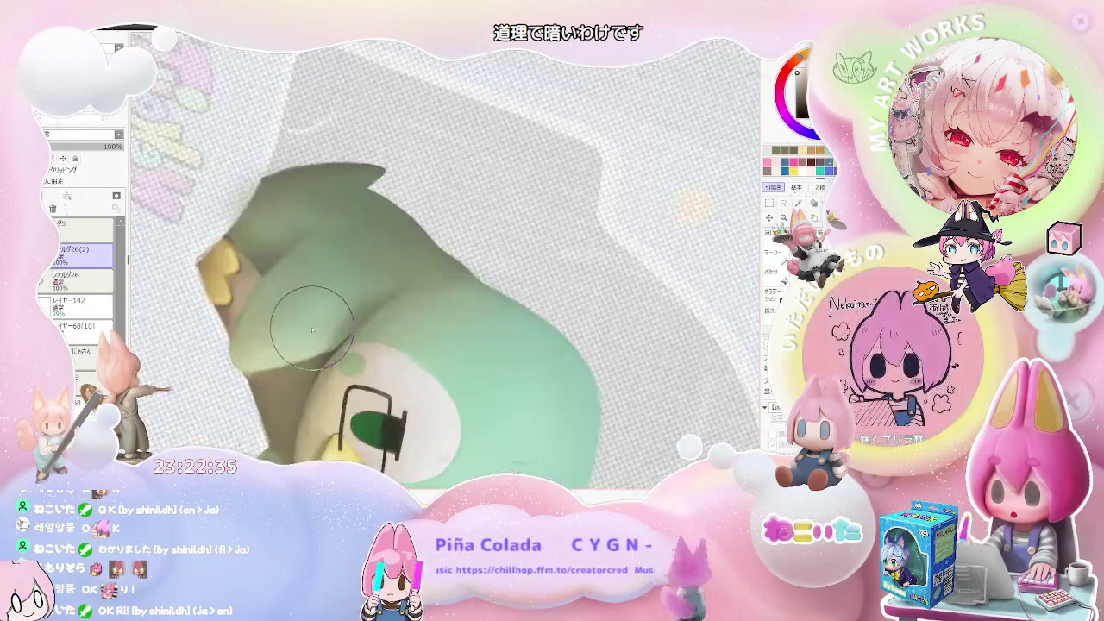
pyautogui.scroll(1, 314, 329)
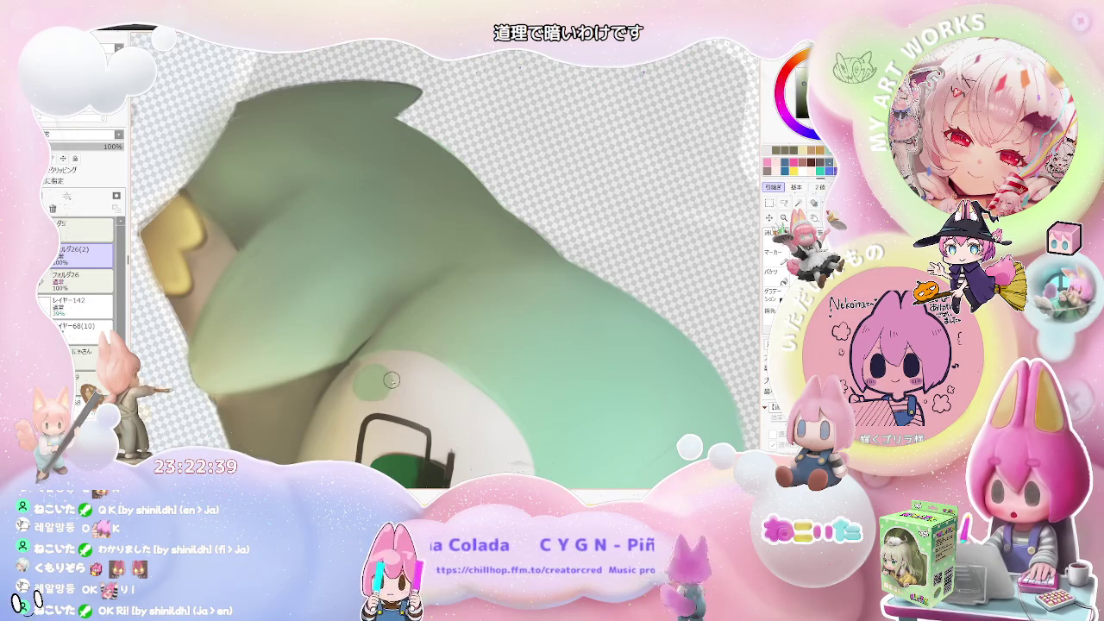
pyautogui.scroll(-2, 414, 376)
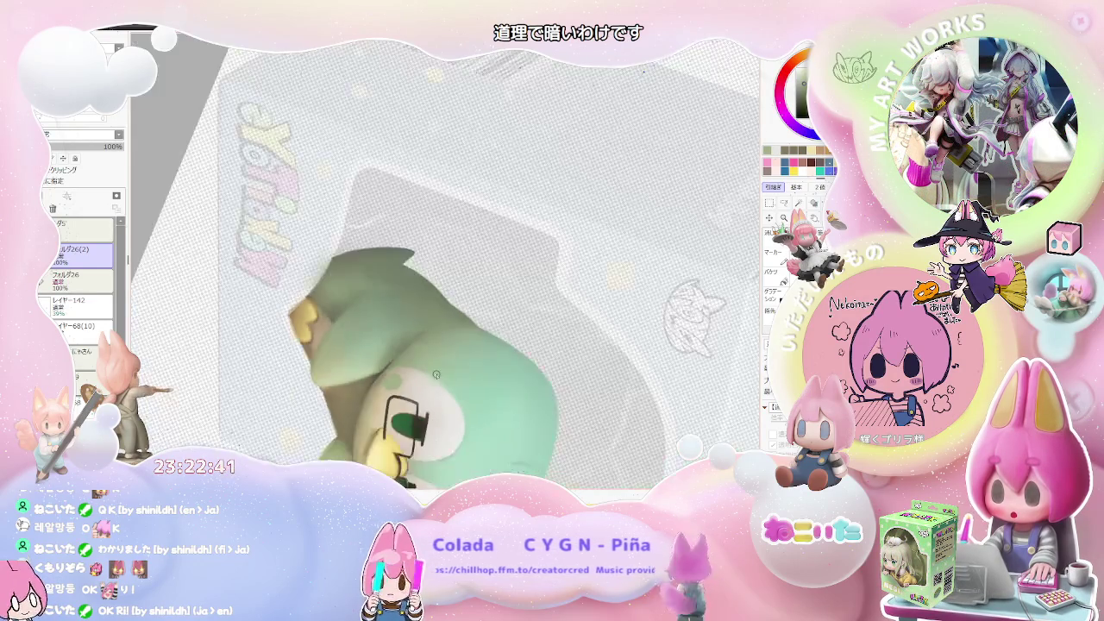
pyautogui.scroll(-2, 422, 377)
pyautogui.moveTo(422, 377); pyautogui.dragTo(369, 374)
pyautogui.scroll(3, 370, 372)
pyautogui.scroll(2, 345, 345)
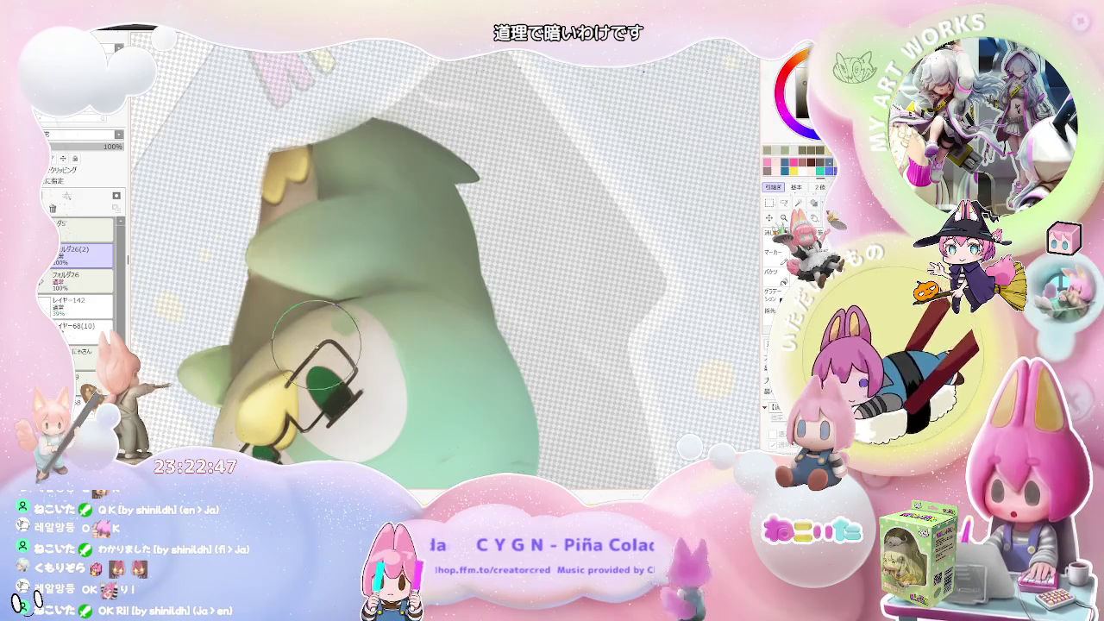
pyautogui.scroll(-3, 413, 322)
pyautogui.scroll(1, 431, 347)
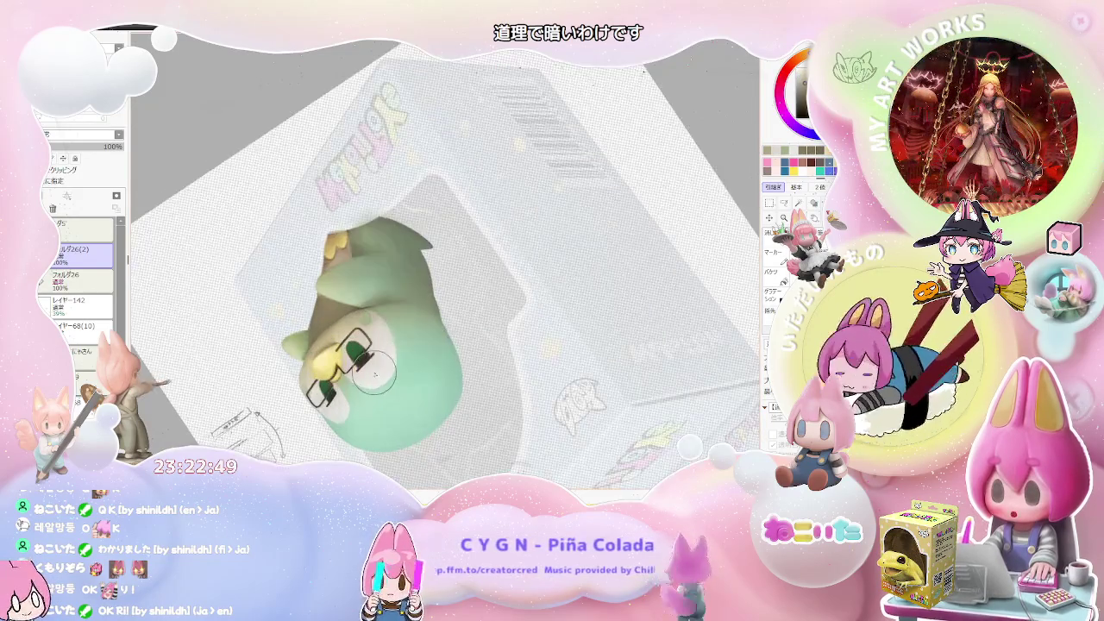
pyautogui.scroll(1, 362, 345)
pyautogui.scroll(2, 262, 342)
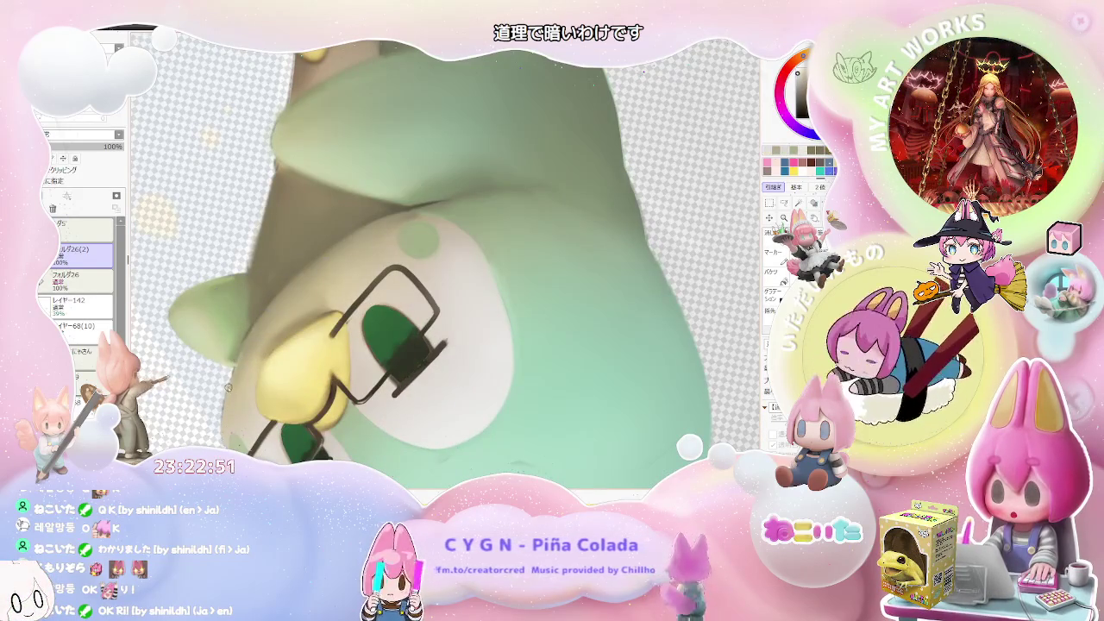
pyautogui.scroll(-1, 283, 292)
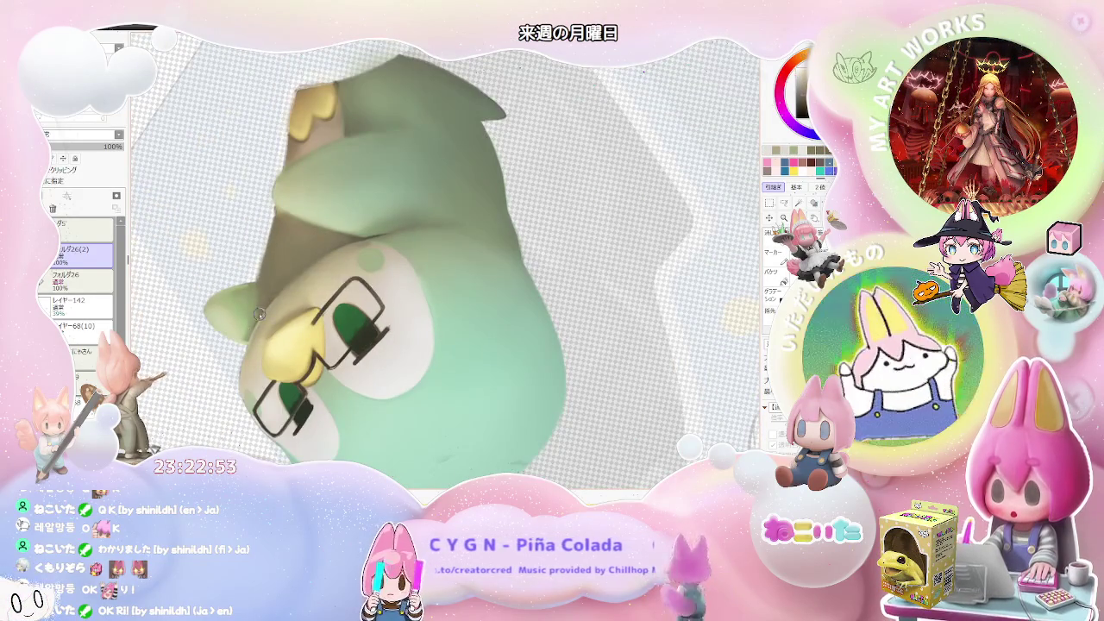
pyautogui.scroll(1, 251, 335)
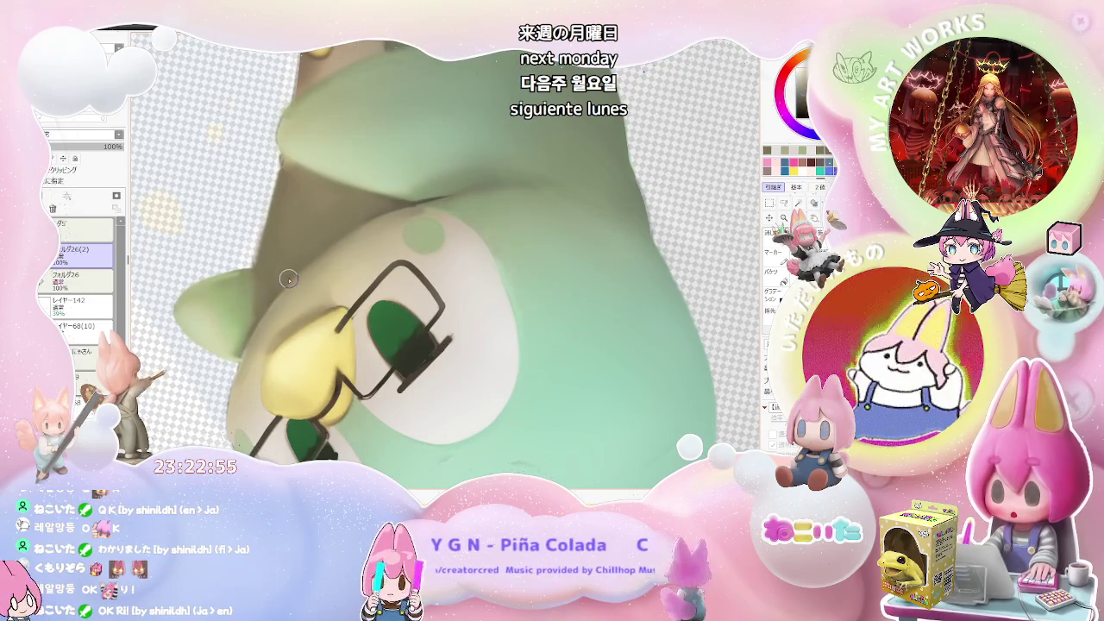
pyautogui.scroll(-1, 365, 217)
pyautogui.scroll(-2, 388, 250)
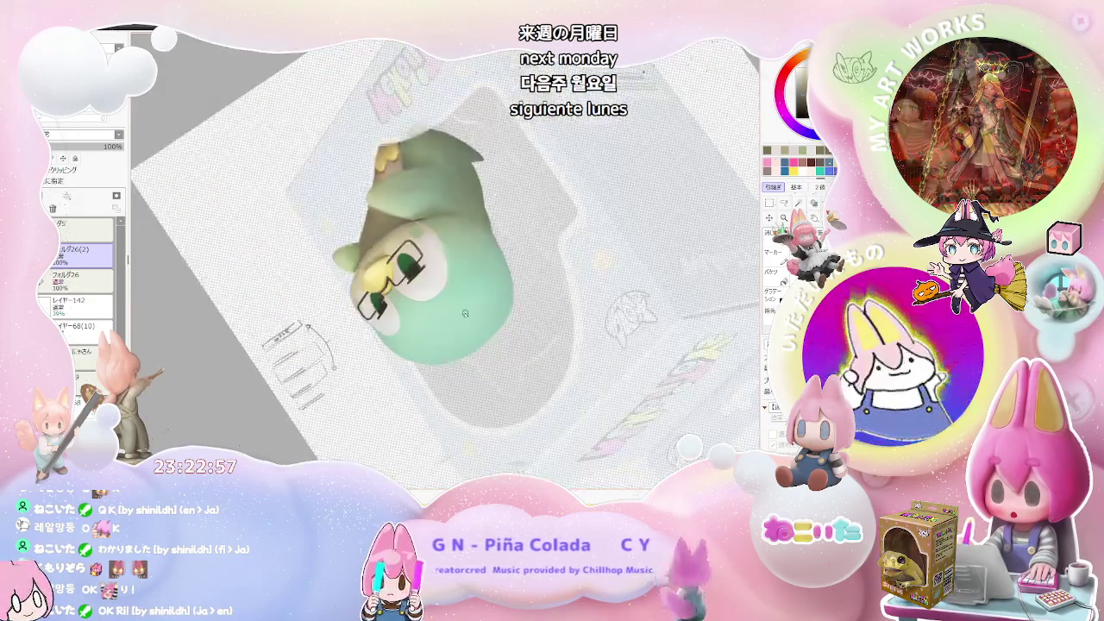
pyautogui.scroll(-2, 423, 285)
pyautogui.scroll(-1, 459, 328)
pyautogui.scroll(1, 459, 328)
pyautogui.scroll(2, 414, 310)
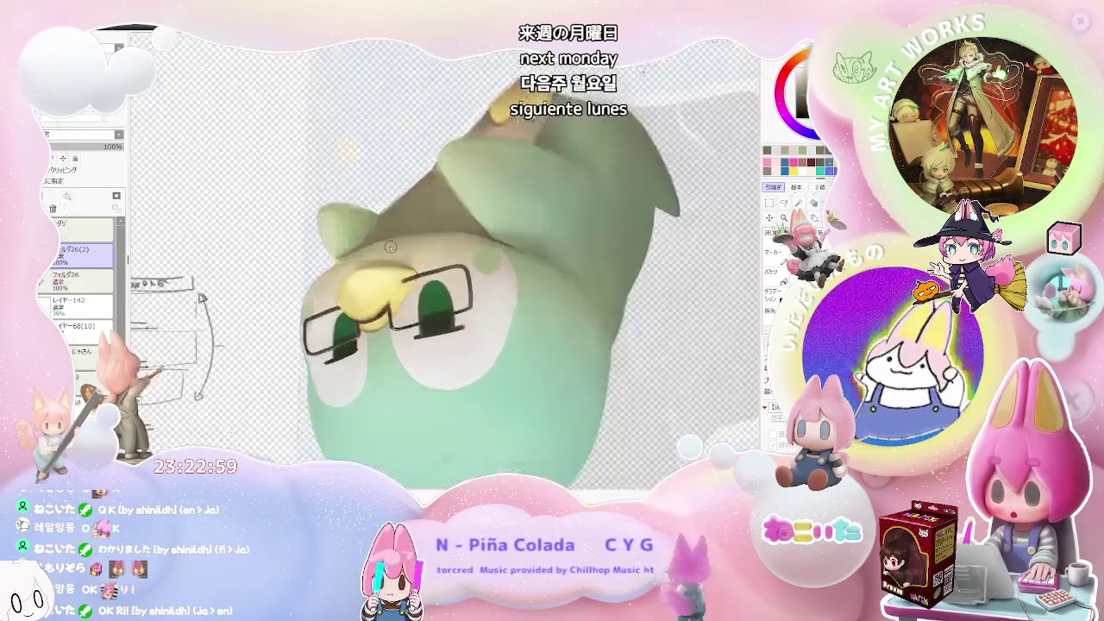
pyautogui.scroll(2, 345, 294)
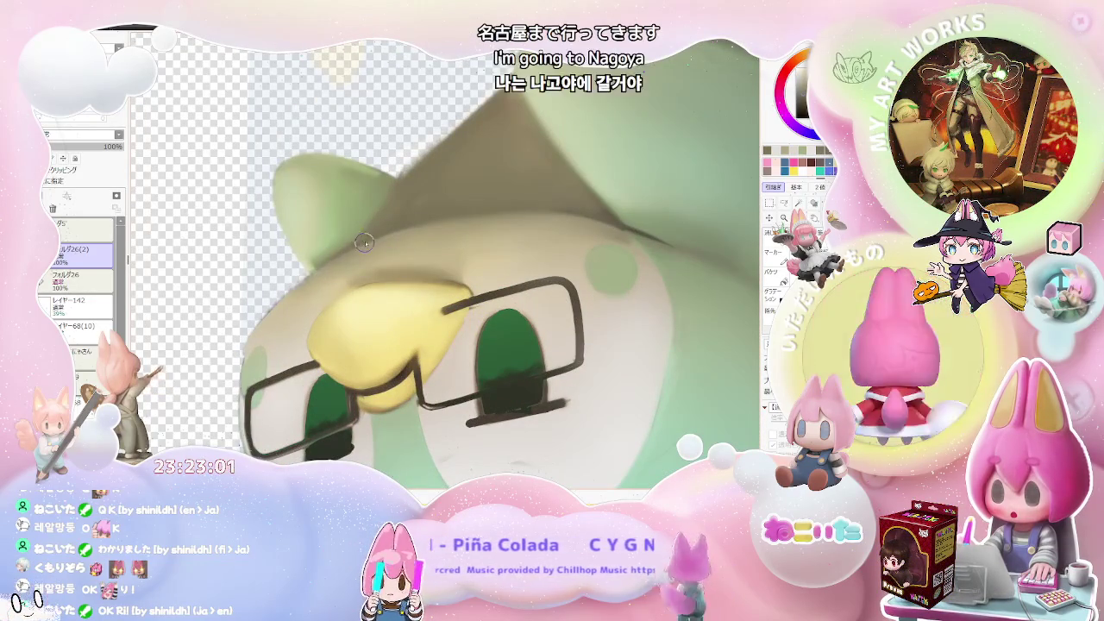
pyautogui.scroll(-1, 469, 214)
pyautogui.scroll(-1, 469, 214)
pyautogui.scroll(-1, 492, 276)
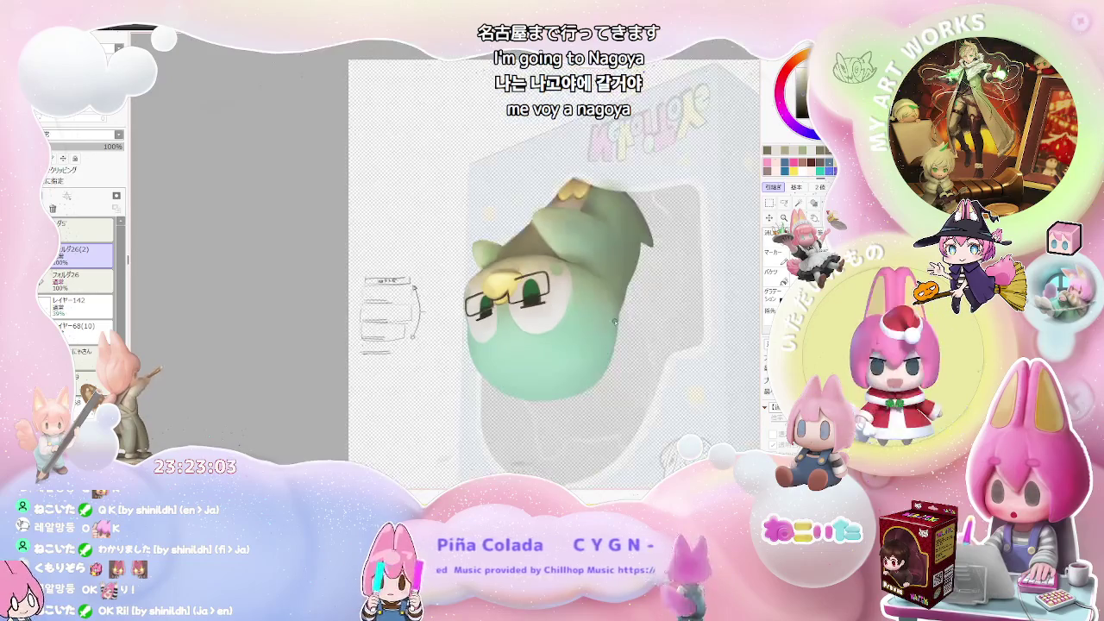
pyautogui.scroll(-1, 512, 322)
pyautogui.scroll(2, 431, 304)
pyautogui.scroll(1, 363, 289)
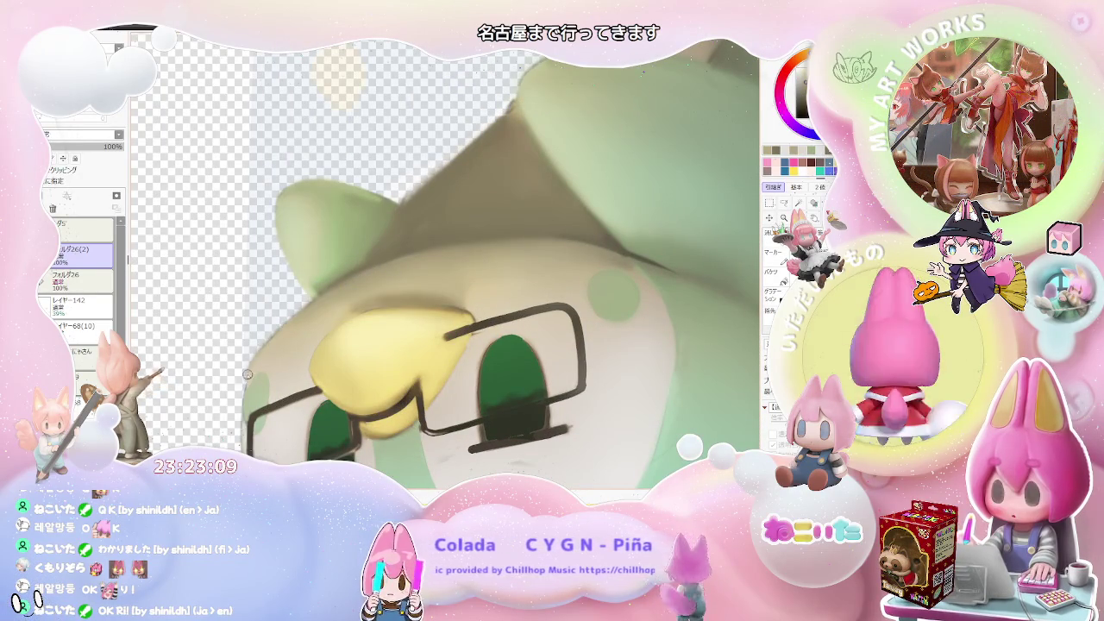
pyautogui.scroll(-1, 377, 278)
pyautogui.scroll(-1, 378, 277)
pyautogui.scroll(-1, 377, 278)
pyautogui.scroll(-1, 377, 277)
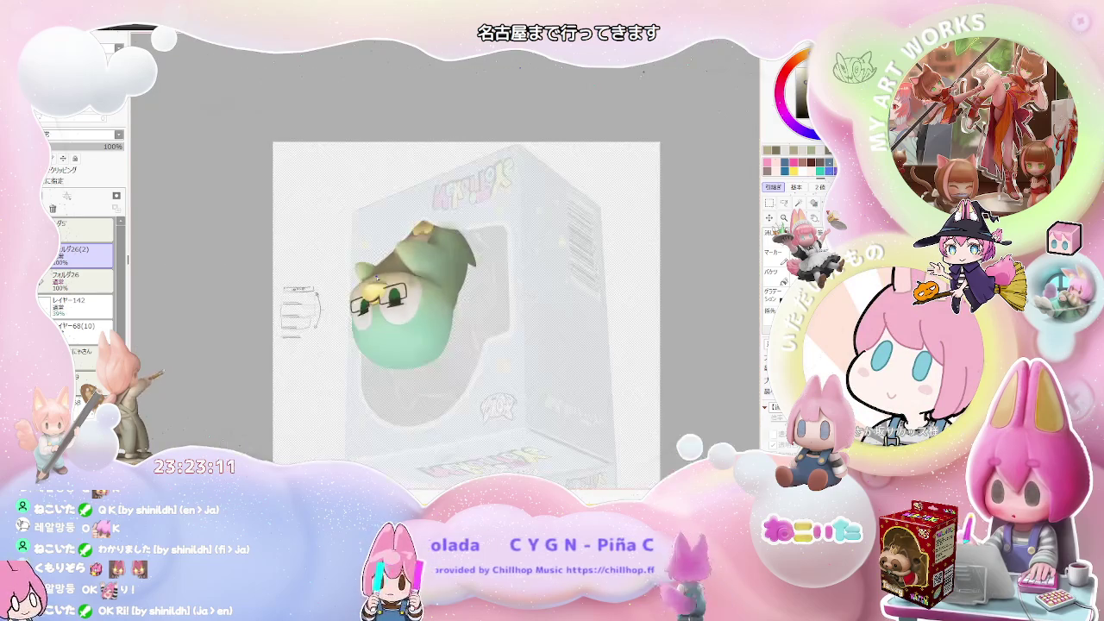
# Step: Turn the view clockwise, zoom in on the penguin's face, and set the brush size to 41.0
pyautogui.press('End')
pyautogui.press('End')
pyautogui.press('End')
pyautogui.press('End')
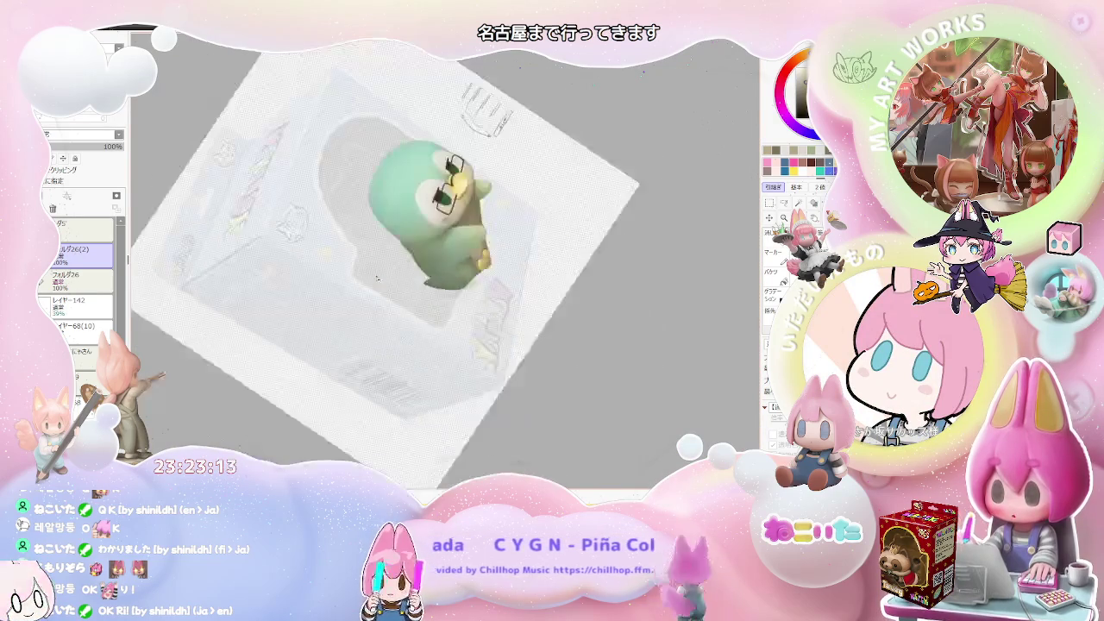
pyautogui.press('End')
pyautogui.press('End')
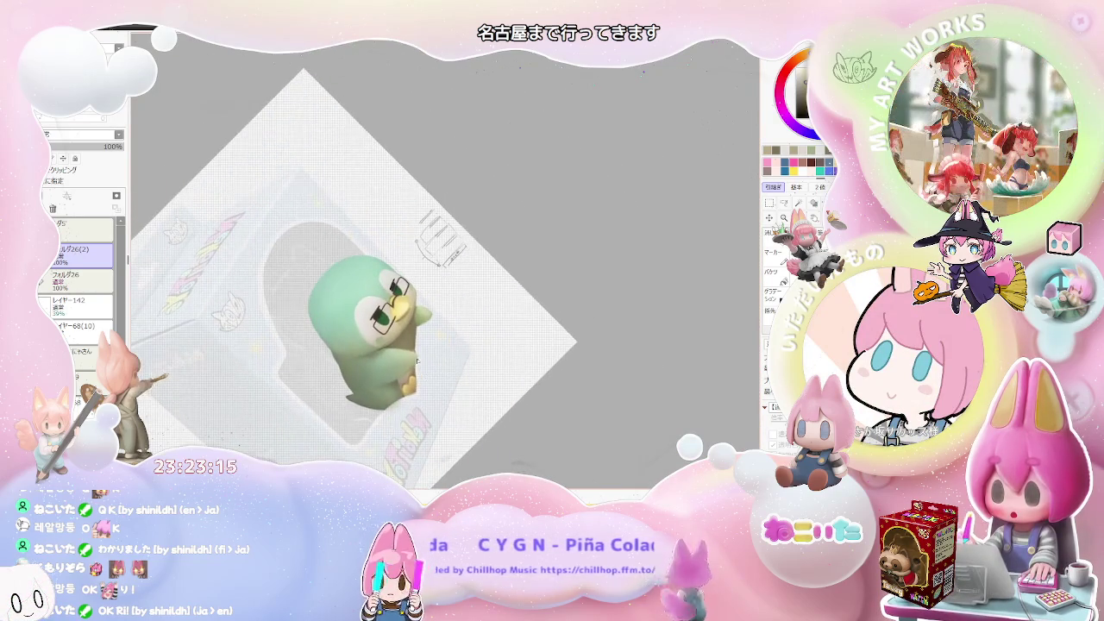
pyautogui.scroll(2, 422, 306)
pyautogui.scroll(1, 422, 306)
pyautogui.scroll(1, 406, 327)
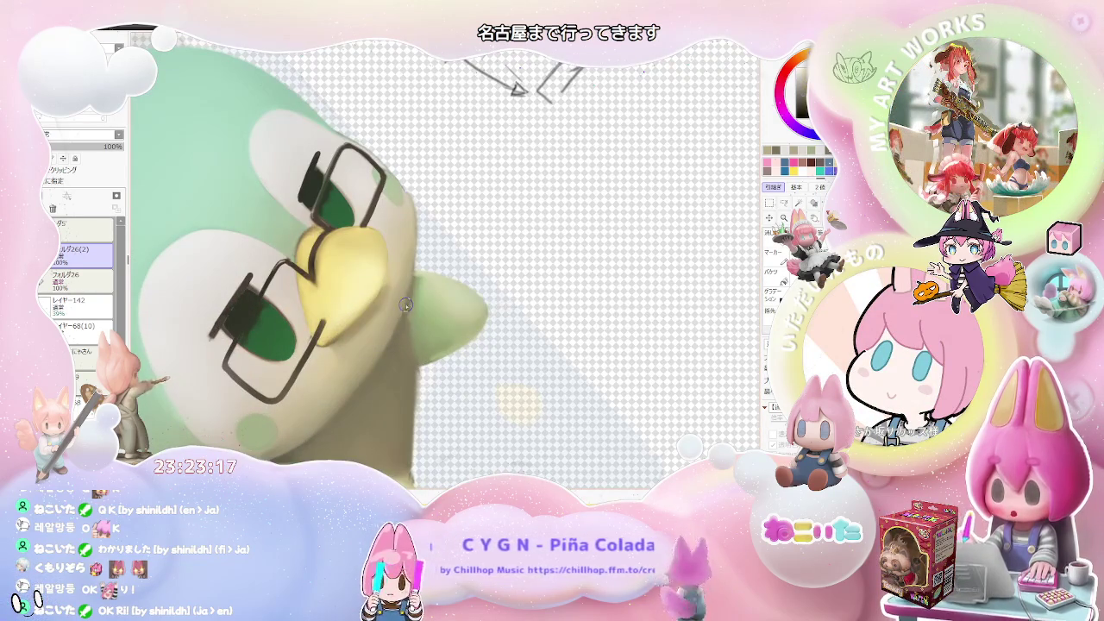
pyautogui.moveTo(399, 337); pyautogui.dragTo(374, 350)
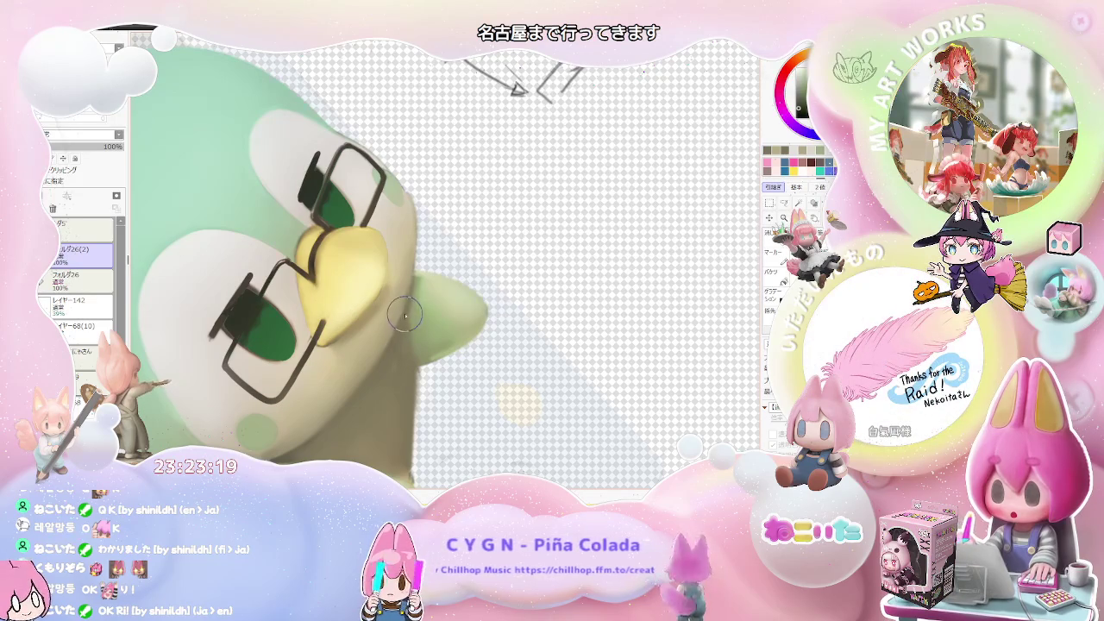
pyautogui.scroll(-1, 402, 343)
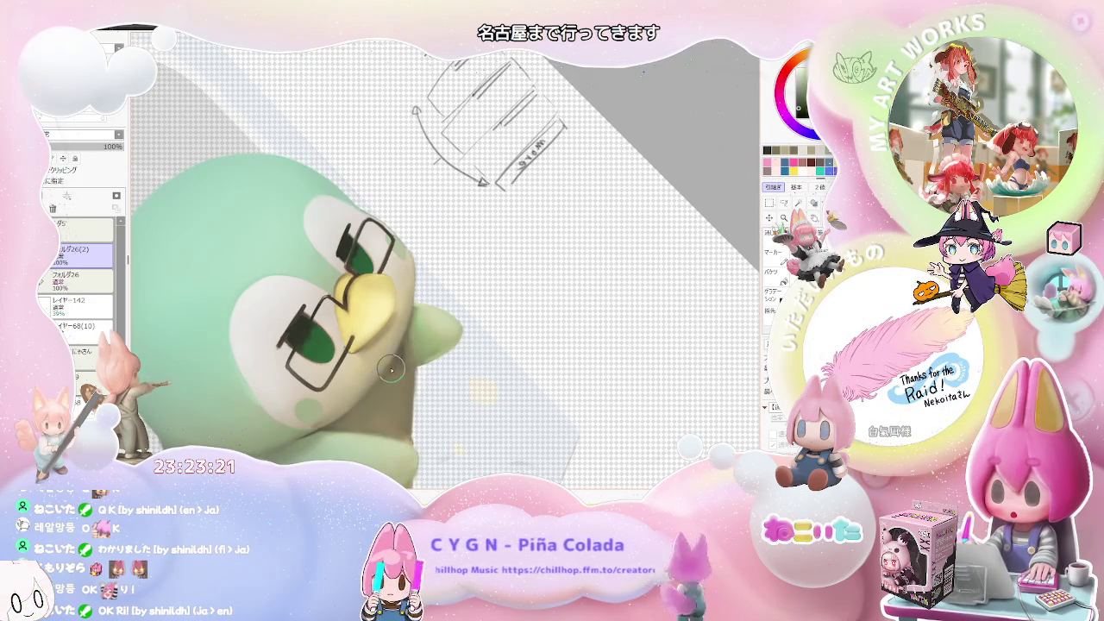
pyautogui.scroll(-1, 347, 417)
pyautogui.scroll(1, 381, 396)
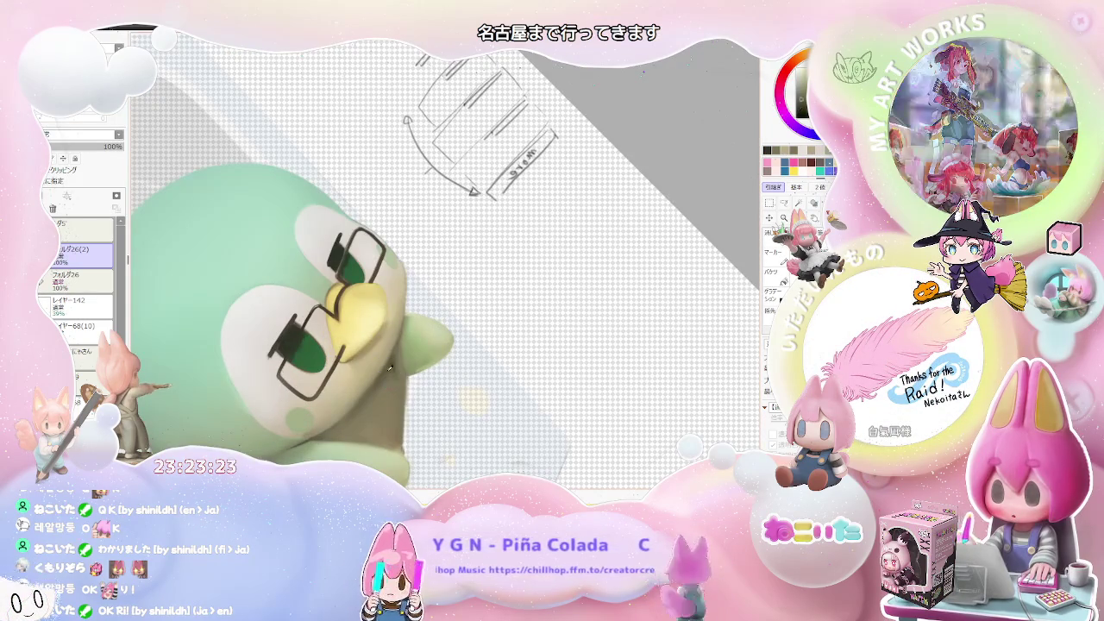